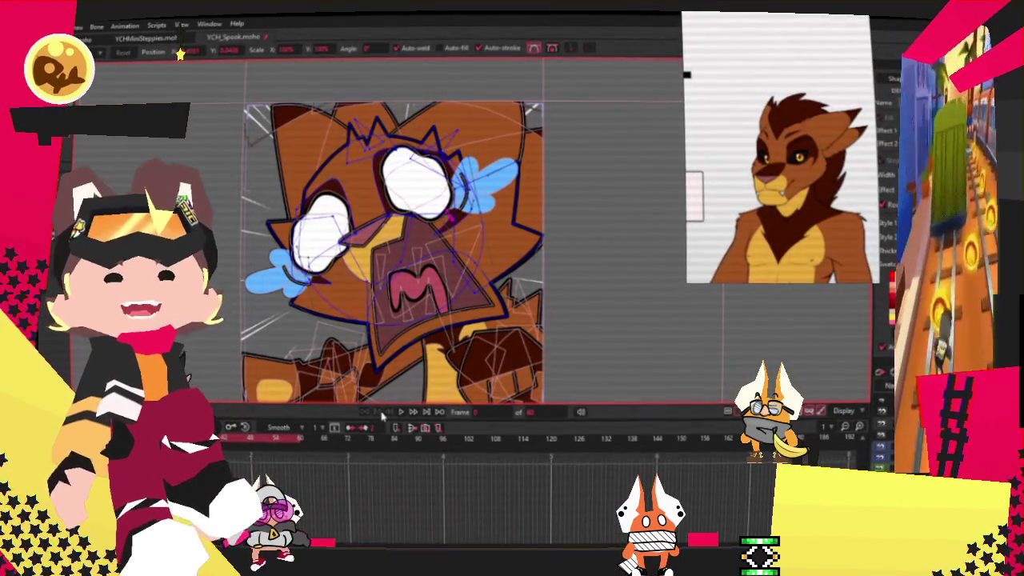
Cycle through the drawing and selection tools, ending on Transform Points.
scroll(667, 210, "down", 3)
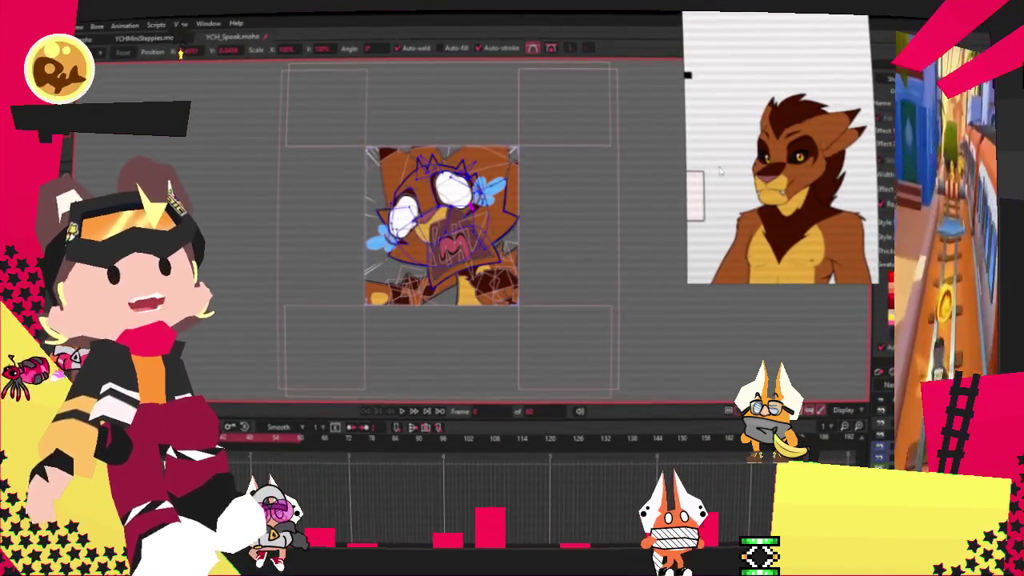
scroll(375, 164, "up", 2)
scroll(375, 164, "up", 2)
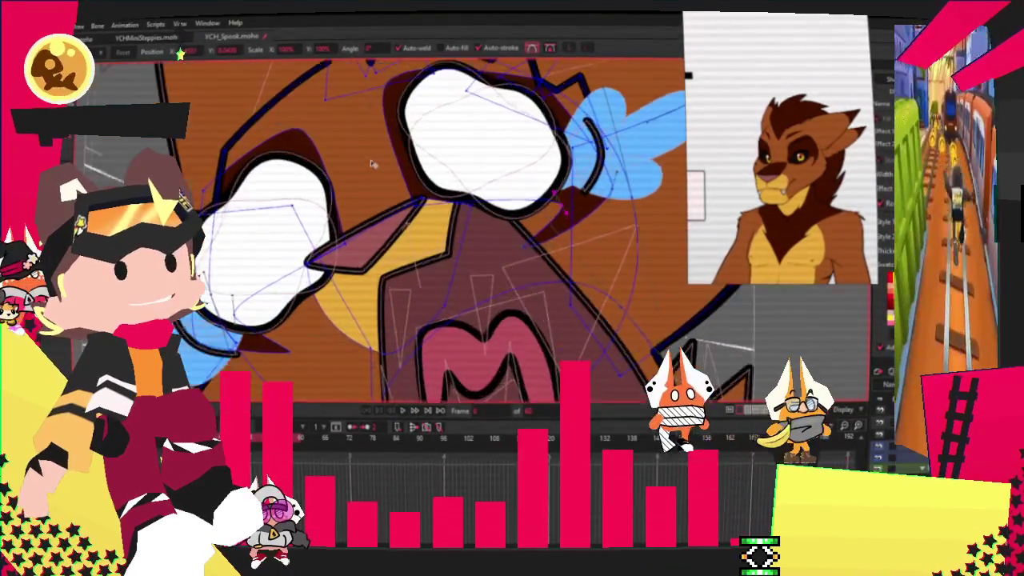
scroll(375, 164, "up", 1)
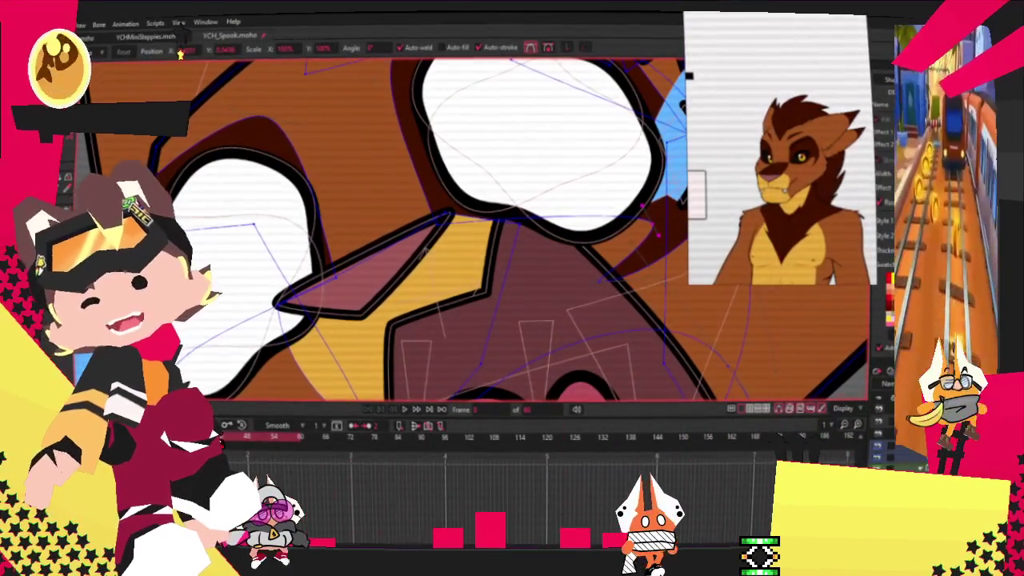
key("r")
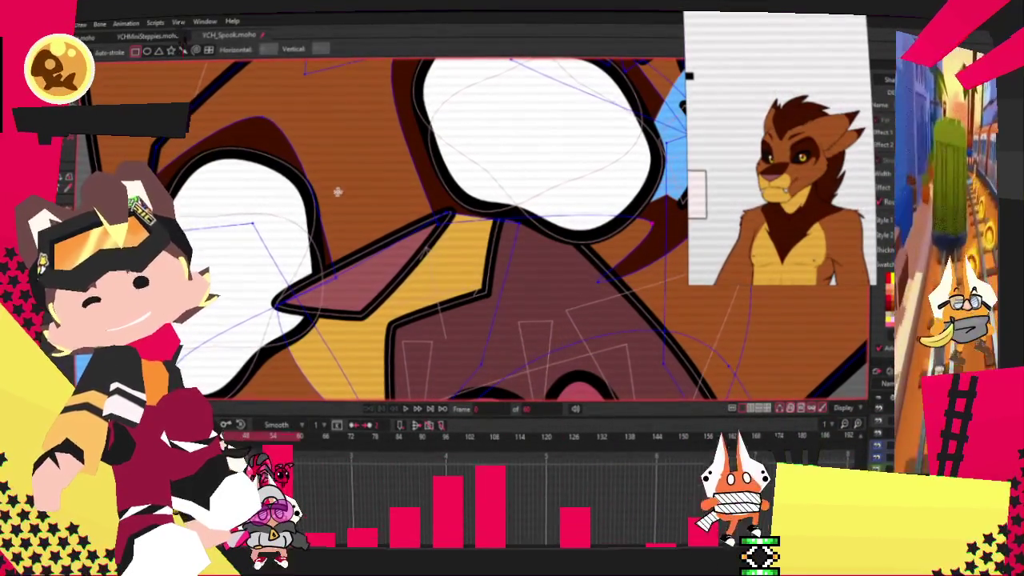
key("f")
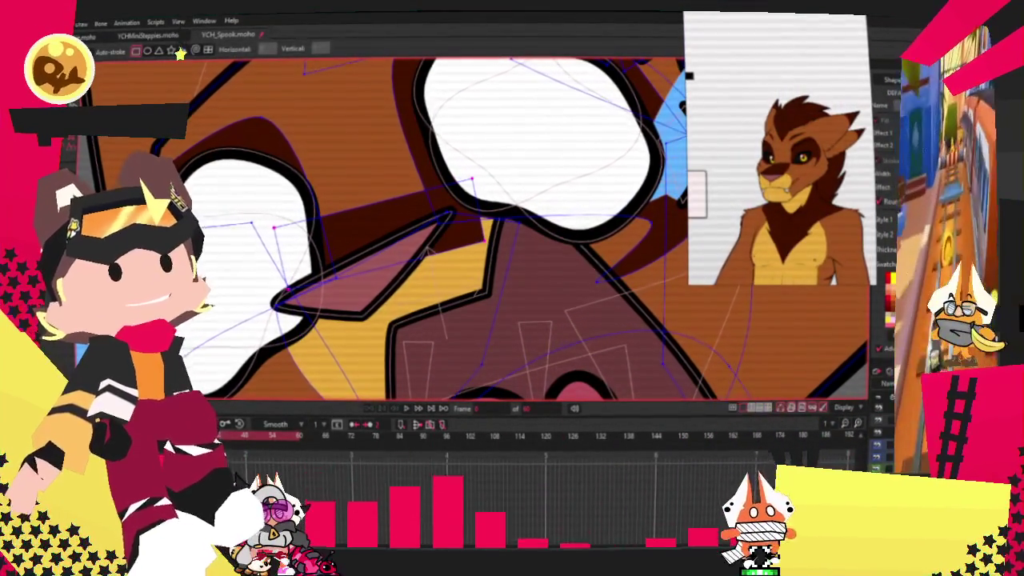
key("q")
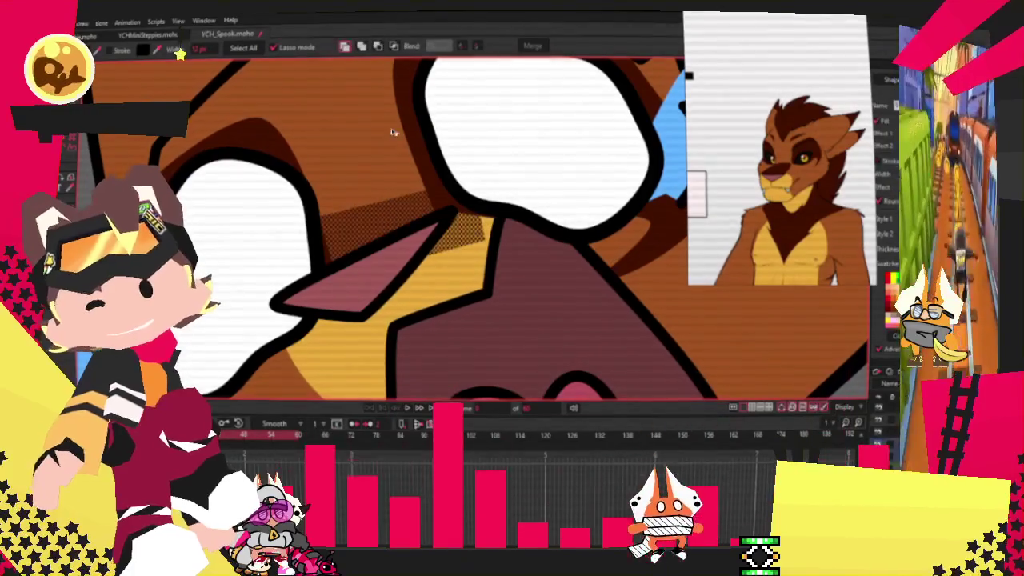
scroll(362, 135, "down", 3)
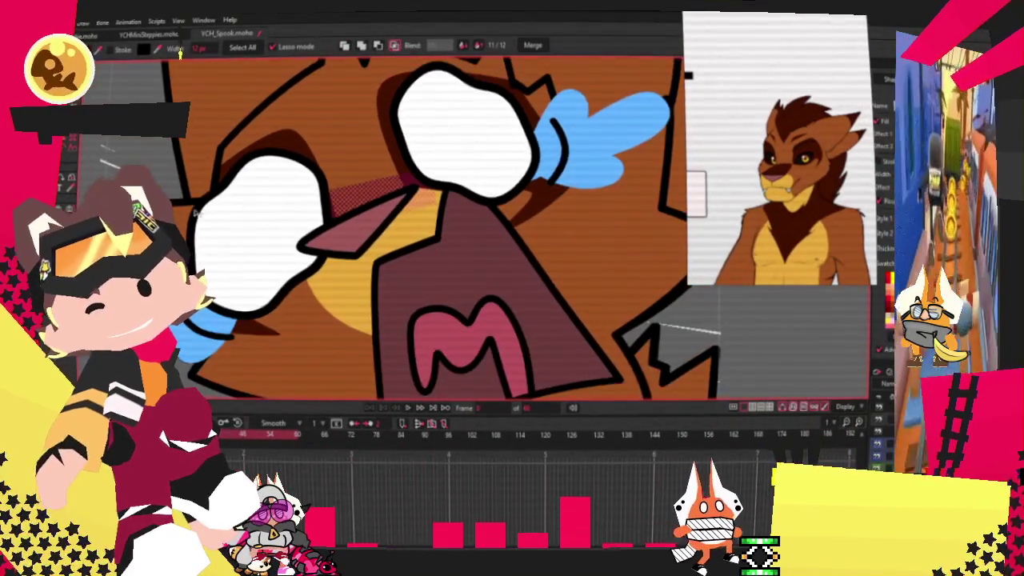
scroll(270, 181, "up", 3)
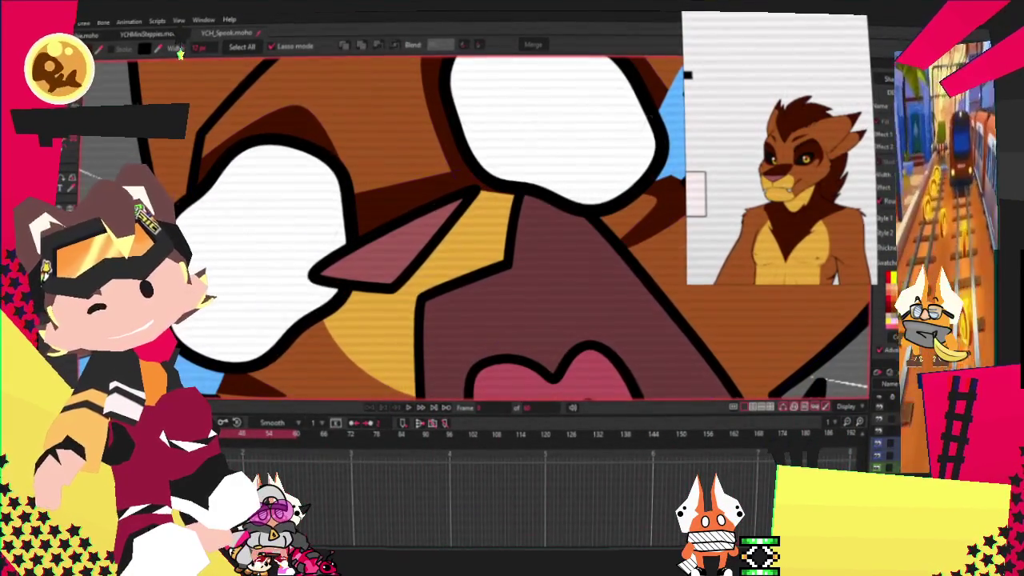
key("t")
scroll(370, 203, "up", 3)
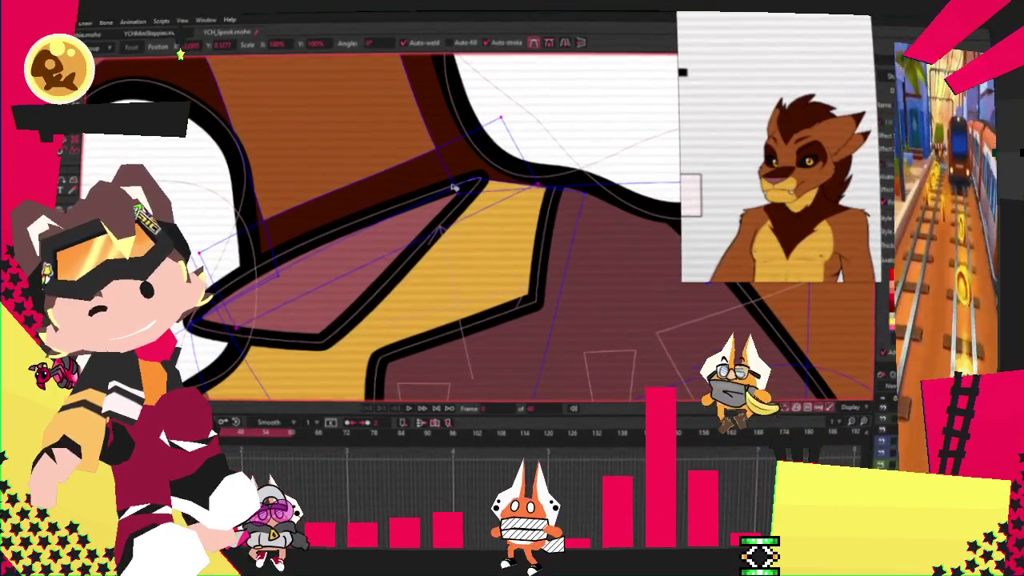
Select the left hair piece's points and pull its lower vertex down to lengthen it.
scroll(457, 190, "down", 2)
scroll(394, 384, "down", 1)
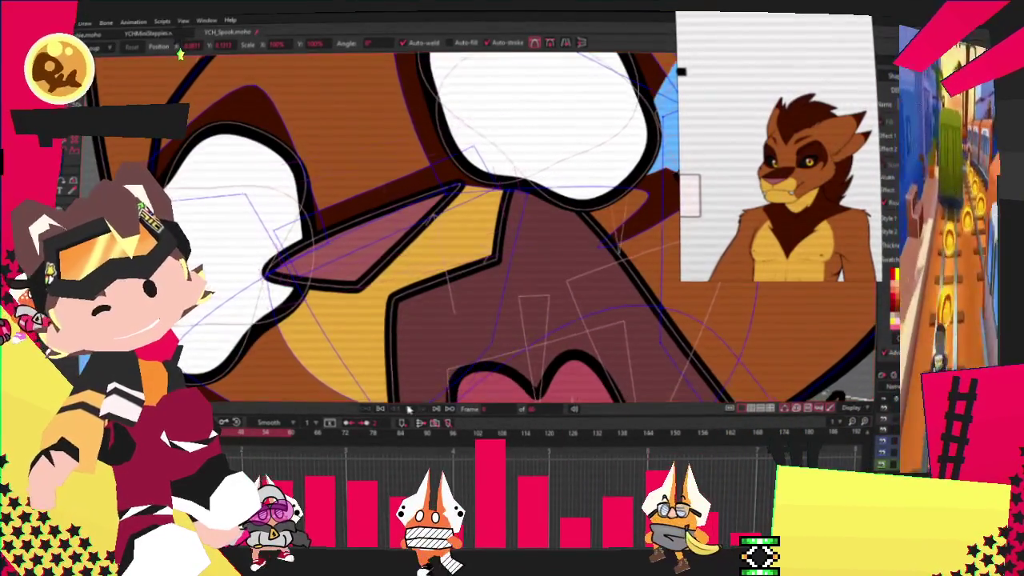
scroll(400, 336, "down", 2)
scroll(403, 312, "down", 2)
scroll(403, 300, "down", 2)
scroll(396, 299, "up", 1)
scroll(384, 300, "up", 2)
scroll(372, 301, "down", 2)
scroll(360, 302, "down", 2)
scroll(352, 296, "up", 3)
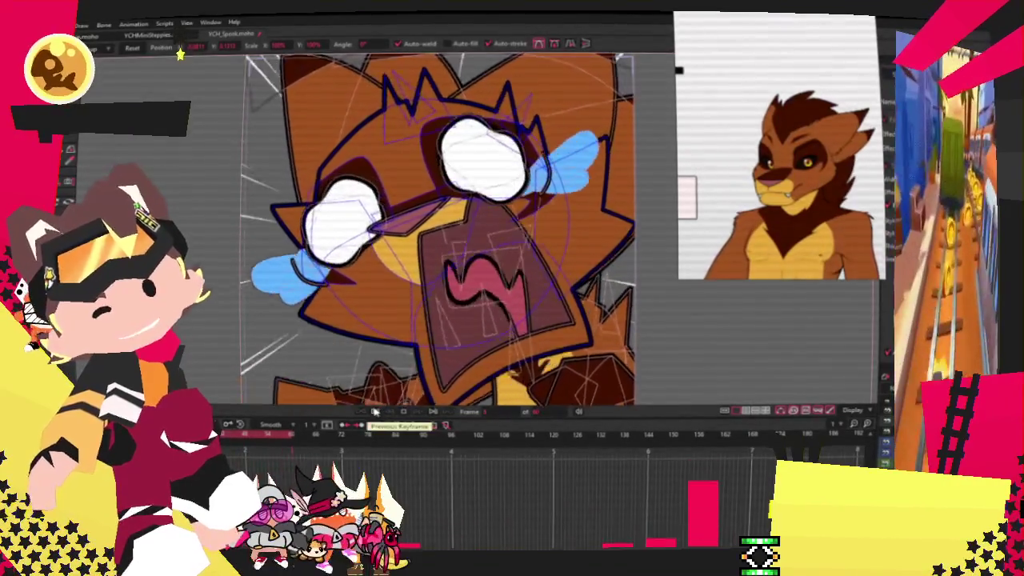
scroll(374, 128, "down", 5)
scroll(374, 128, "up", 2)
scroll(474, 253, "up", 2)
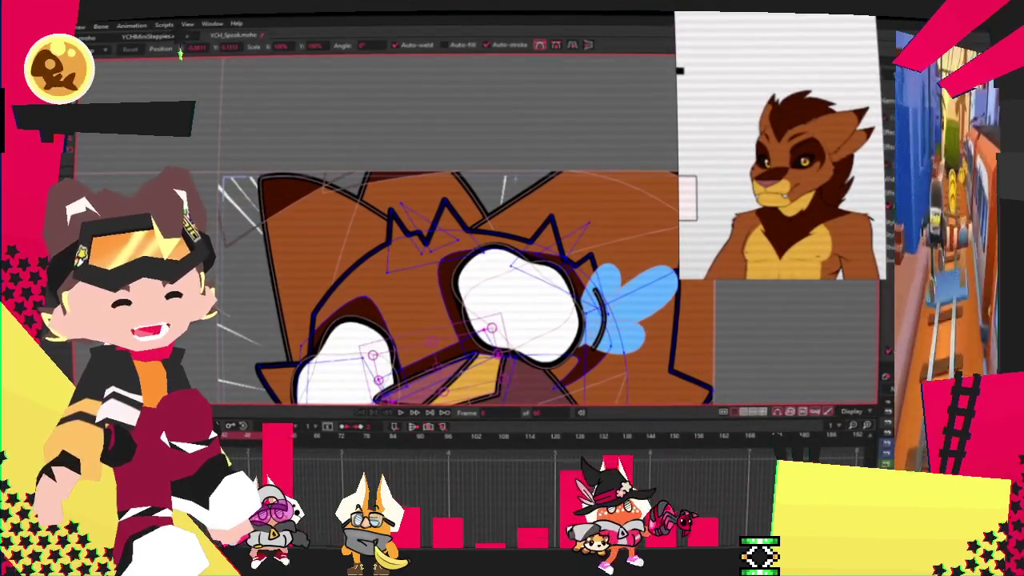
scroll(318, 237, "up", 1)
scroll(344, 224, "up", 1)
scroll(368, 209, "up", 1)
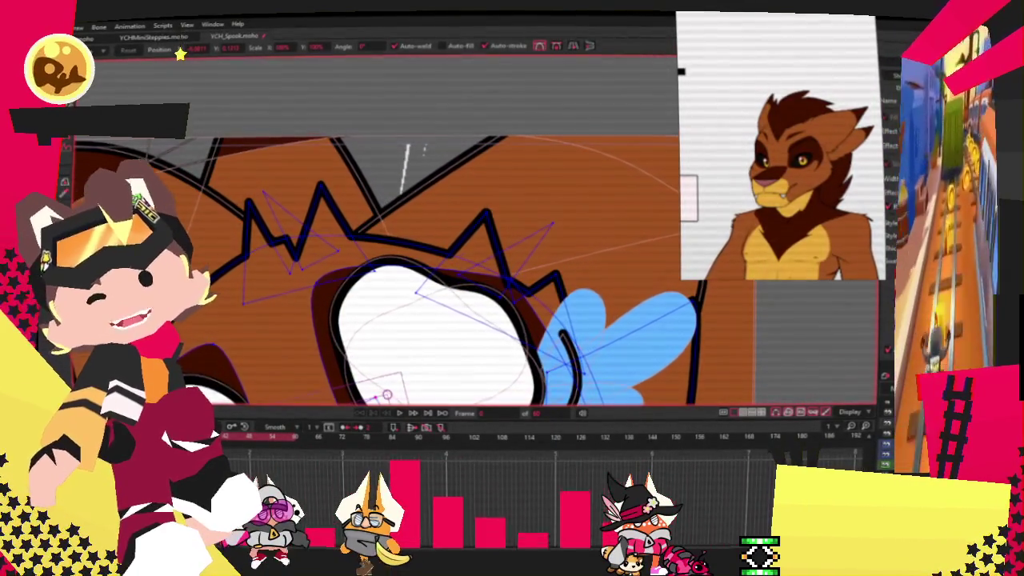
left_click_drag(320, 240, 368, 239)
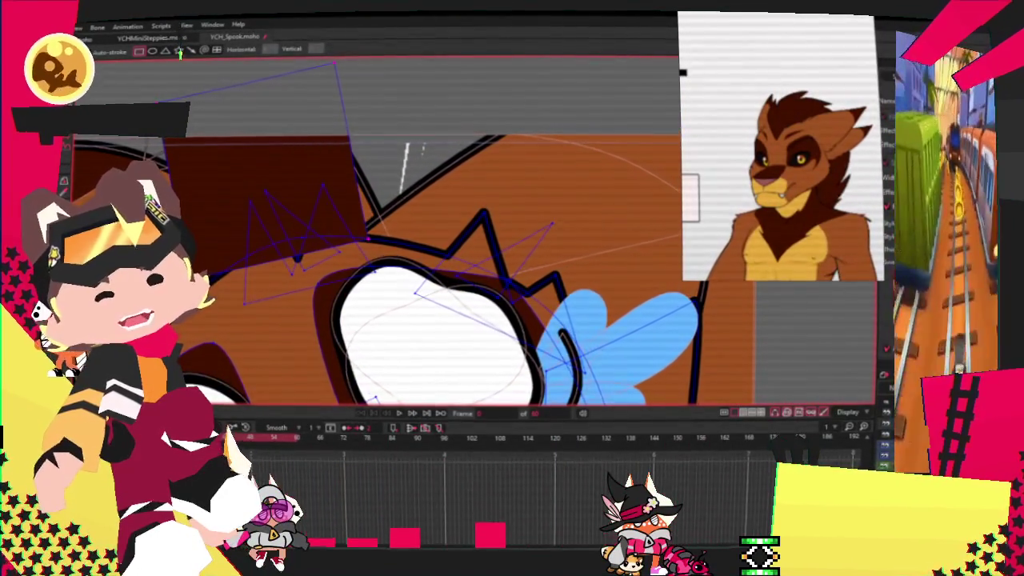
key("ctrl+z")
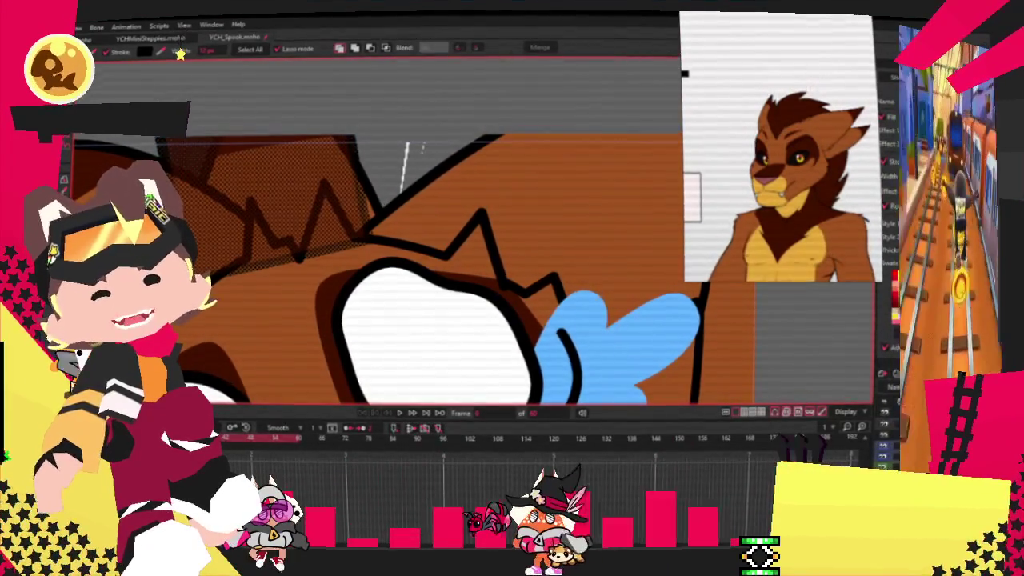
key("t")
key("ctrl+shift+z")
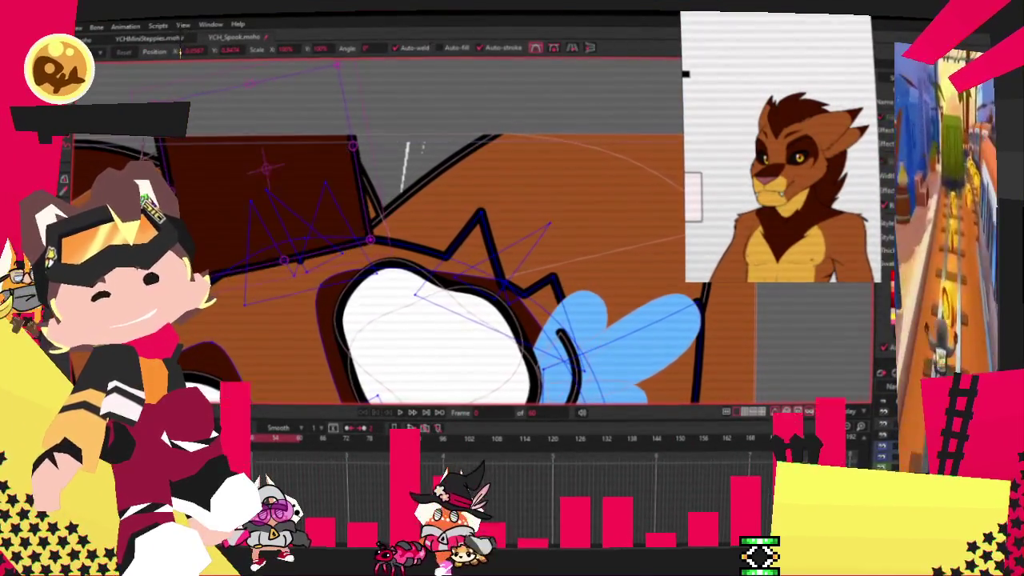
left_click_drag(240, 288, 253, 333)
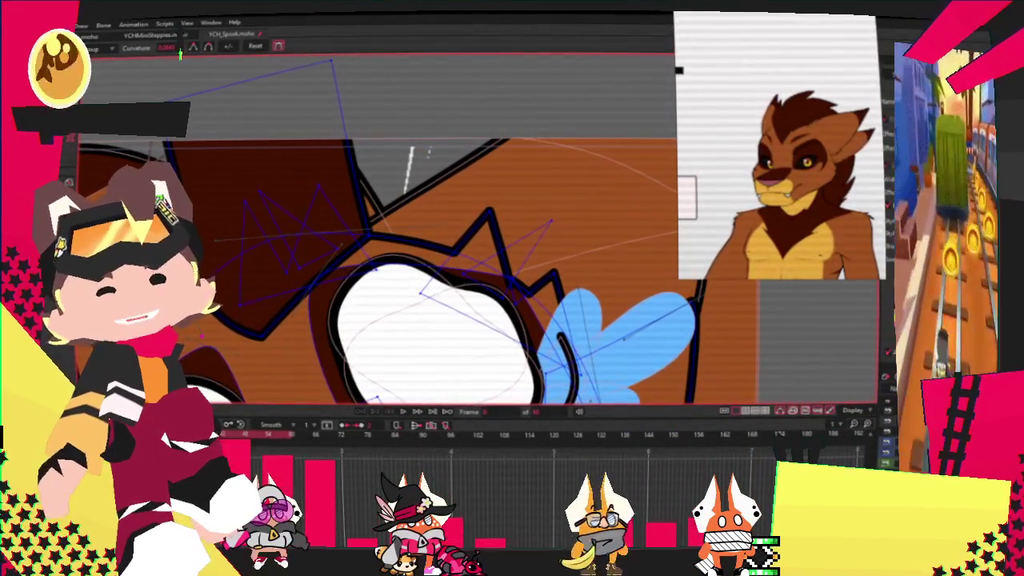
Nudge a hair outline point down-right and stretch its end point farther right.
scroll(241, 83, "down", 2)
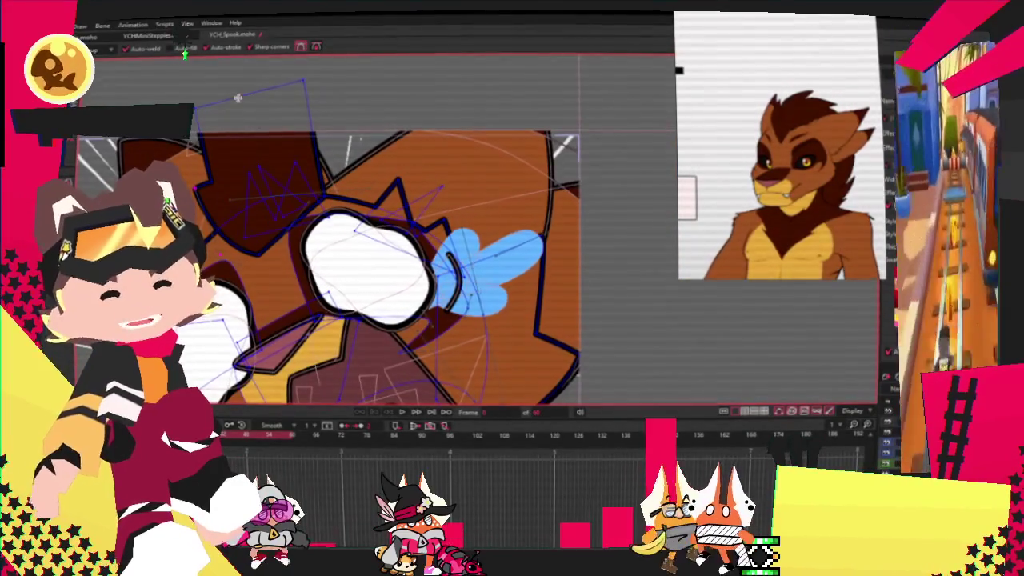
scroll(287, 81, "up", 2)
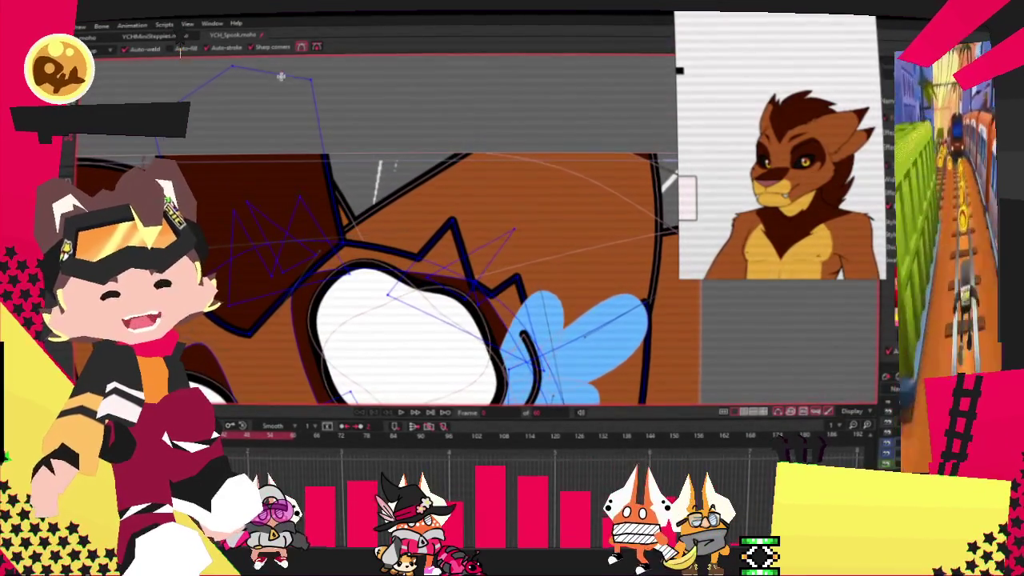
left_click_drag(239, 167, 259, 177)
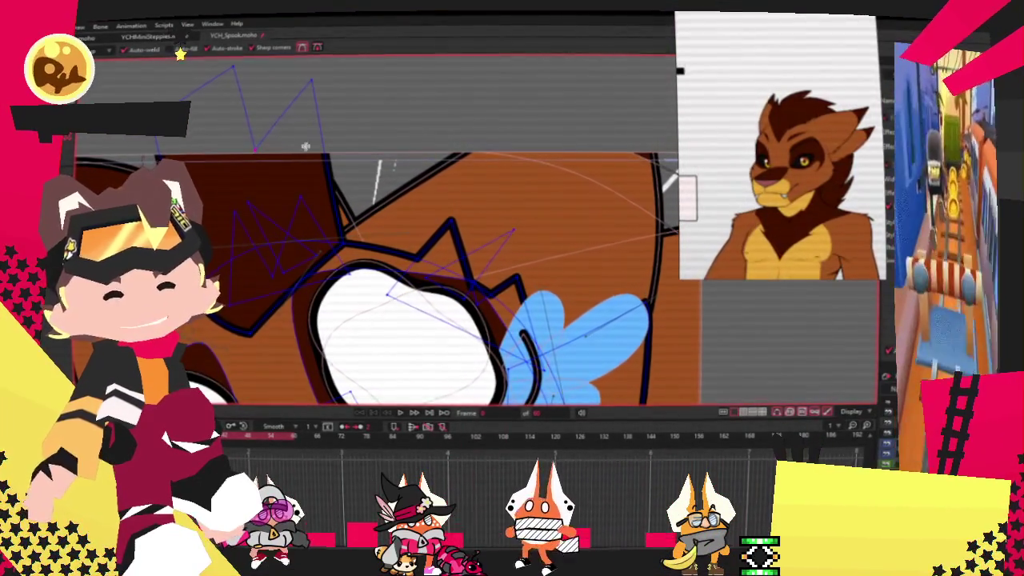
left_click_drag(384, 99, 485, 78)
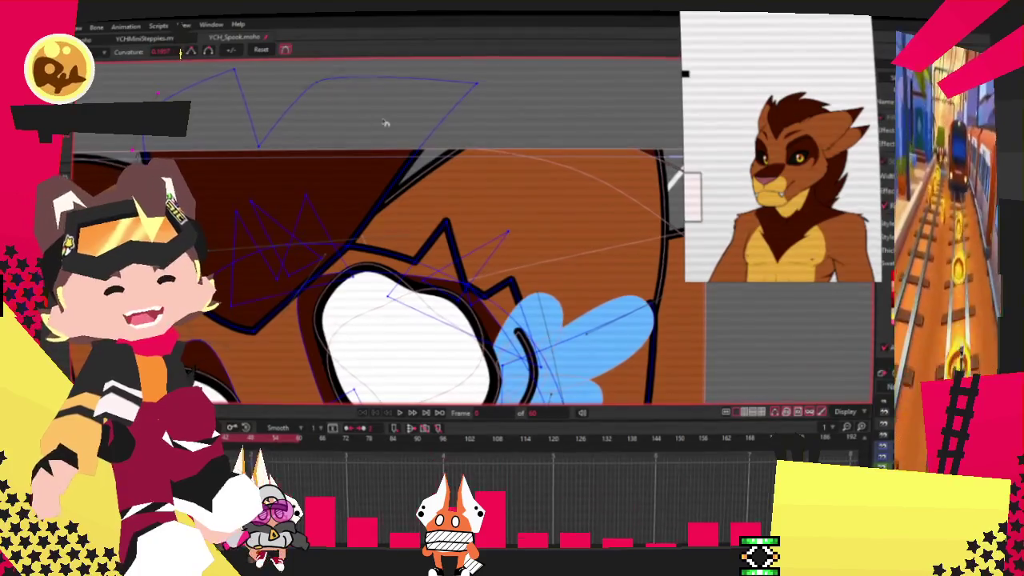
Refine the hair outline's curves with the Add Point and Curvature tools.
key("t")
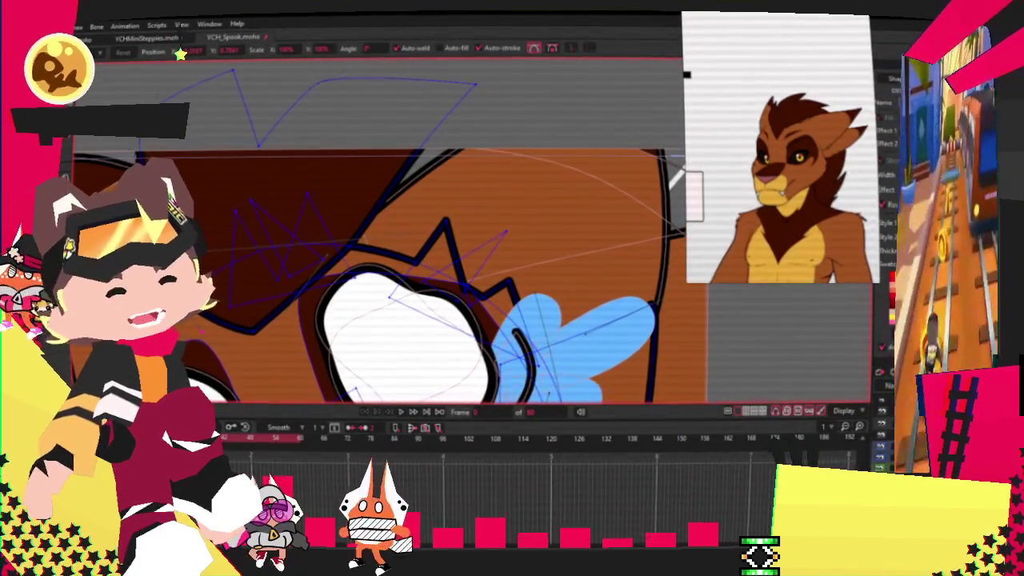
scroll(257, 339, "up", 1)
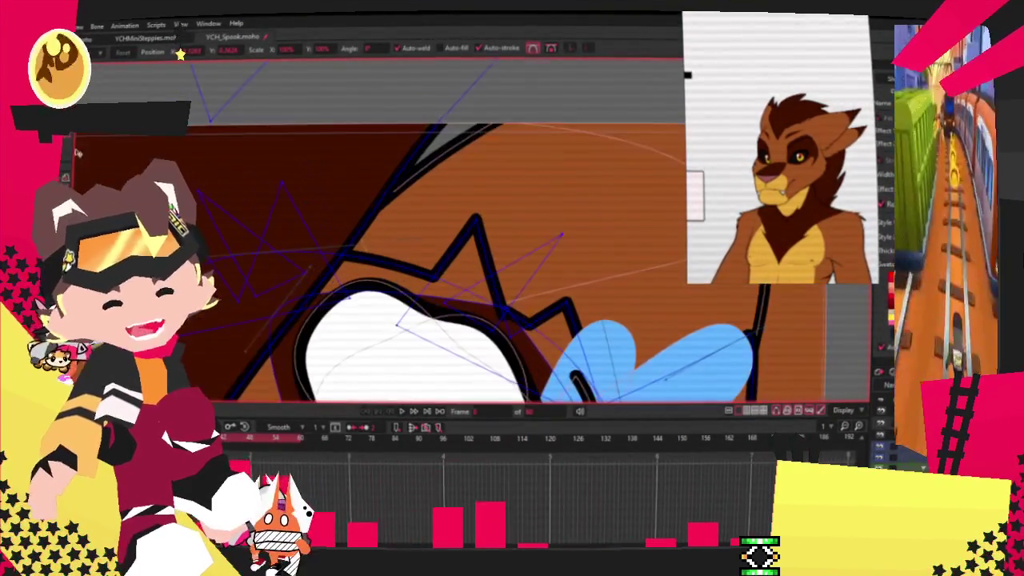
scroll(362, 165, "down", 1)
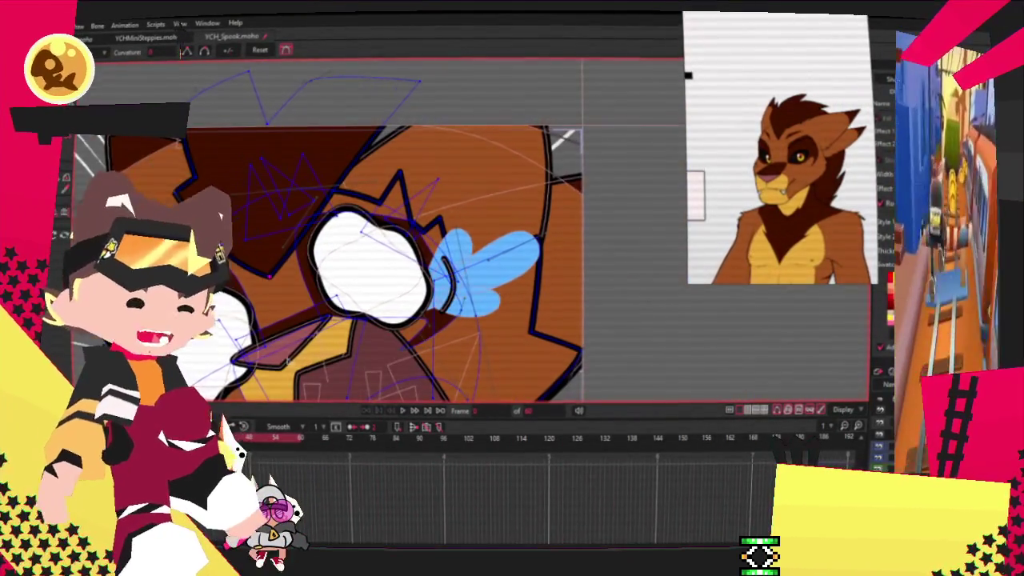
scroll(287, 360, "up", 2)
key("a")
scroll(289, 216, "down", 2)
scroll(289, 217, "up", 1)
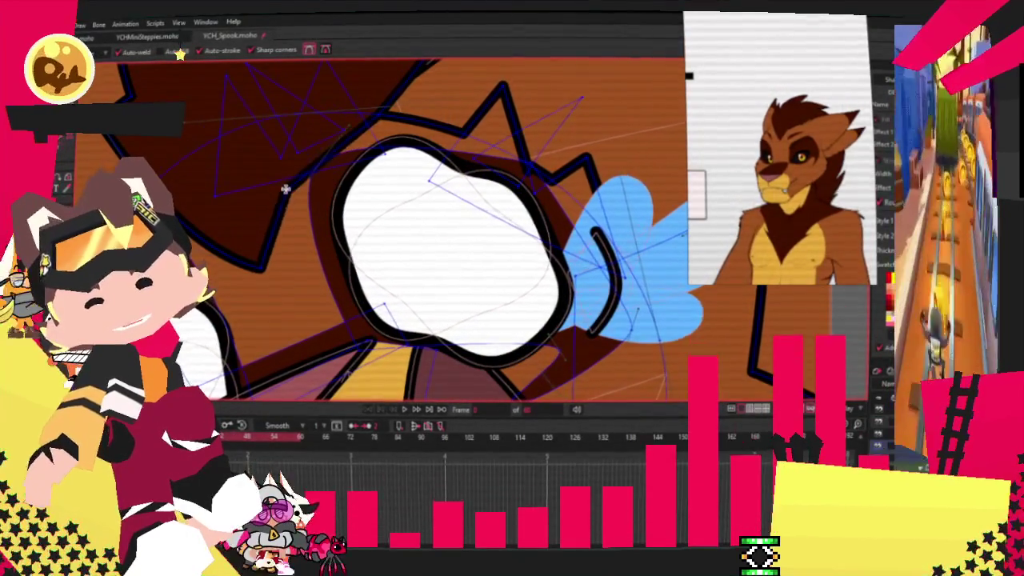
key("c")
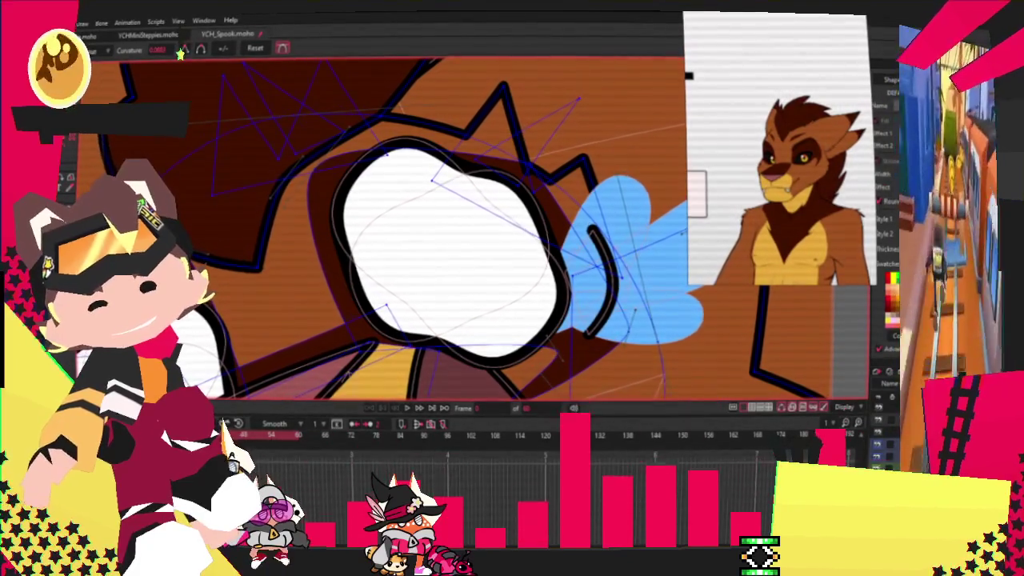
key("t")
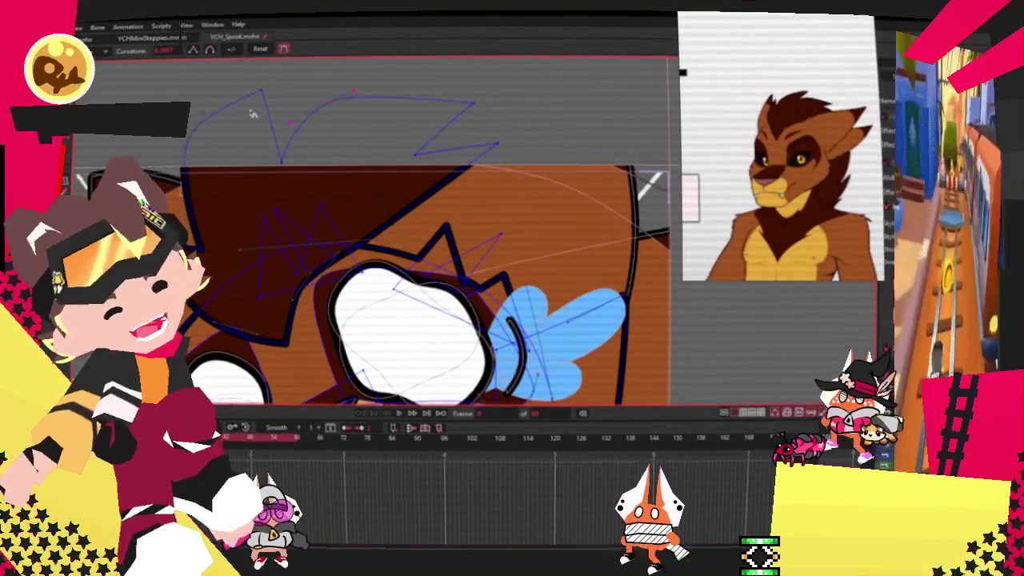
key("t")
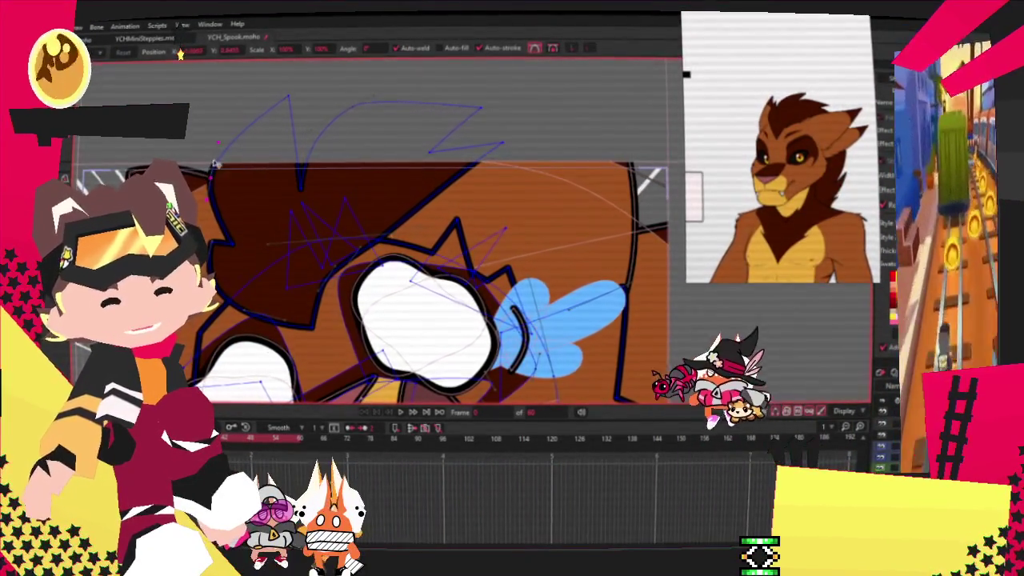
left_click_drag(288, 97, 284, 120)
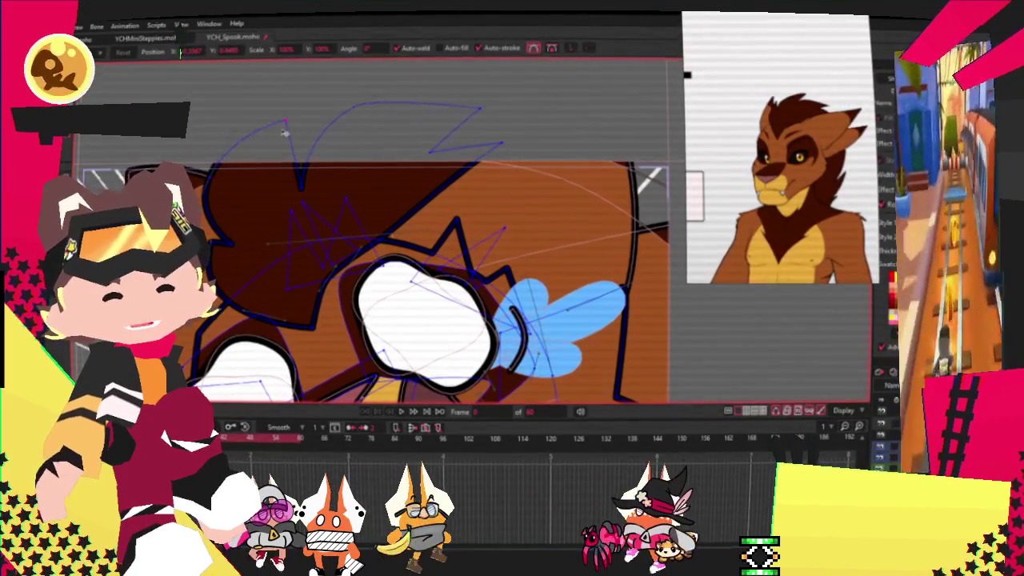
left_click(323, 138)
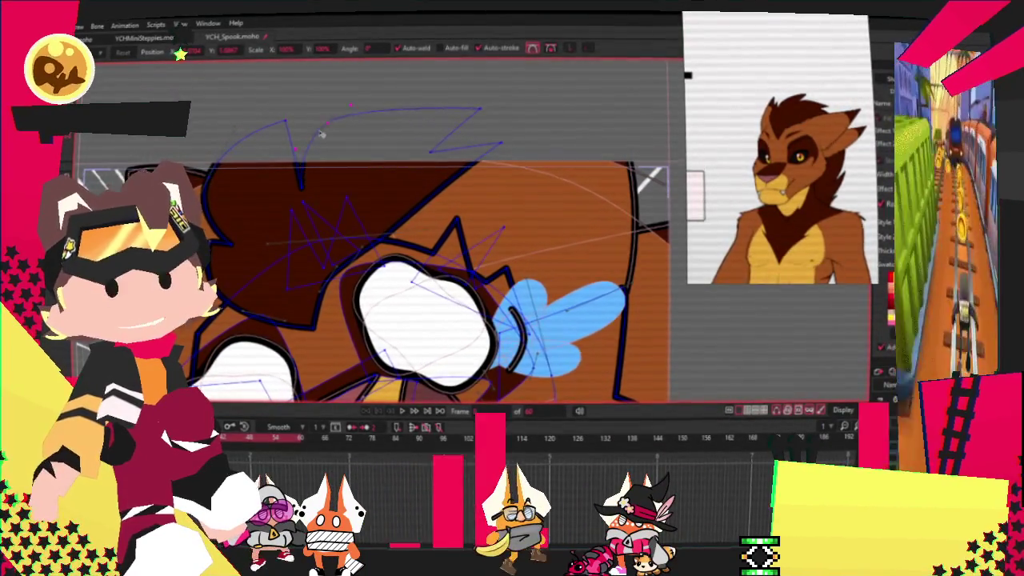
scroll(518, 118, "up", 3)
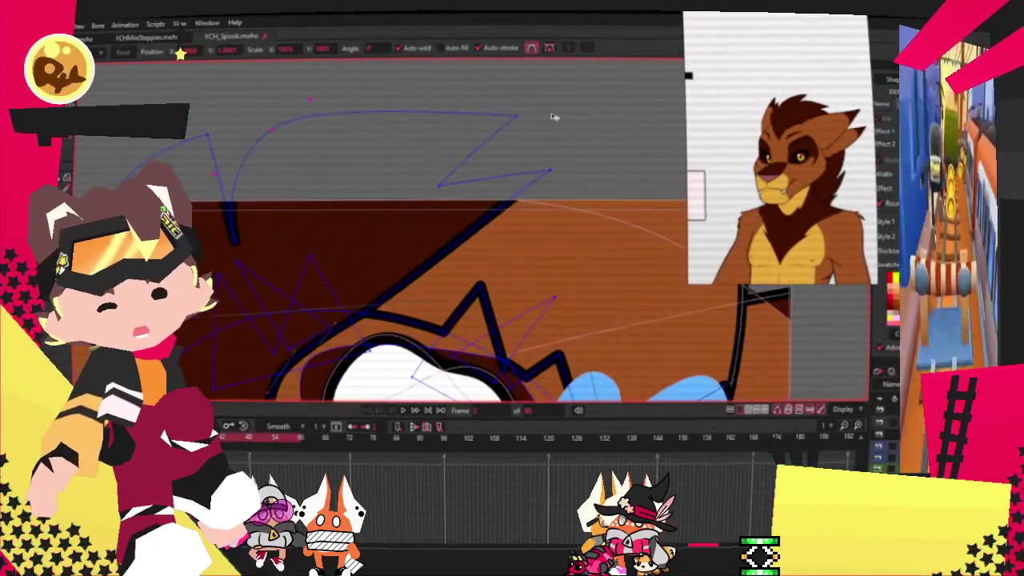
scroll(462, 124, "up", 2)
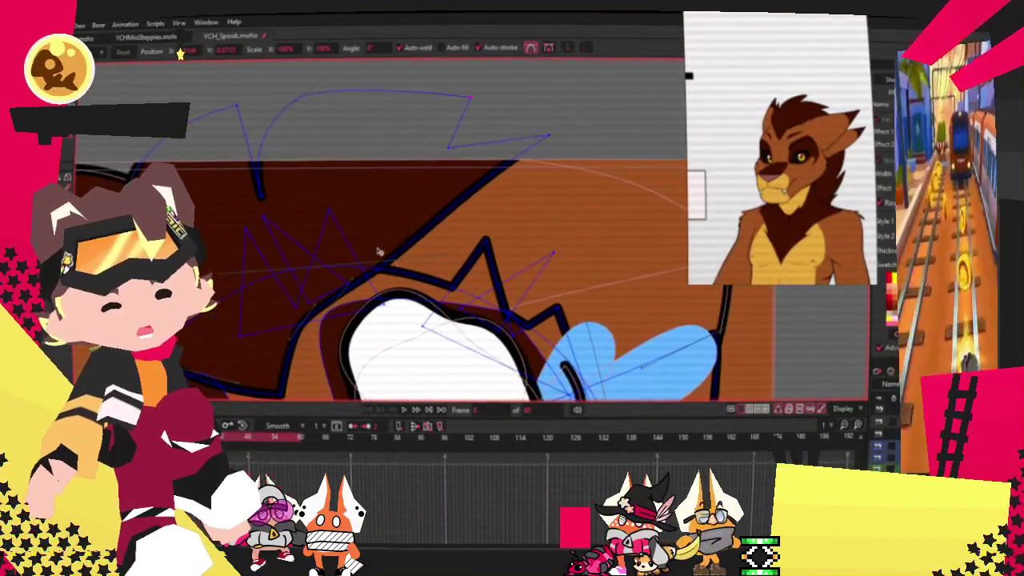
scroll(360, 284, "up", 2)
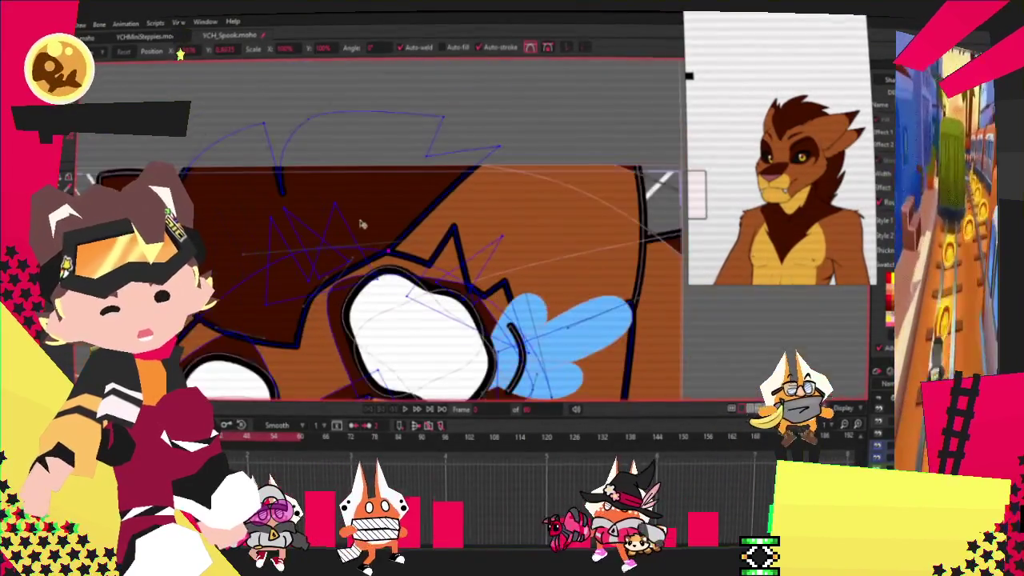
scroll(320, 296, "down", 2)
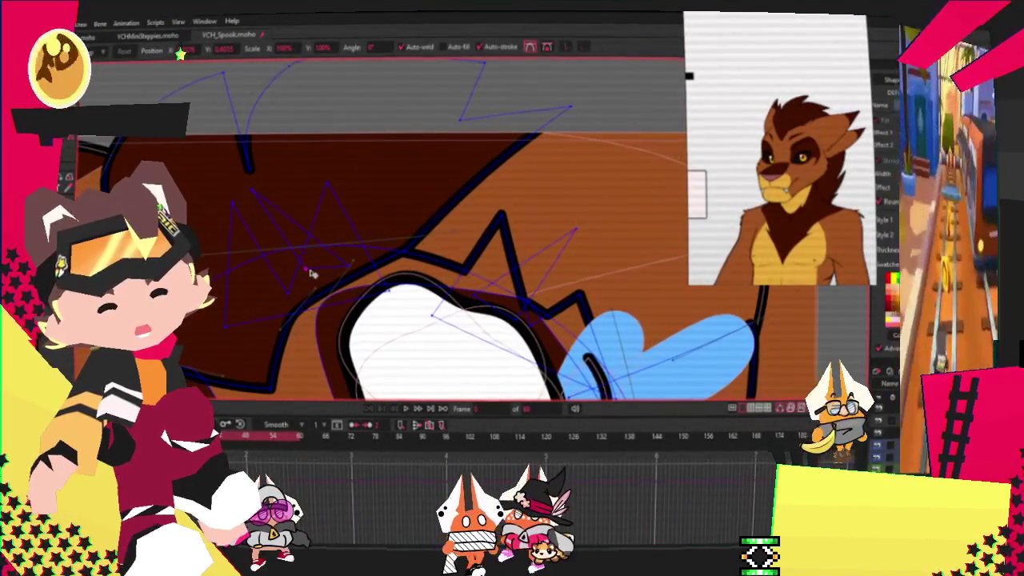
scroll(312, 300, "up", 2)
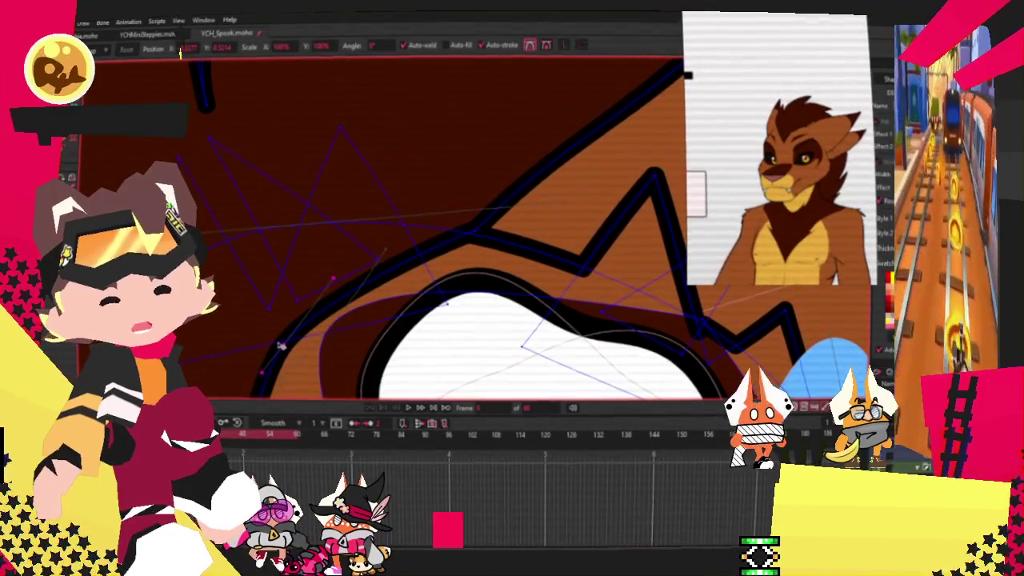
key("space")
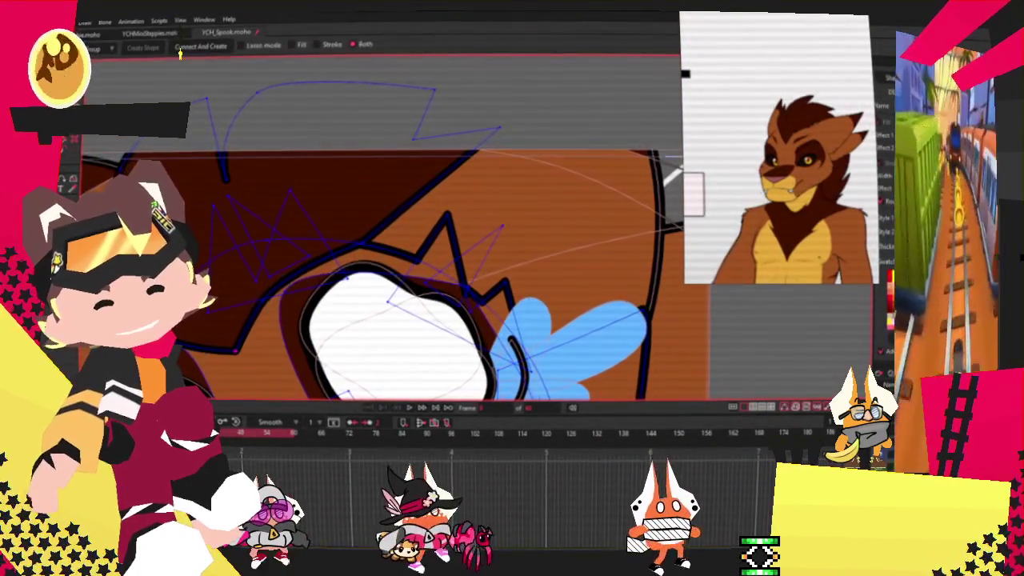
key("g")
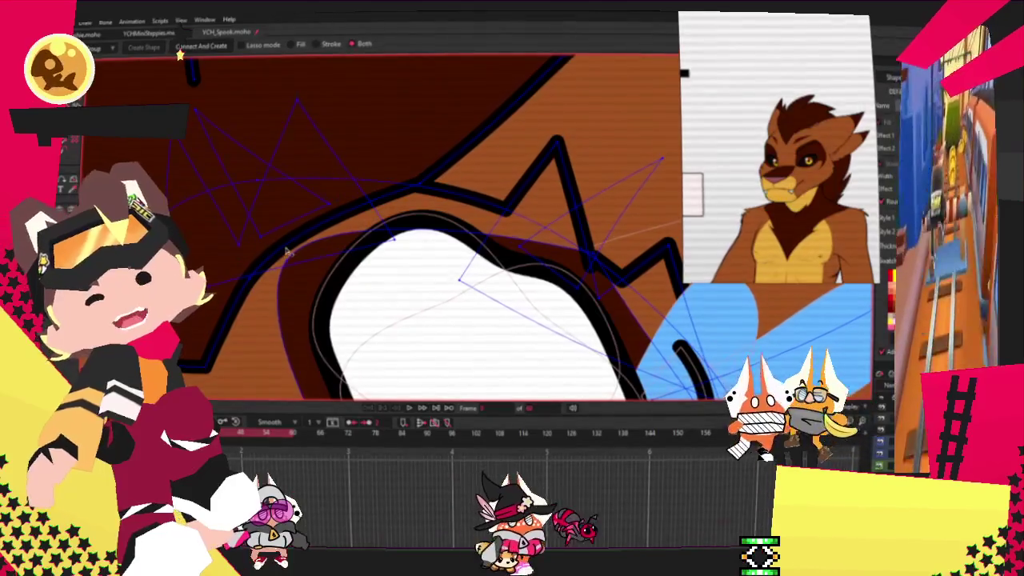
scroll(272, 257, "down", 2)
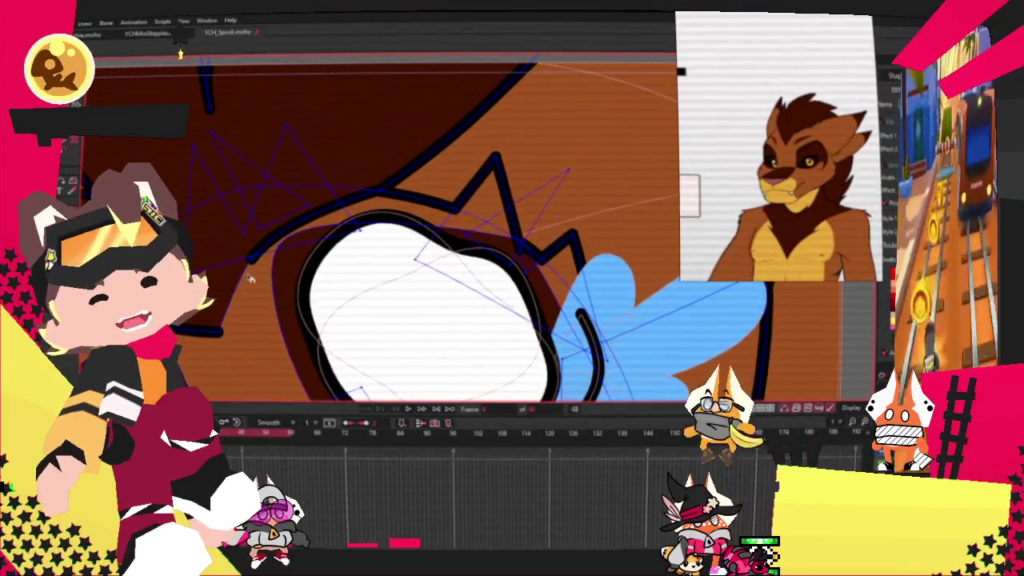
scroll(250, 280, "up", 2)
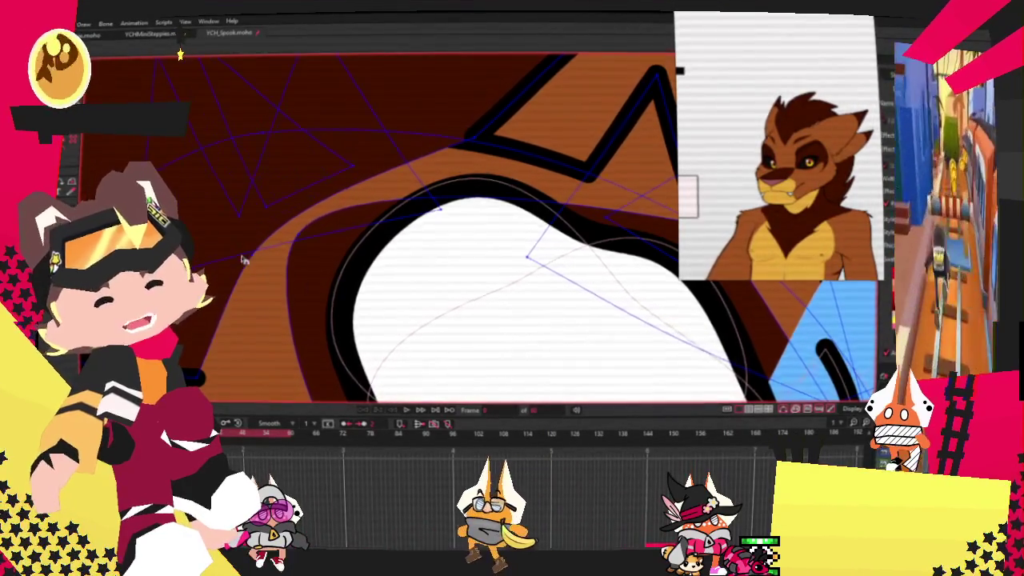
scroll(244, 260, "down", 2)
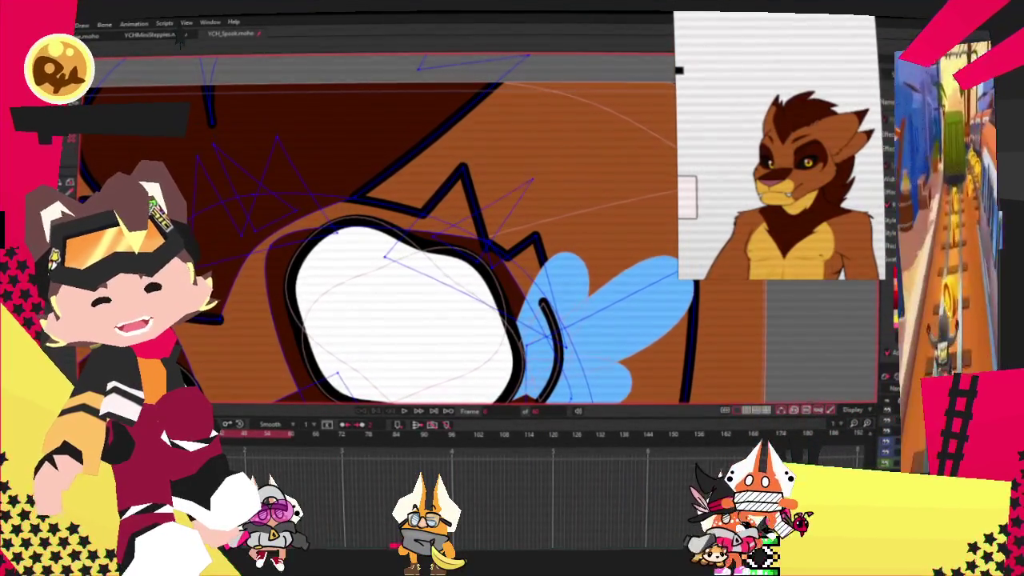
key("t")
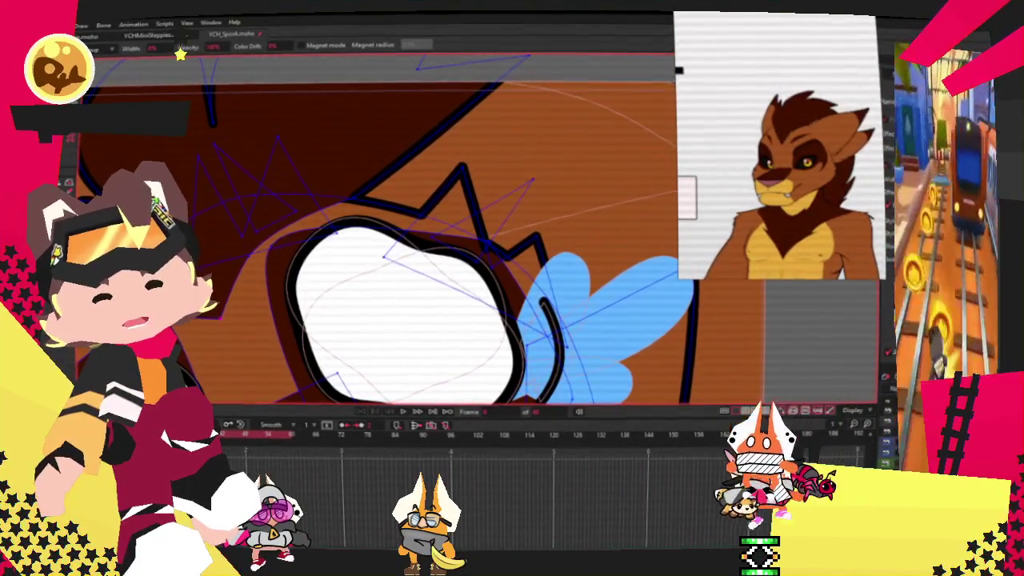
scroll(217, 281, "down", 1)
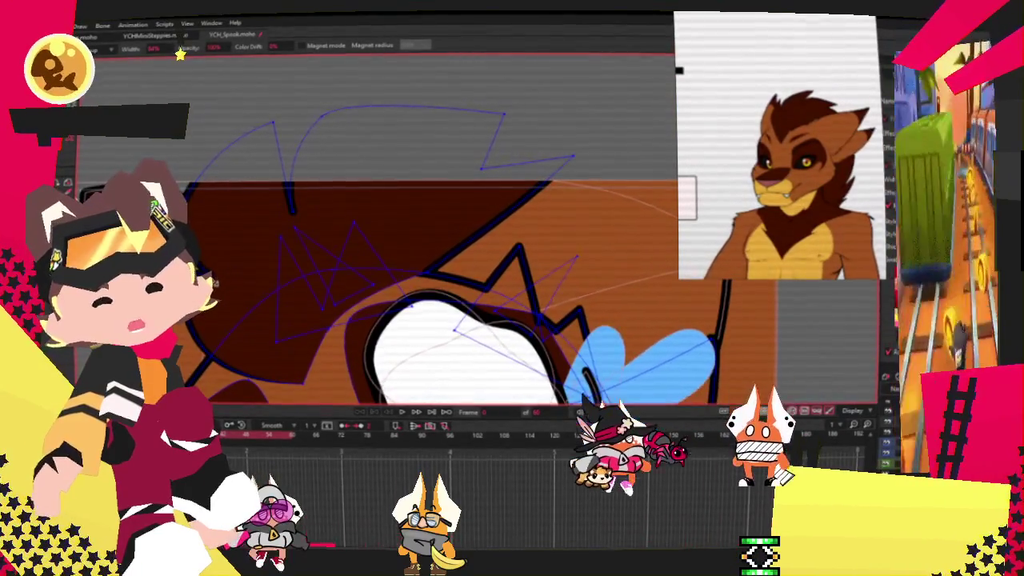
scroll(272, 224, "up", 1)
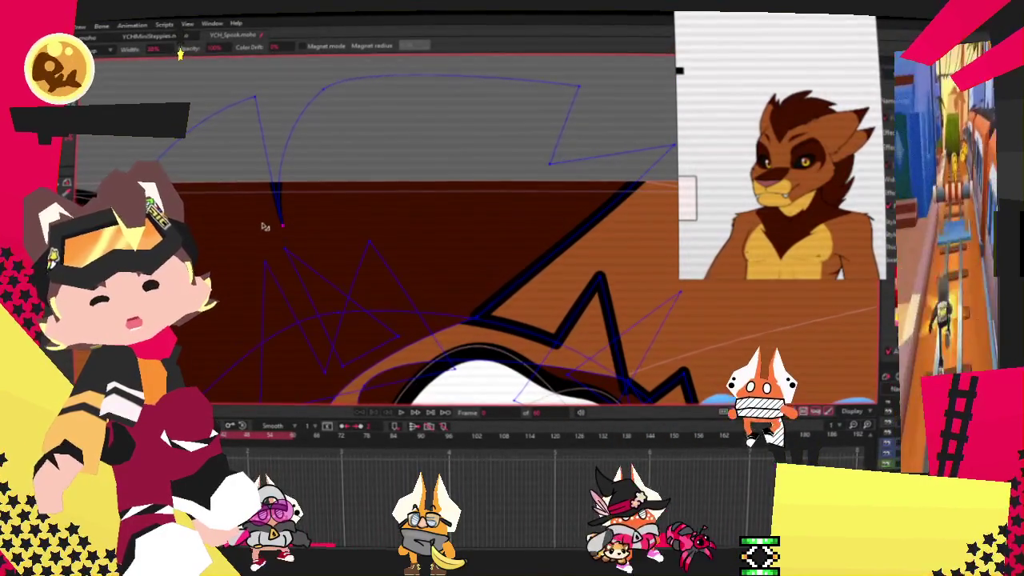
scroll(264, 226, "down", 1)
scroll(336, 208, "up", 2)
scroll(394, 195, "down", 2)
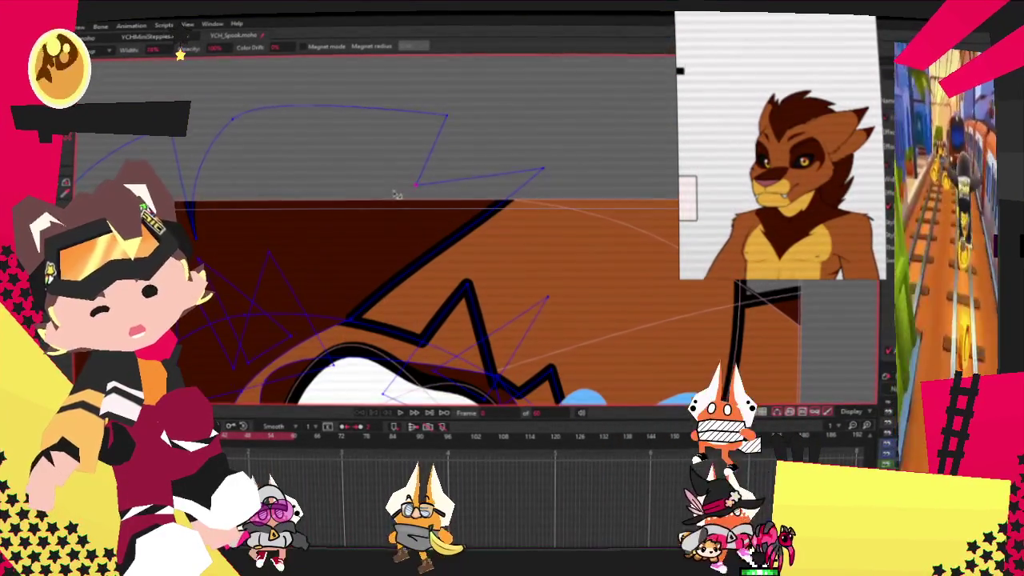
scroll(394, 195, "down", 2)
left_click(397, 408)
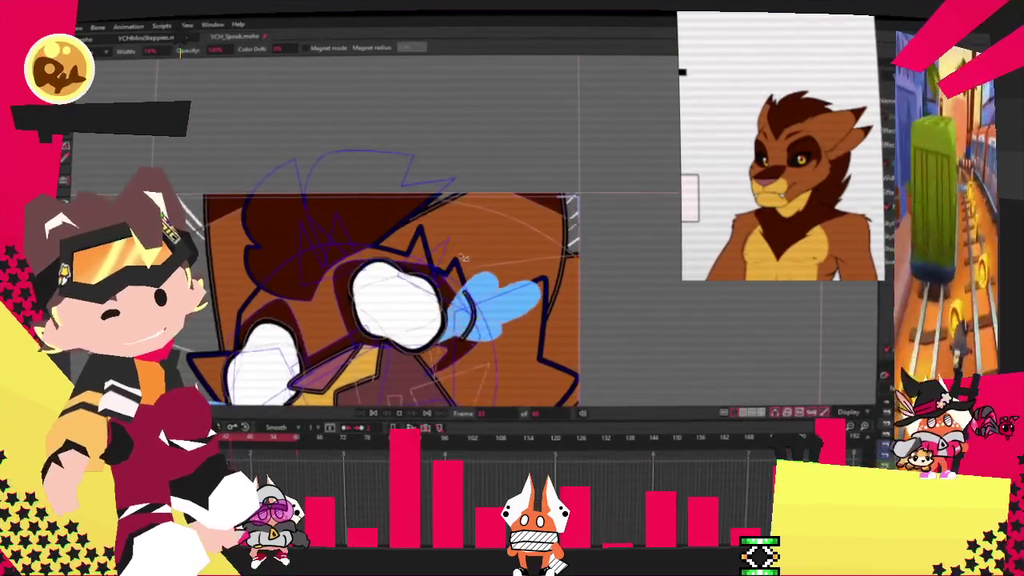
scroll(462, 257, "up", 2)
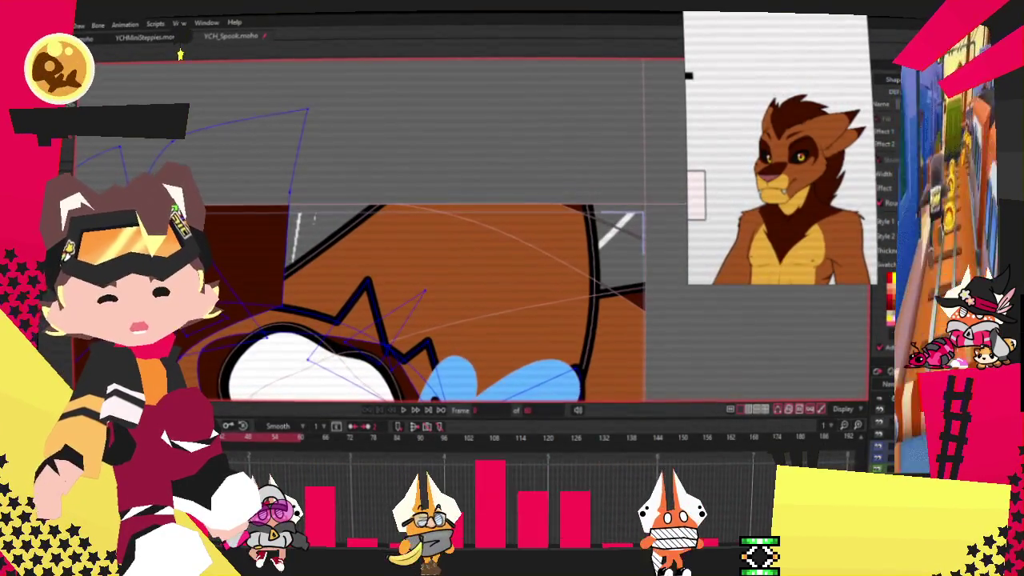
key("space")
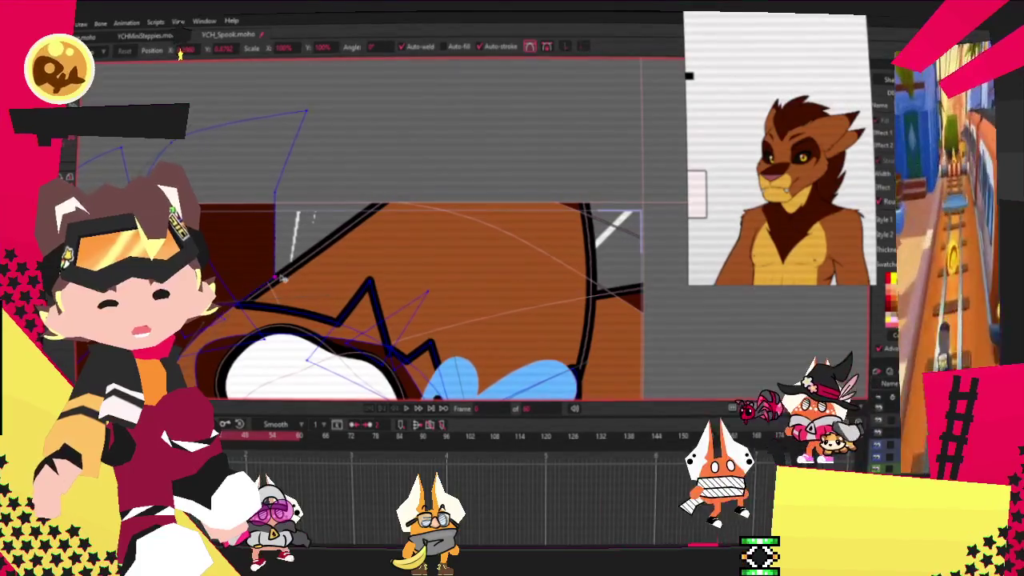
Pull the dark hair edge right and down, then play the animation to check it.
mouse_move(280, 277)
left_mouse_down()
mouse_move(279, 305)
mouse_move(308, 330)
mouse_move(276, 200)
left_mouse_up()
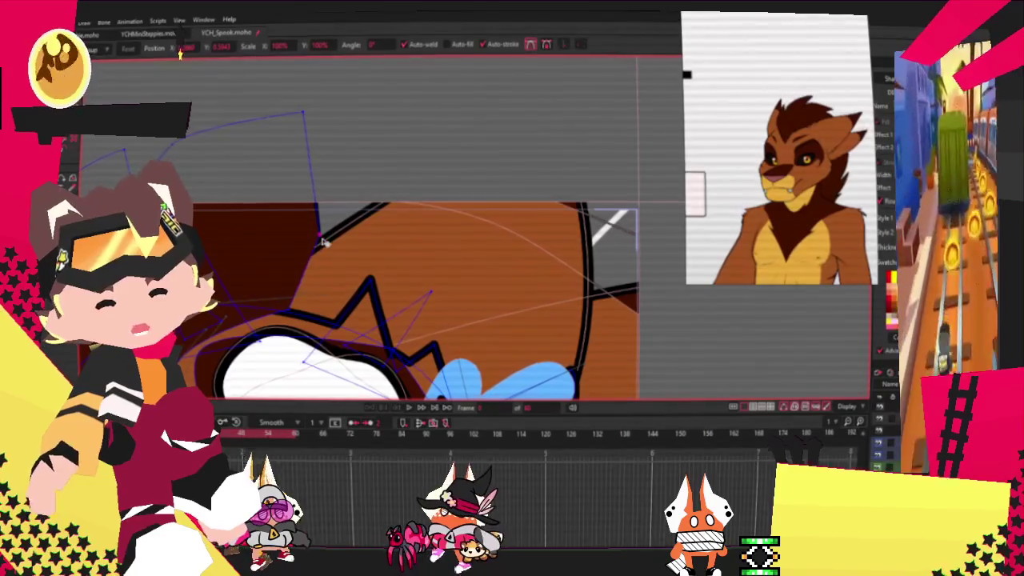
left_click_drag(276, 200, 307, 237)
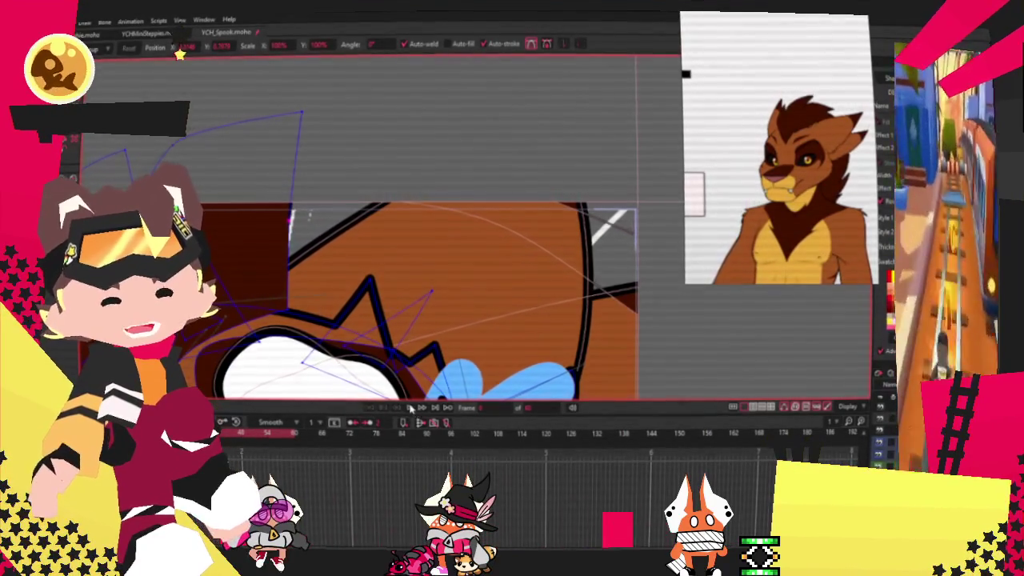
left_click(411, 408)
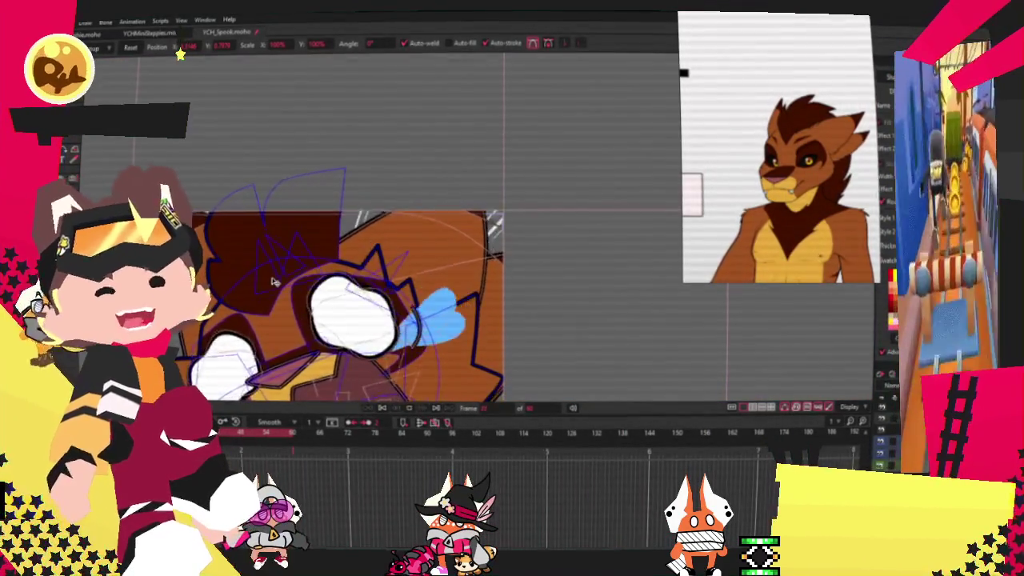
left_click(381, 409)
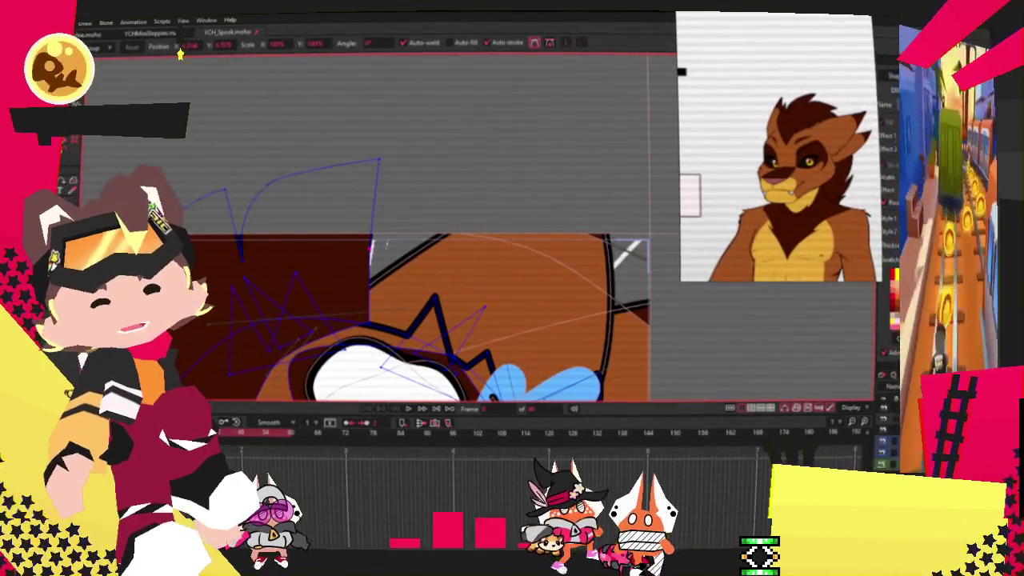
Lasso-select the points around the character's head and prepare to move them.
key("g")
left_click_drag(180, 44, 298, 230)
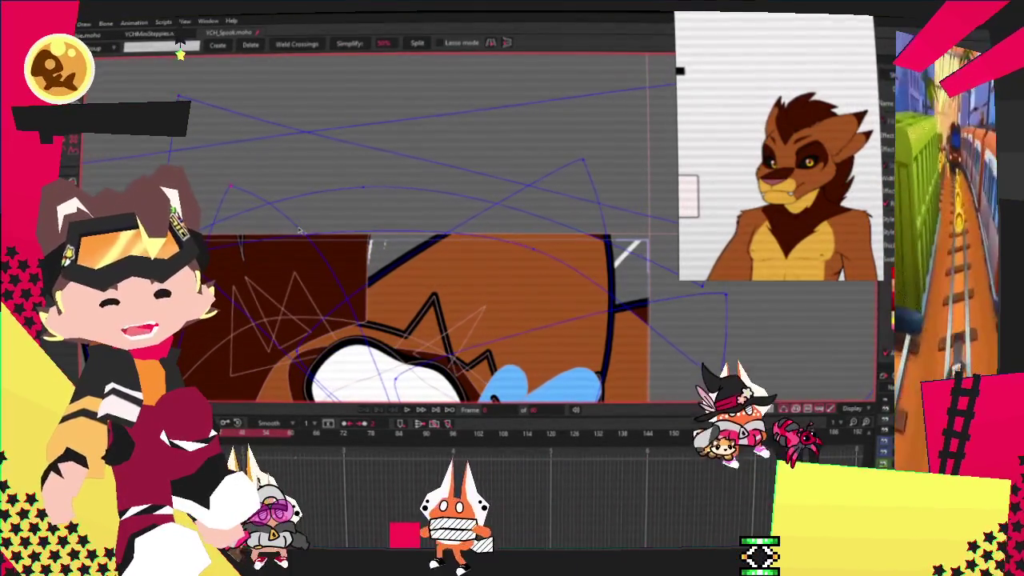
scroll(487, 294, "down", 1)
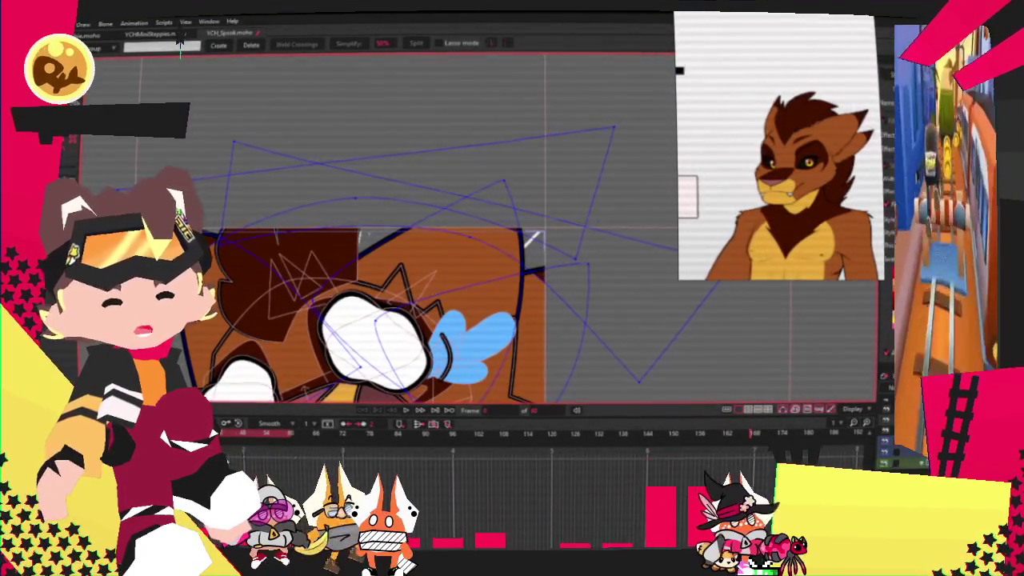
key("ctrl+z")
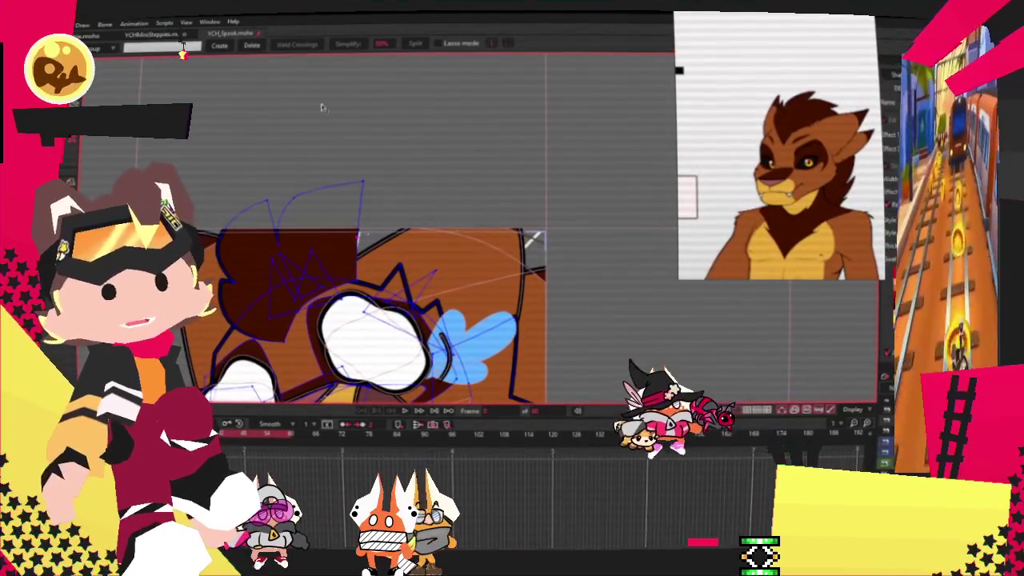
scroll(400, 344, "up", 1)
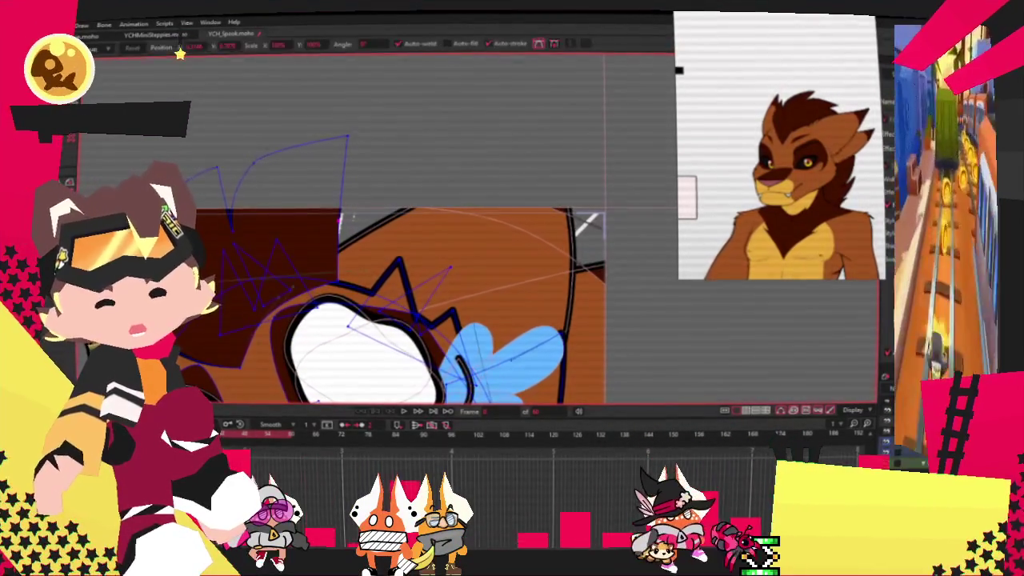
key("t")
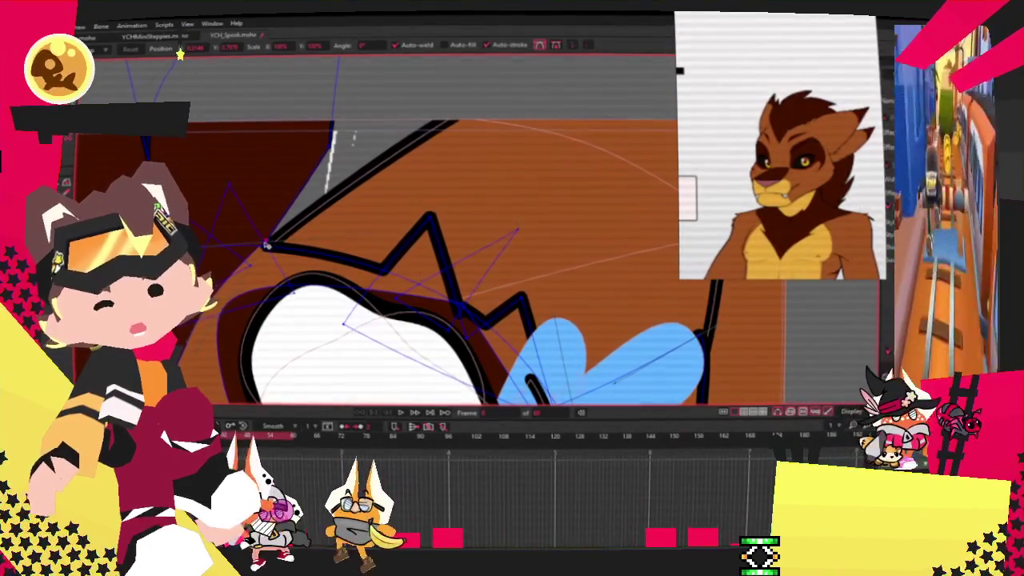
scroll(273, 238, "up", 3)
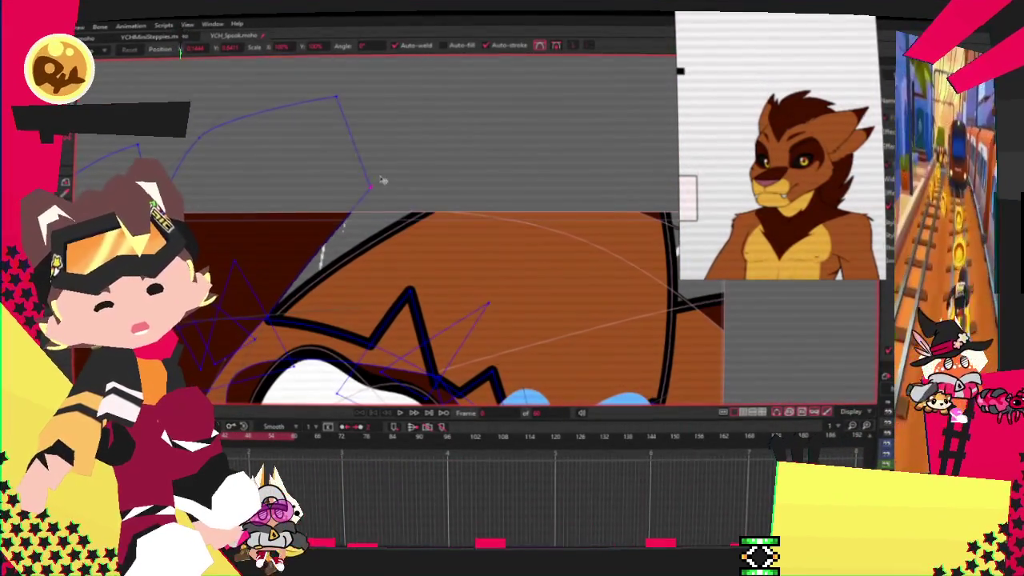
scroll(384, 182, "up", 3)
scroll(389, 195, "down", 2)
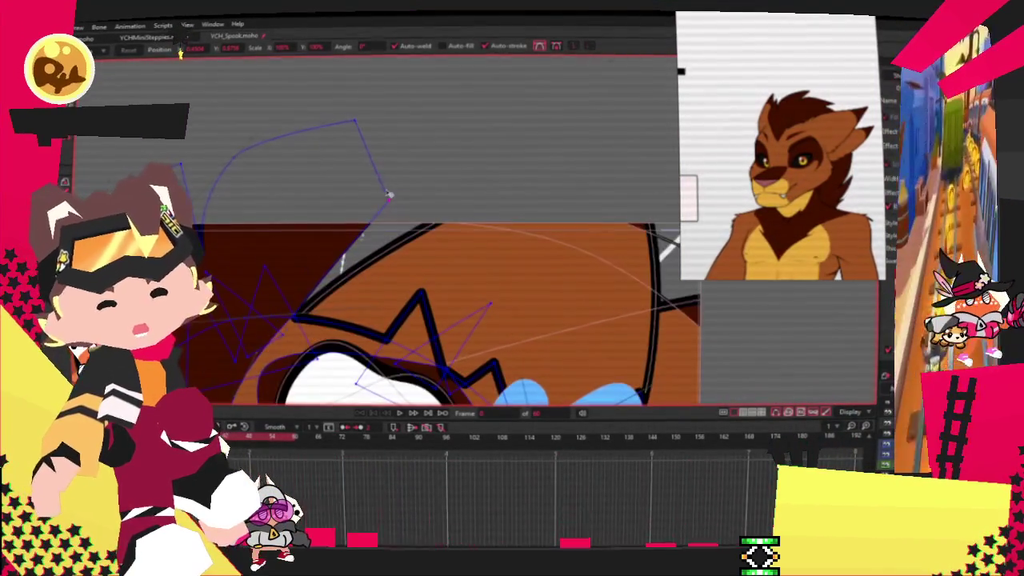
scroll(400, 400, "down", 3)
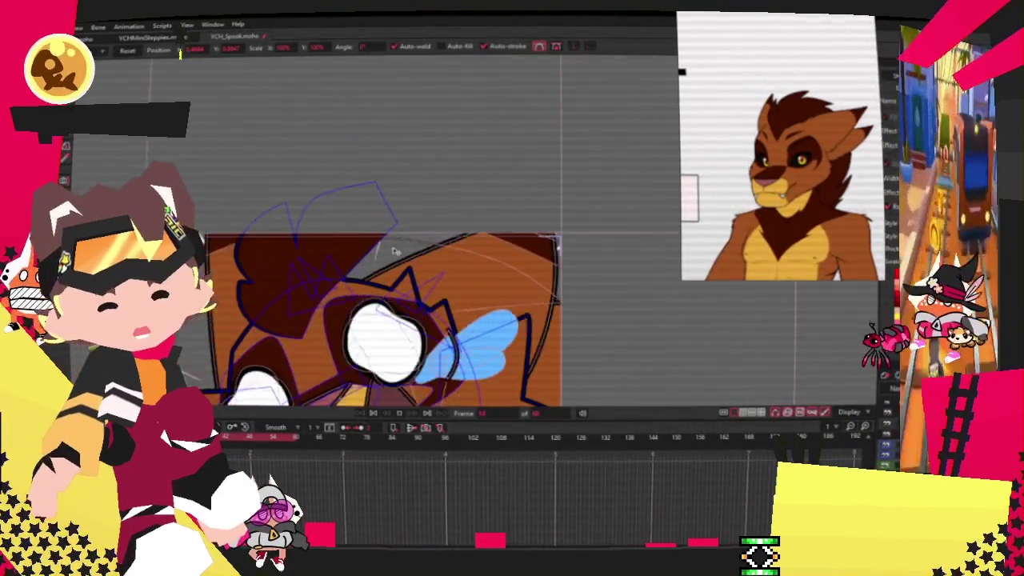
scroll(399, 393, "up", 1)
scroll(397, 388, "down", 1)
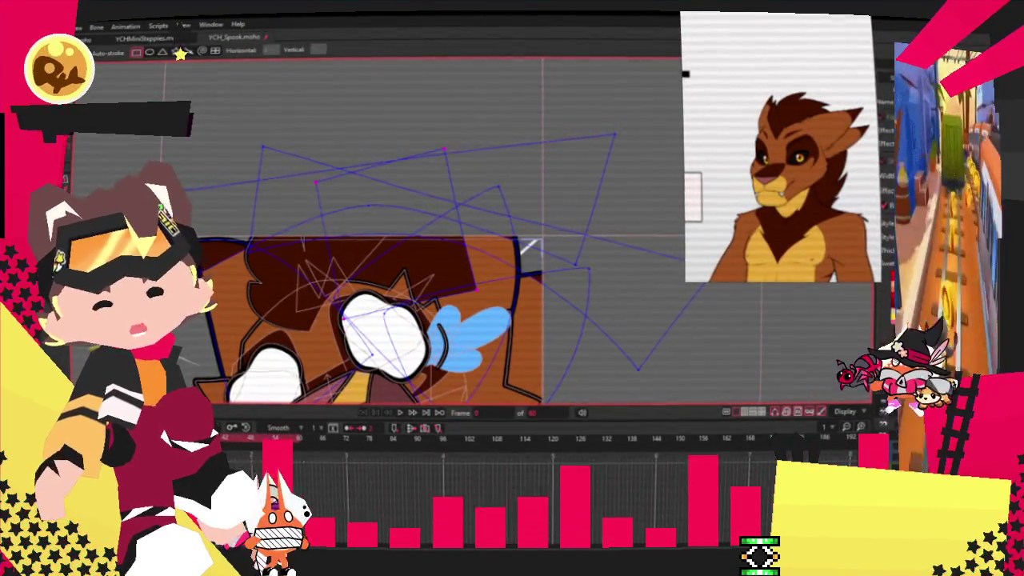
Drag the top hair outline point slightly left, then zoom the canvas out.
key("g")
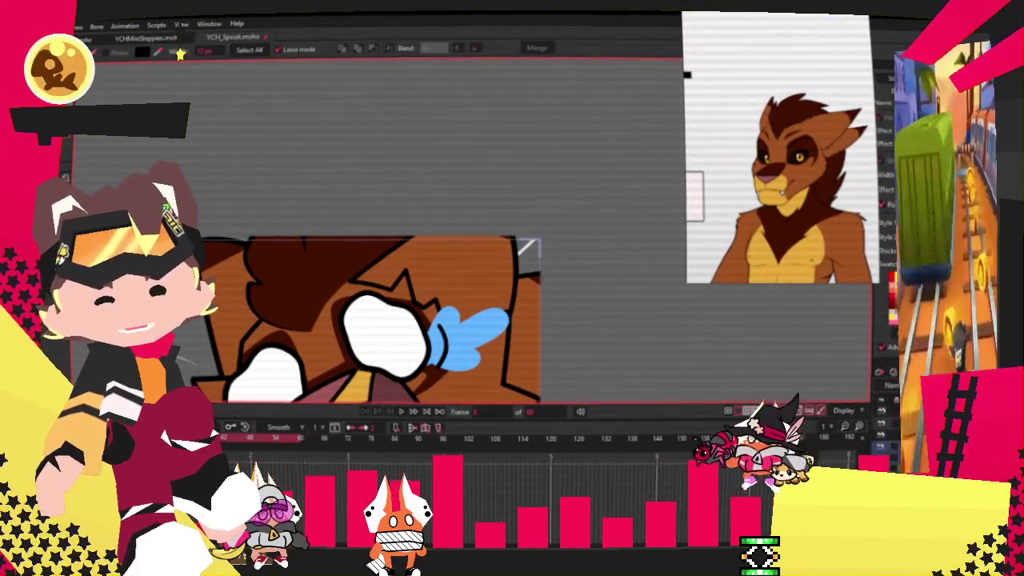
key("t")
scroll(328, 240, "up", 2)
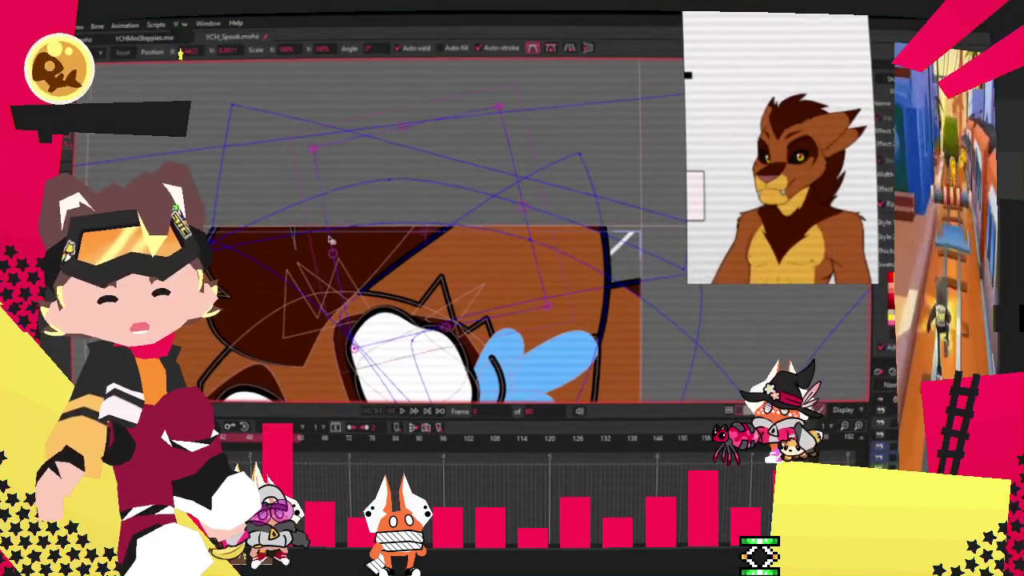
mouse_move(313, 258)
left_mouse_down()
mouse_move(286, 261)
mouse_move(389, 324)
left_mouse_up()
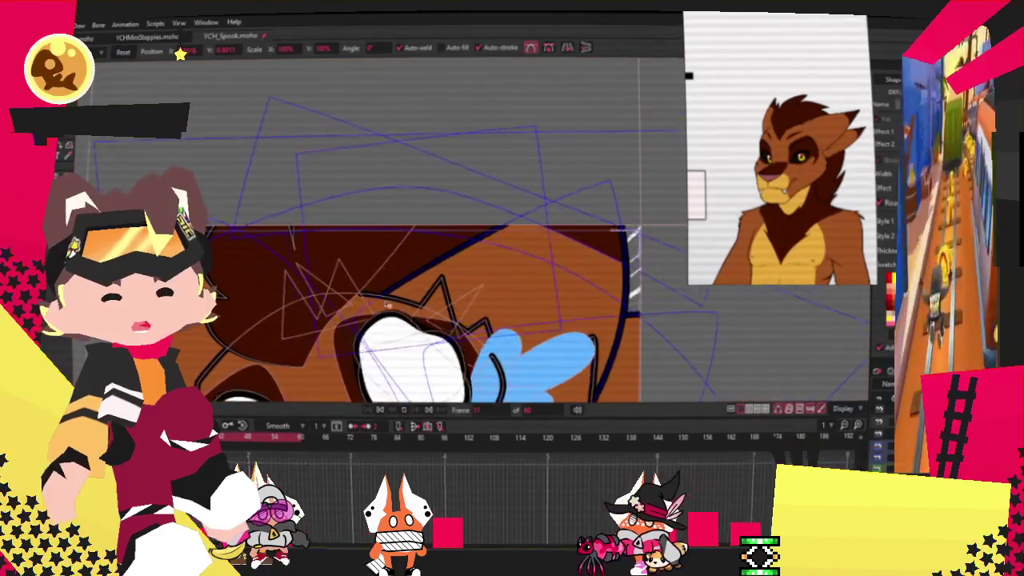
scroll(390, 324, "down", 1)
scroll(388, 303, "down", 1)
scroll(385, 260, "down", 1)
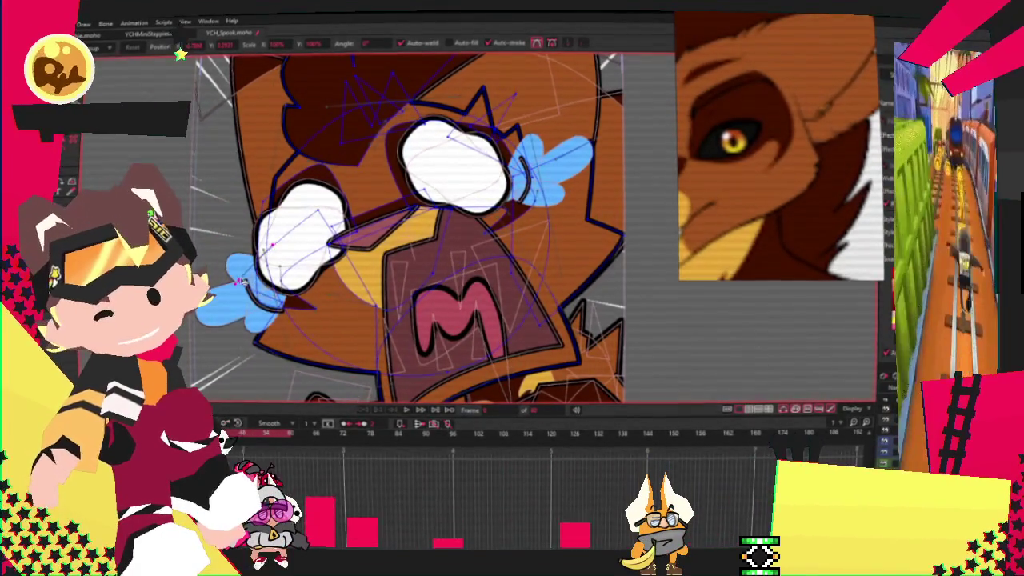
Add a new segment to the jagged outline beside the blue shape.
scroll(284, 322, "up", 2)
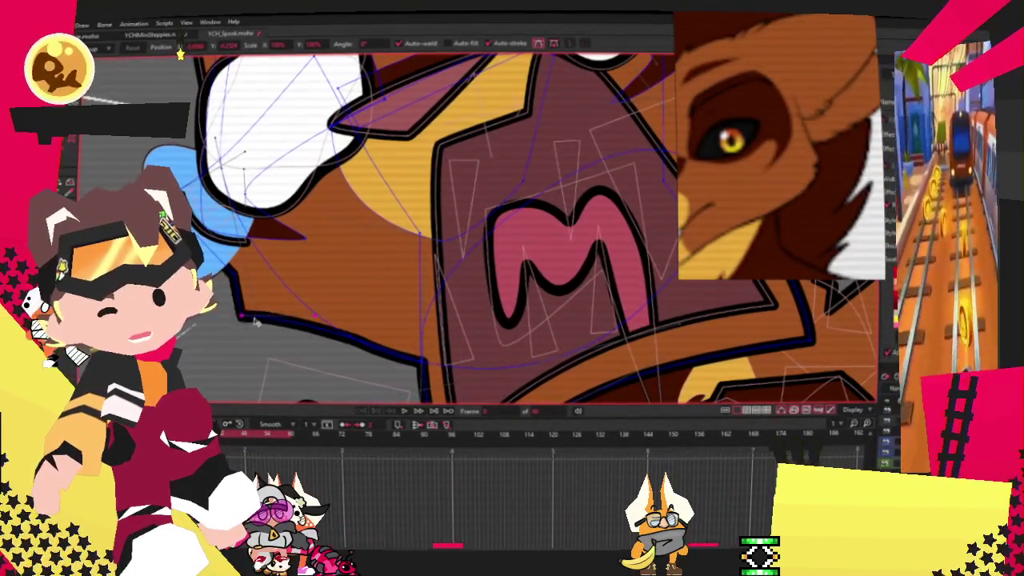
scroll(241, 307, "down", 1)
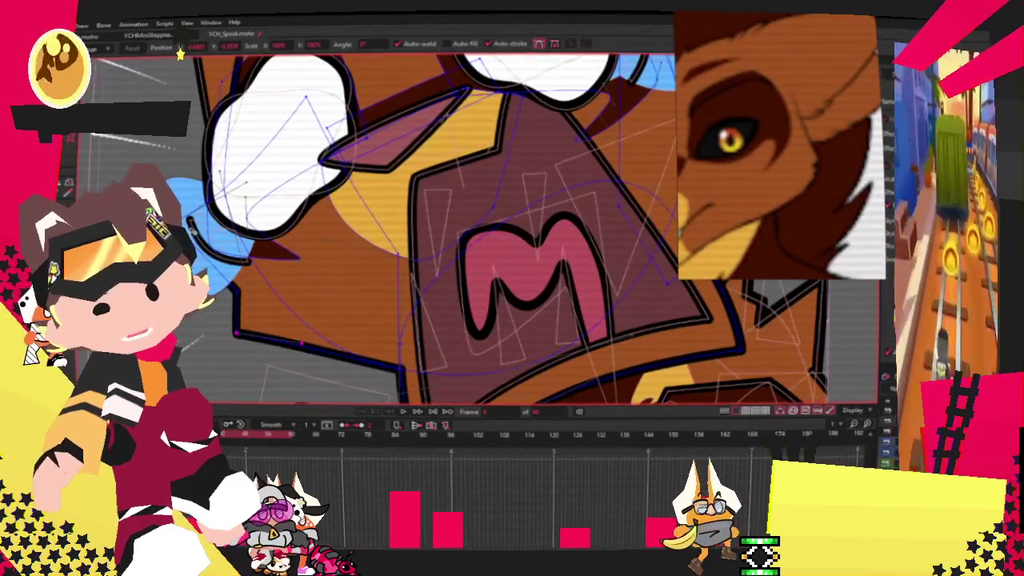
scroll(242, 306, "down", 2)
scroll(398, 199, "down", 2)
scroll(399, 198, "up", 2)
scroll(412, 201, "up", 2)
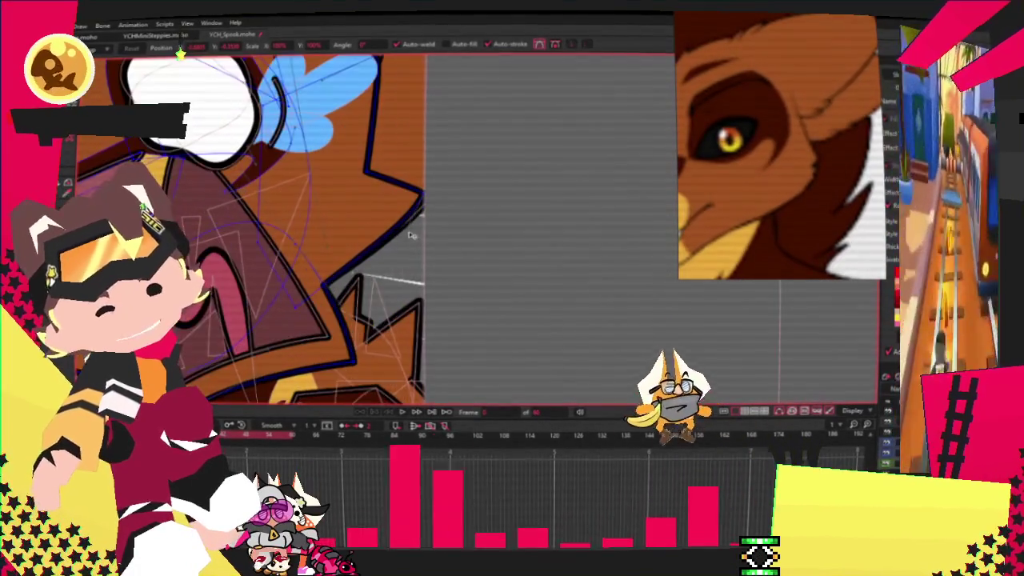
scroll(381, 205, "up", 2)
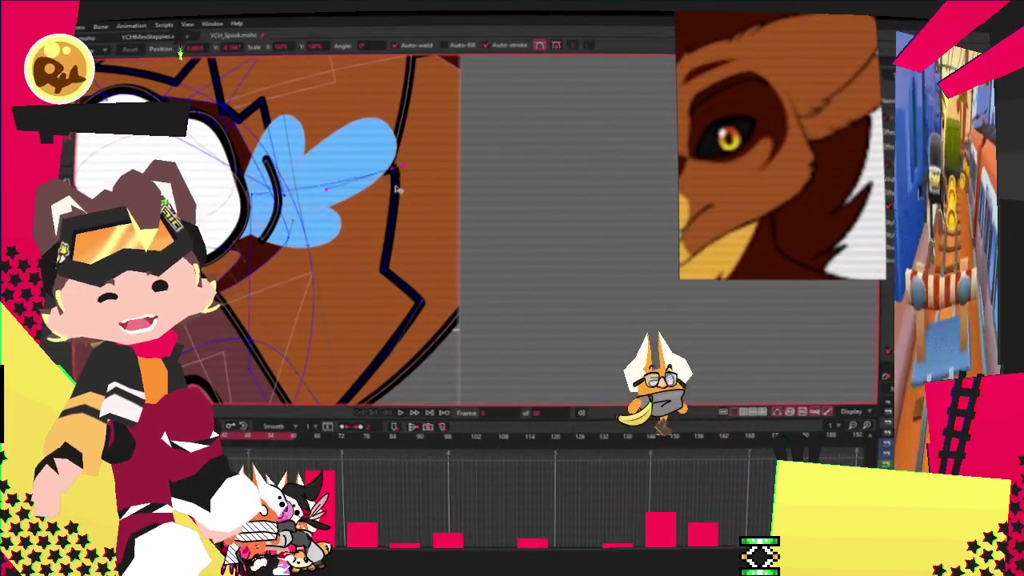
left_click_drag(336, 214, 405, 228)
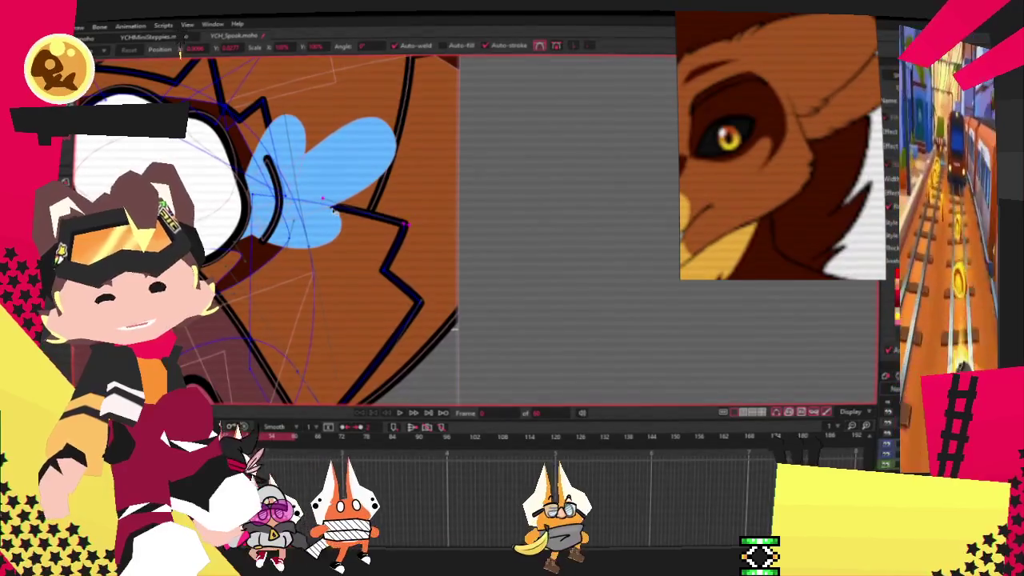
Reshape the jagged outline's upper and lower bends, nudging one down-right.
scroll(432, 142, "down", 3)
scroll(448, 192, "up", 3)
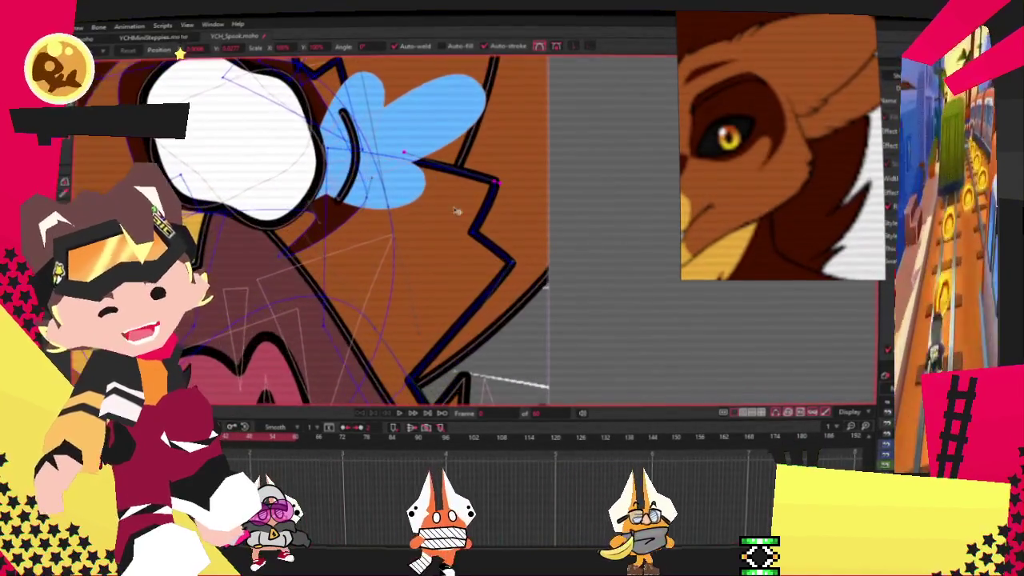
scroll(500, 200, "up", 1)
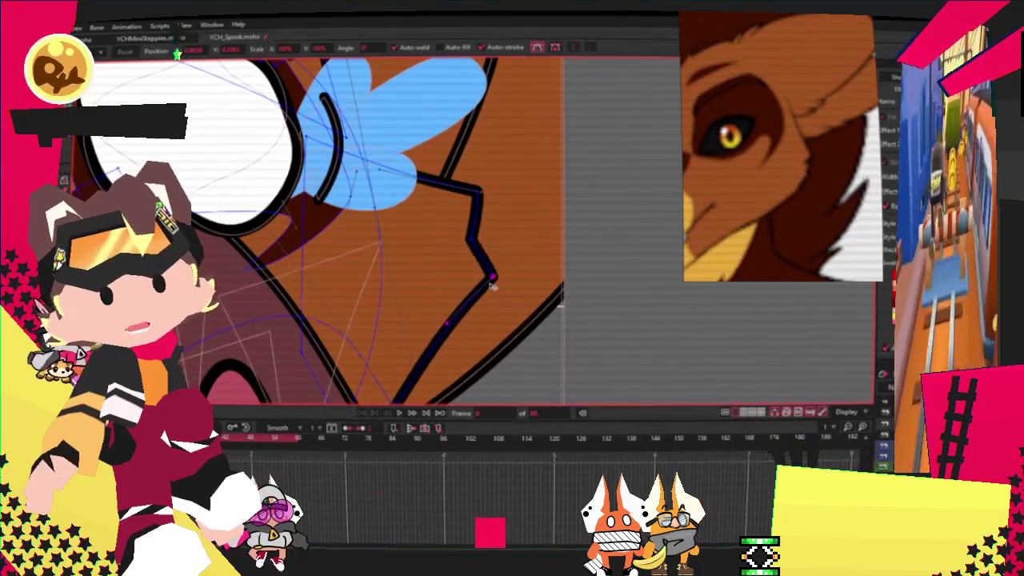
scroll(448, 264, "down", 3)
scroll(384, 240, "up", 3)
scroll(355, 236, "up", 1)
scroll(355, 236, "up", 1)
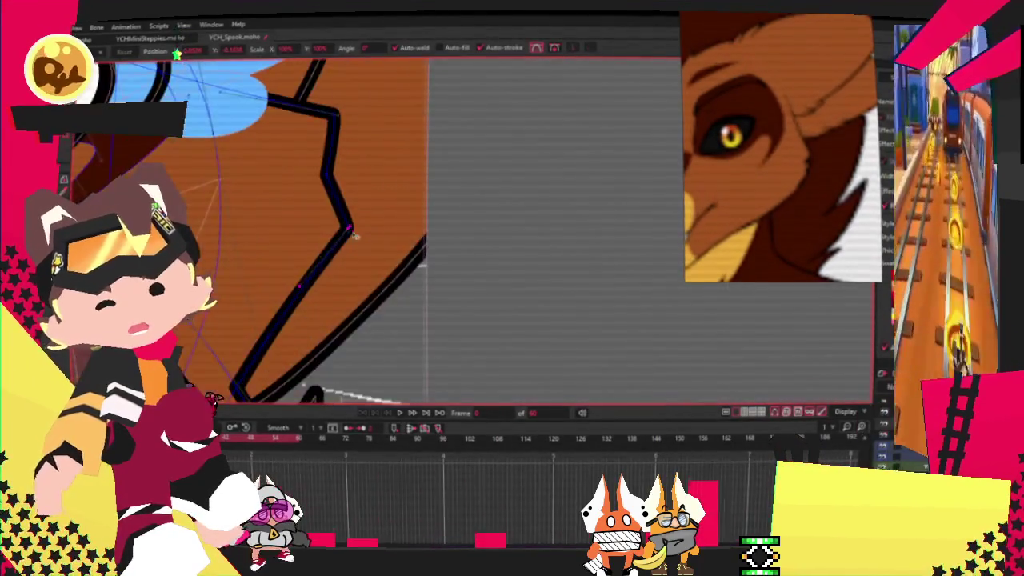
scroll(362, 242, "down", 2)
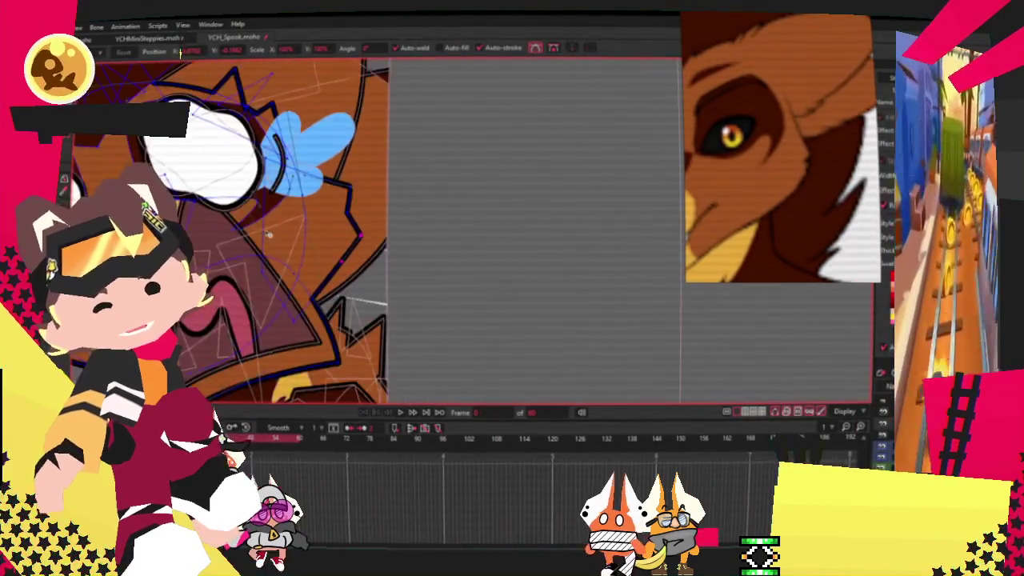
scroll(384, 240, "down", 1)
scroll(448, 244, "up", 2)
scroll(489, 244, "up", 1)
left_click_drag(490, 245, 501, 319)
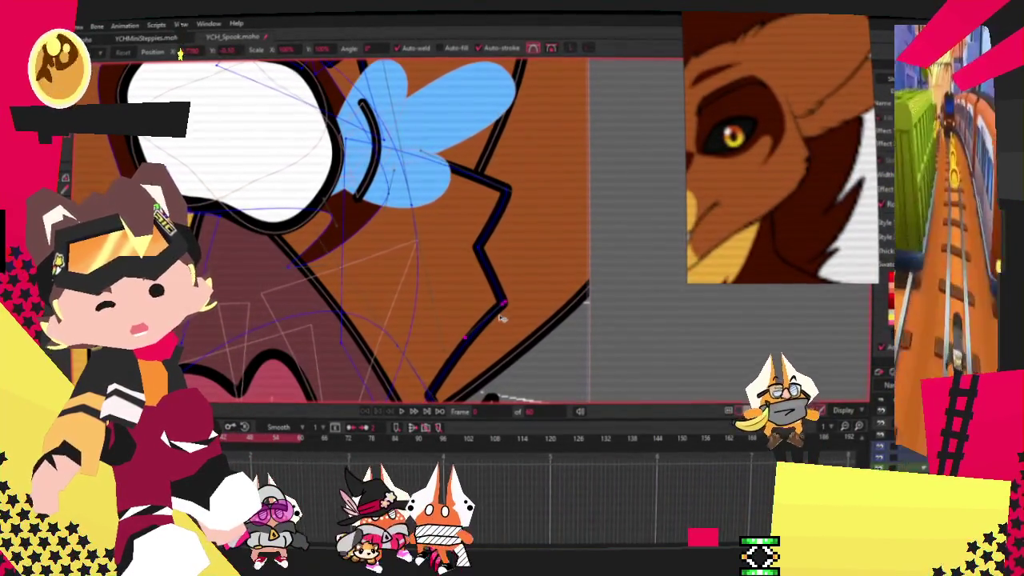
scroll(500, 306, "down", 1)
scroll(500, 296, "down", 2)
scroll(502, 272, "up", 2)
scroll(505, 246, "up", 1)
left_click_drag(506, 242, 514, 249)
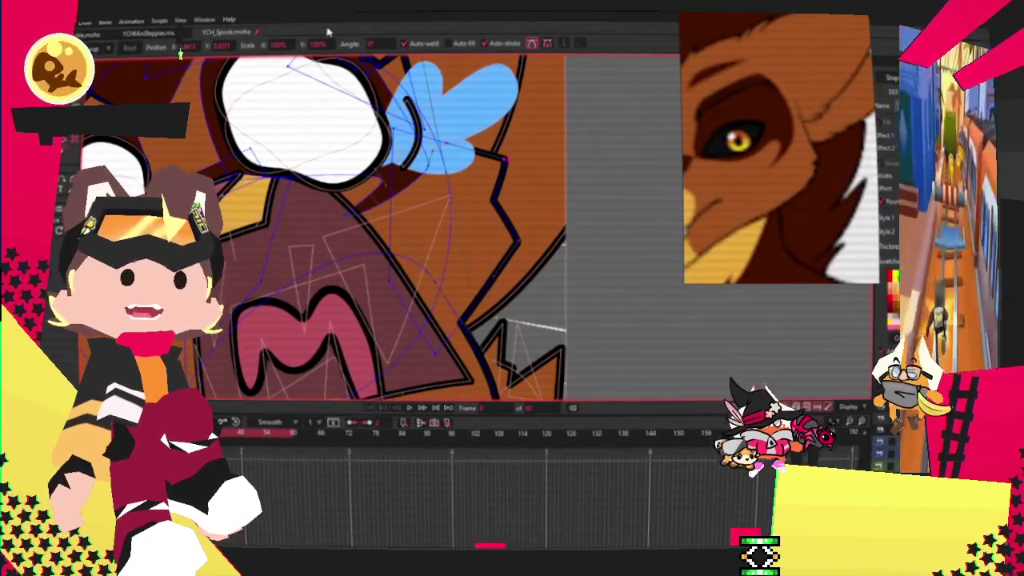
scroll(336, 240, "down", 3)
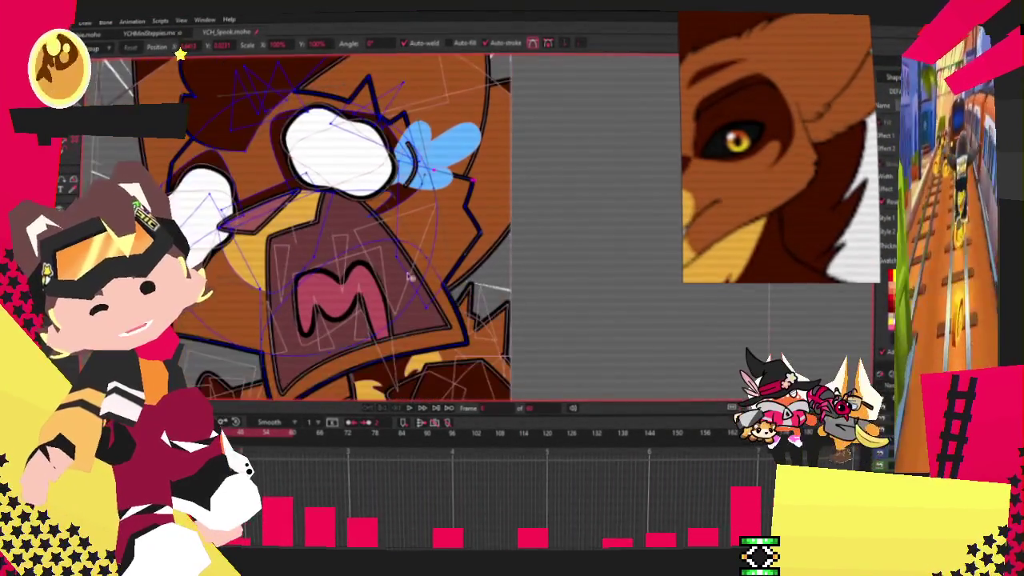
scroll(315, 290, "down", 2)
scroll(314, 291, "down", 2)
scroll(315, 290, "up", 3)
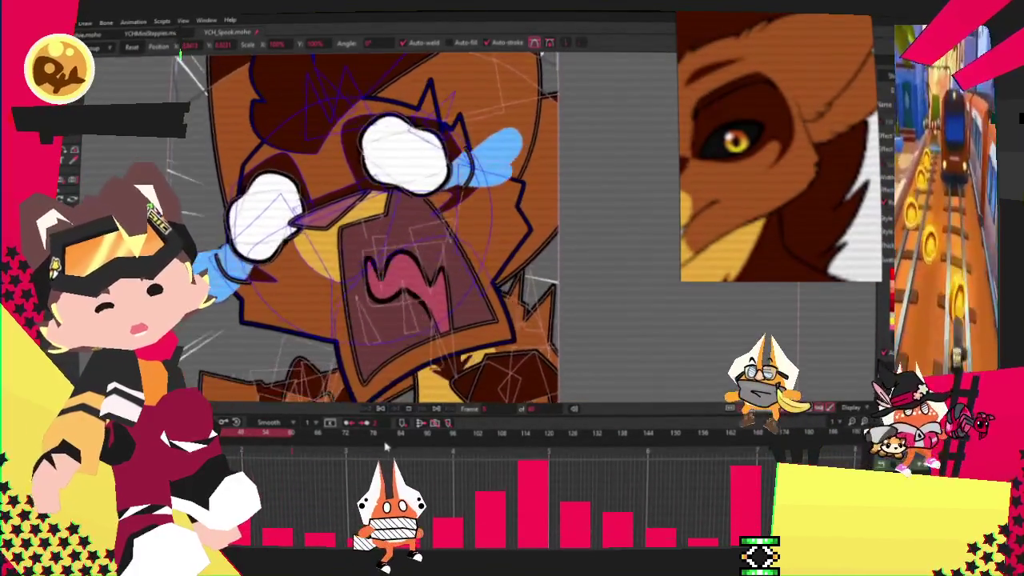
scroll(232, 256, "up", 5)
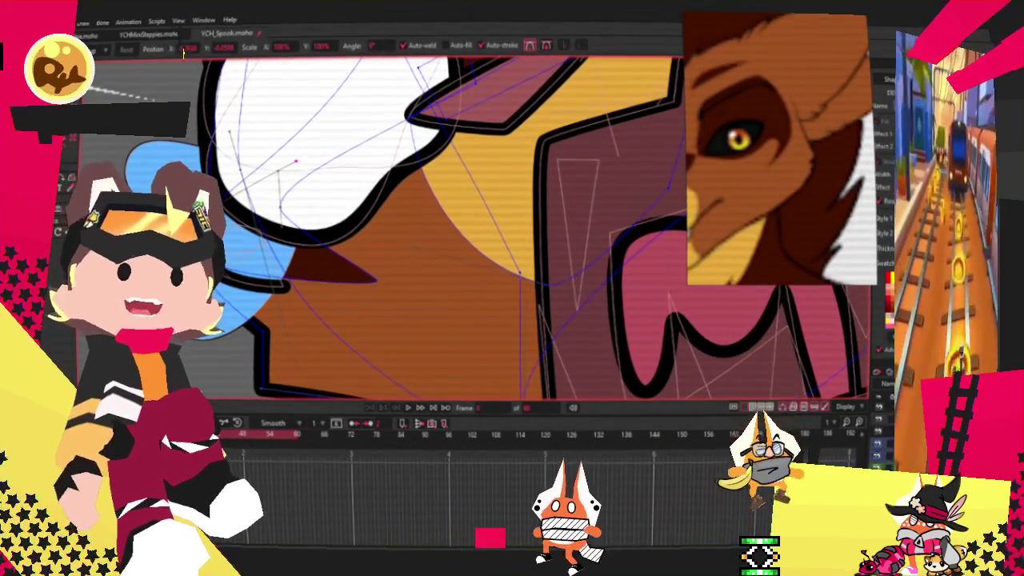
left_click(410, 407)
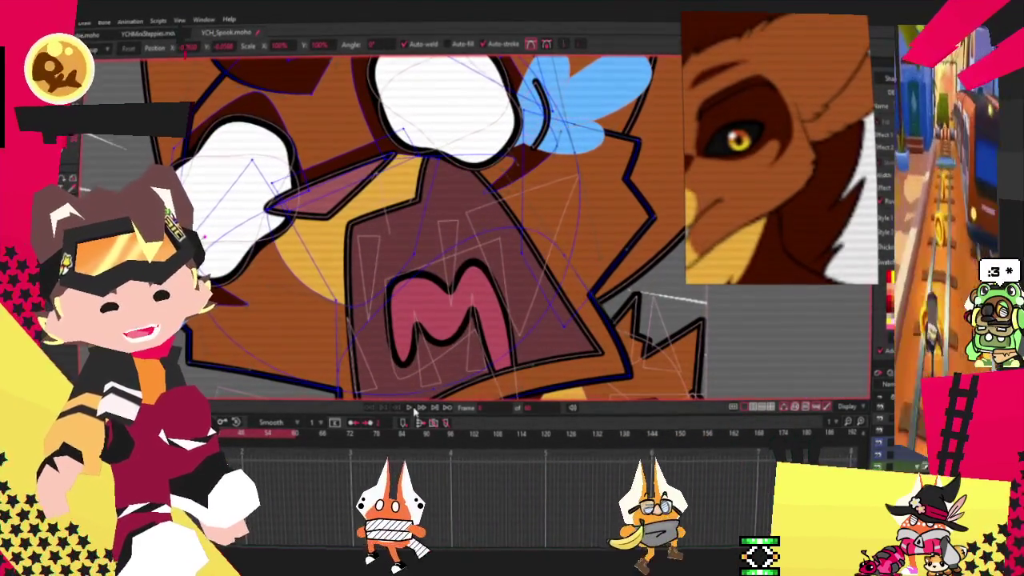
scroll(343, 270, "down", 3)
scroll(343, 270, "up", 2)
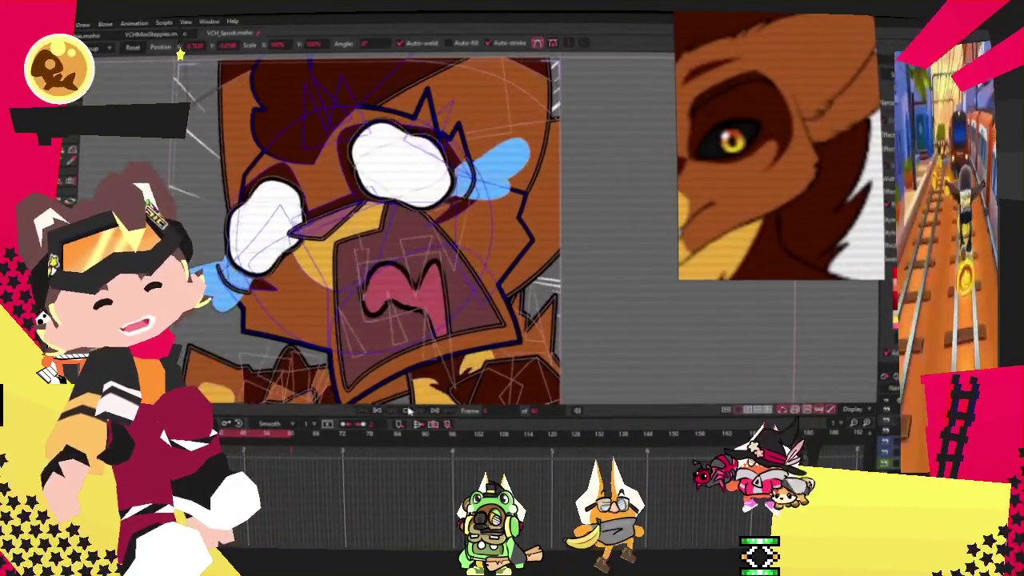
scroll(535, 244, "up", 3)
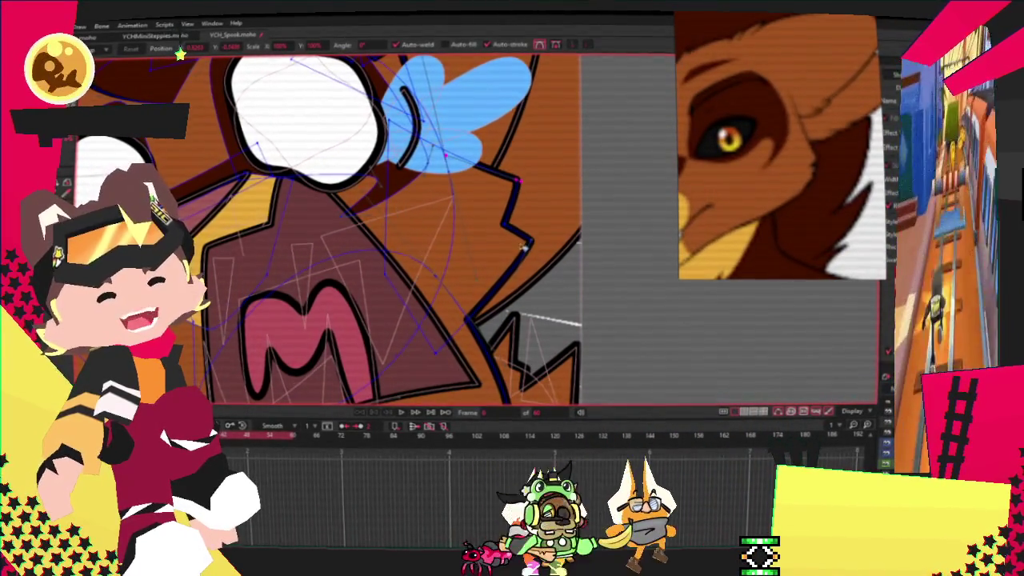
scroll(536, 257, "down", 4)
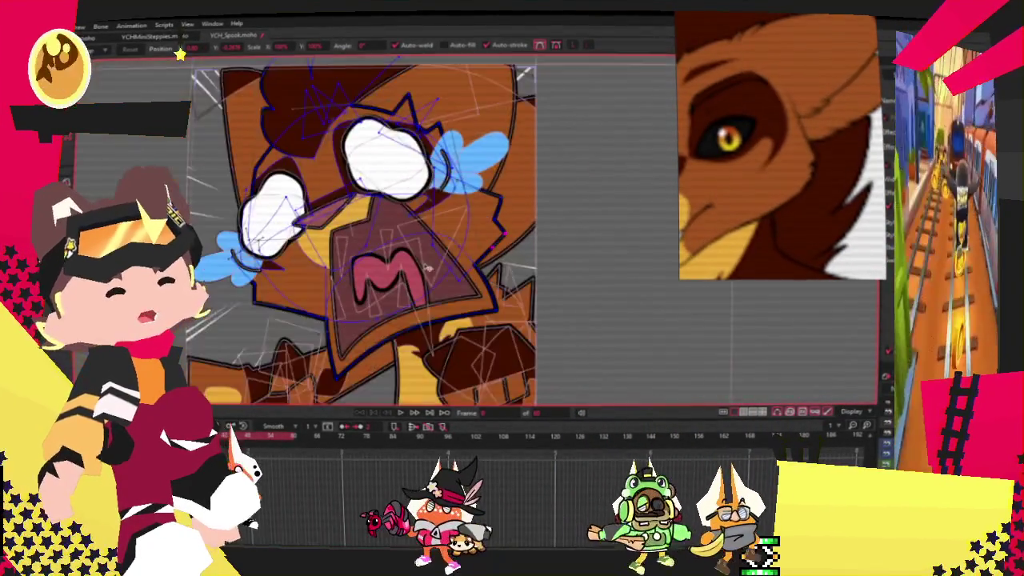
scroll(254, 294, "up", 4)
scroll(399, 379, "down", 2)
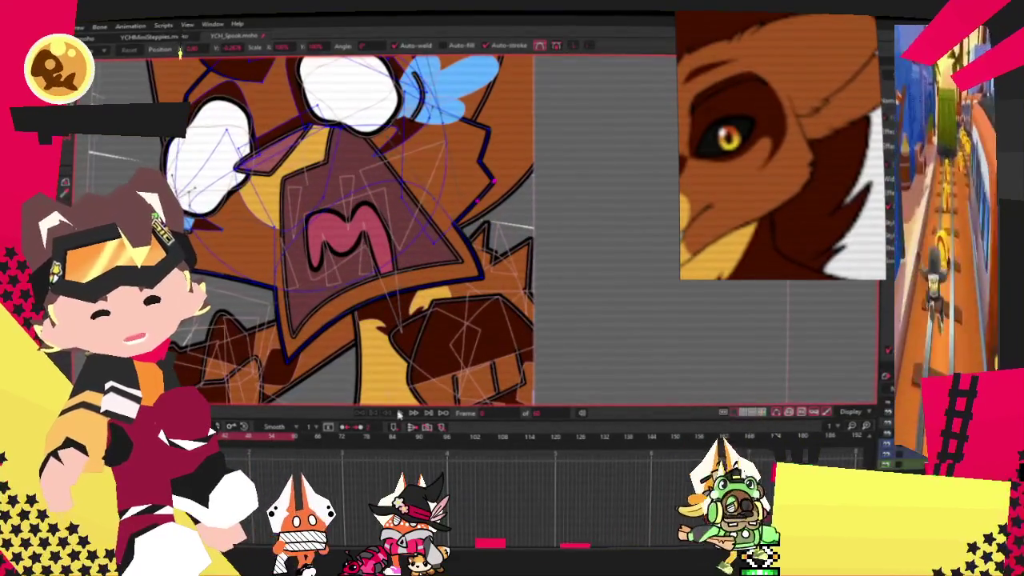
scroll(399, 379, "down", 3)
scroll(400, 320, "up", 3)
scroll(406, 225, "down", 2)
scroll(406, 224, "up", 2)
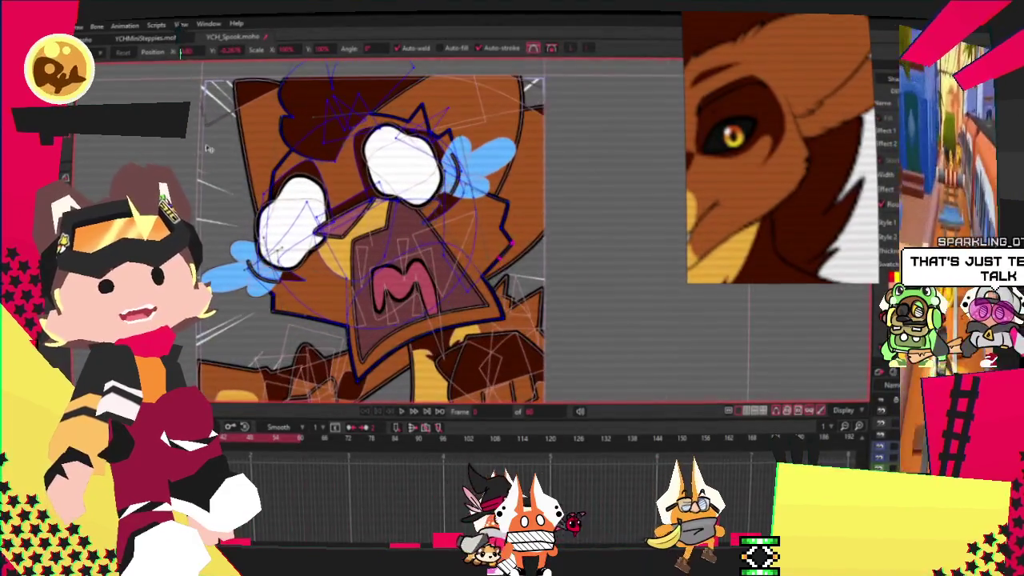
left_click(76, 26)
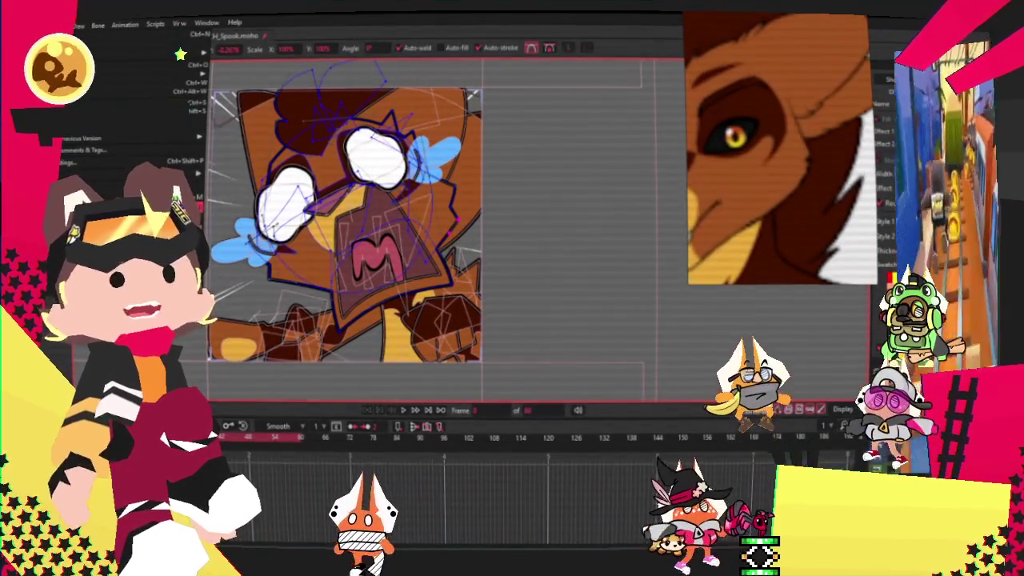
key("Escape")
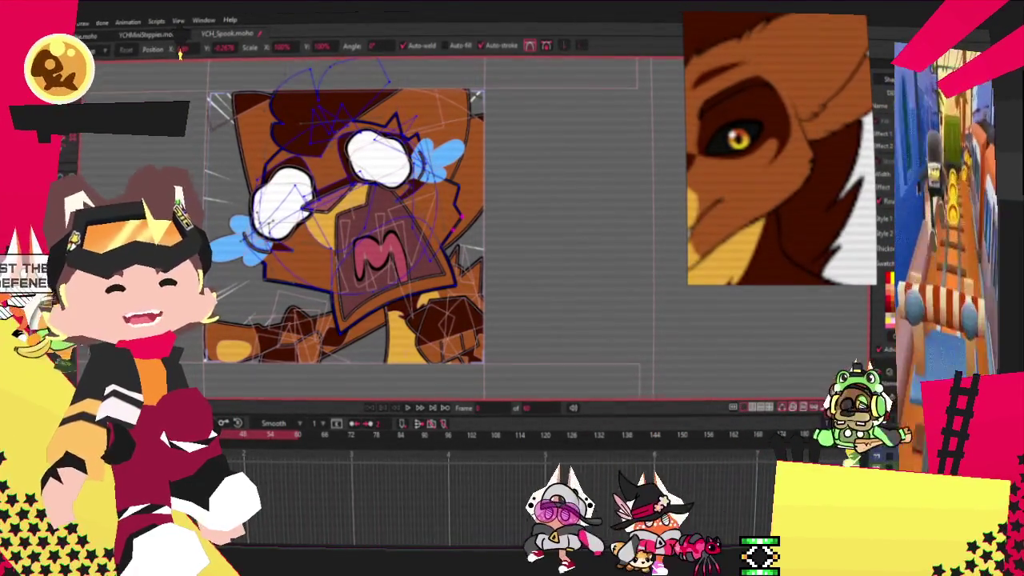
left_click(84, 22)
key("Escape")
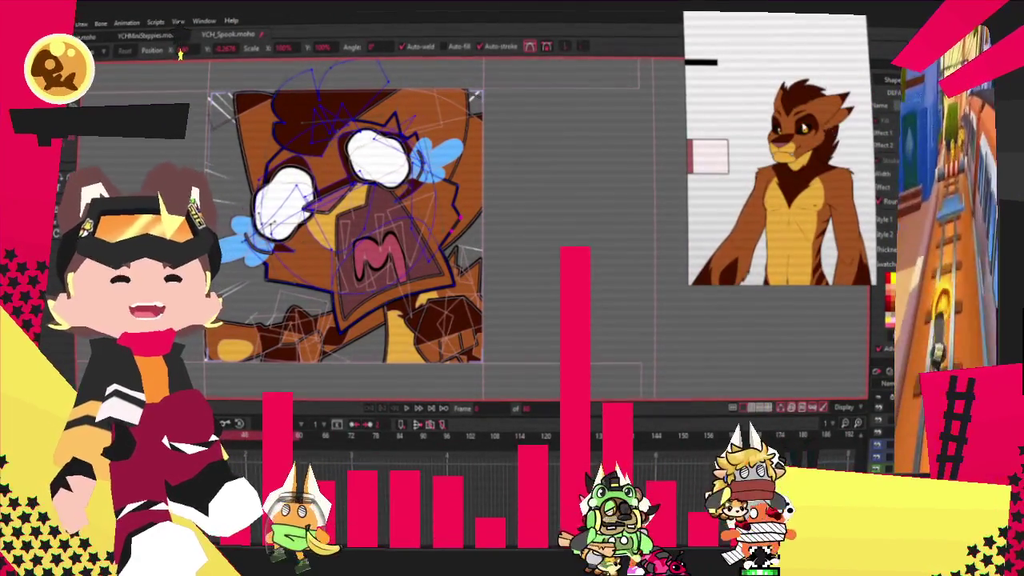
Remove the lion image from the reference panel via its right-click menu.
right_click(812, 134)
left_click(828, 344)
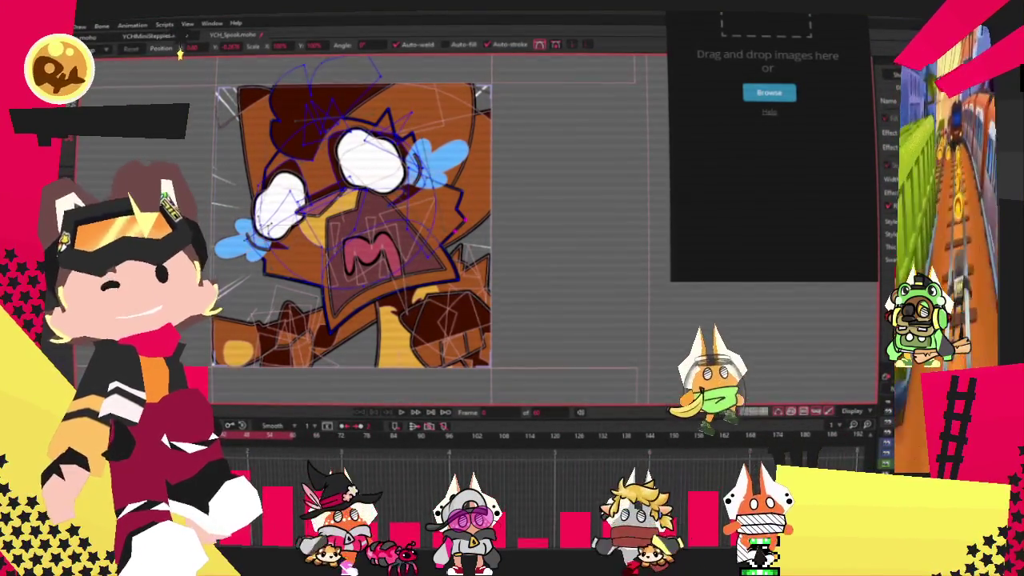
Switch to the grey cat document and zoom out to see the whole cat.
key("alt+f")
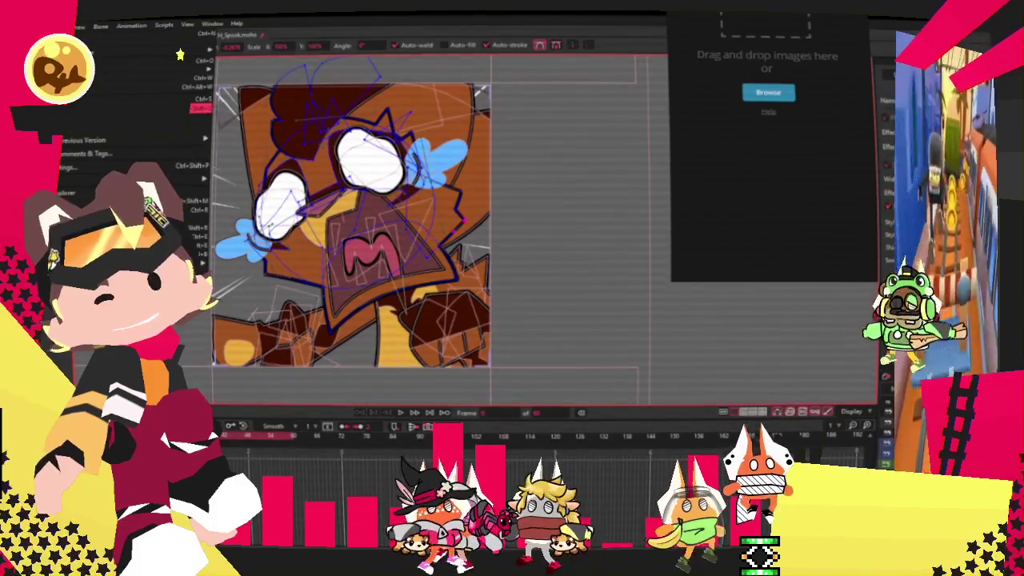
key("Escape")
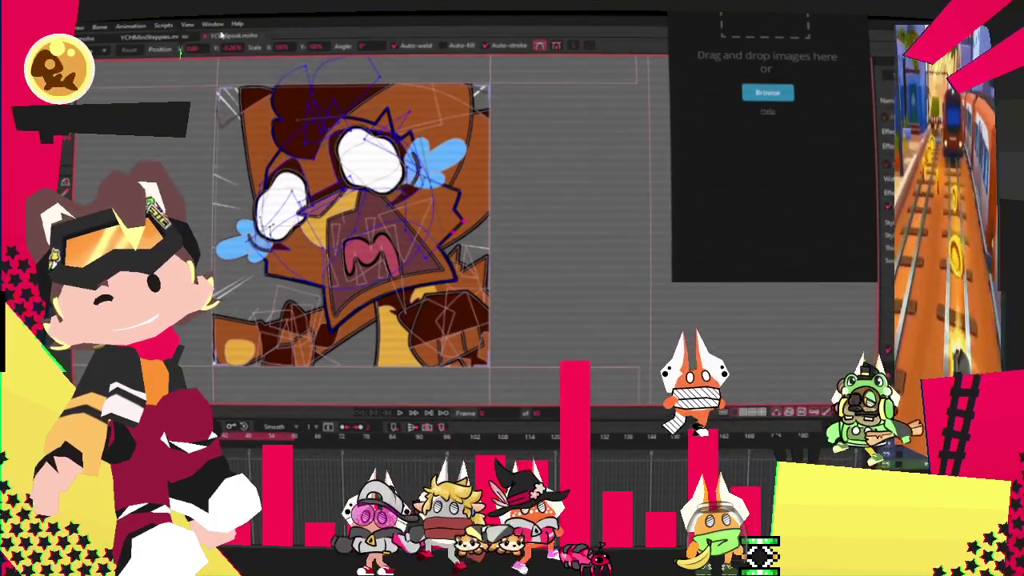
left_click(172, 39)
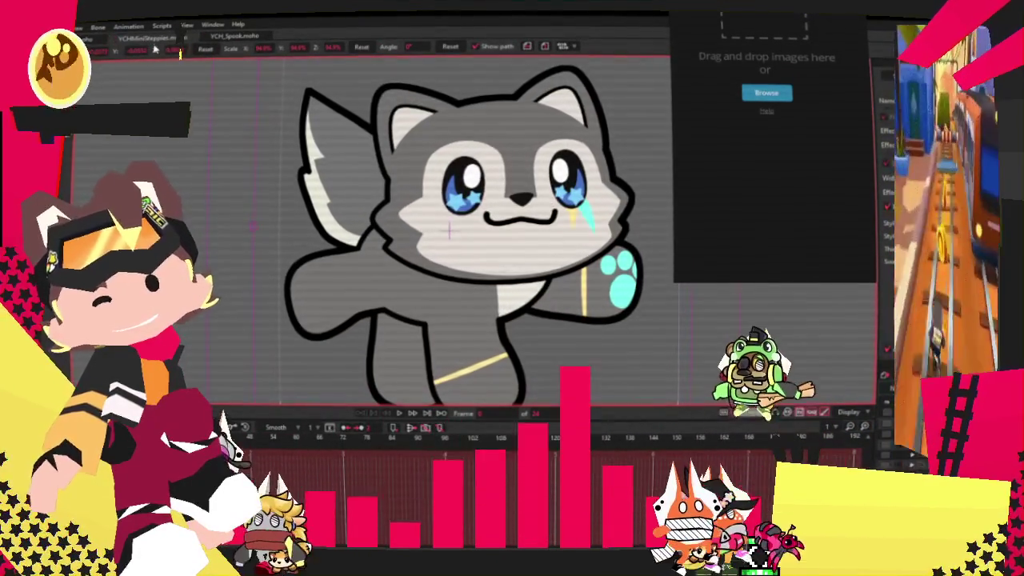
key("ctrl+r")
scroll(380, 224, "up", 2)
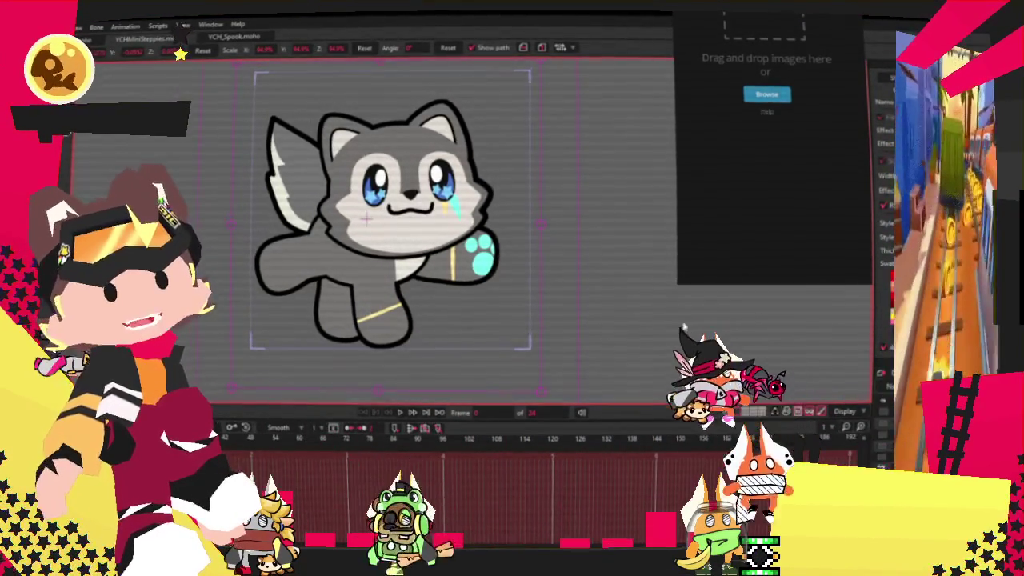
Select the cat's artwork, then open and dismiss the File menu.
key("t")
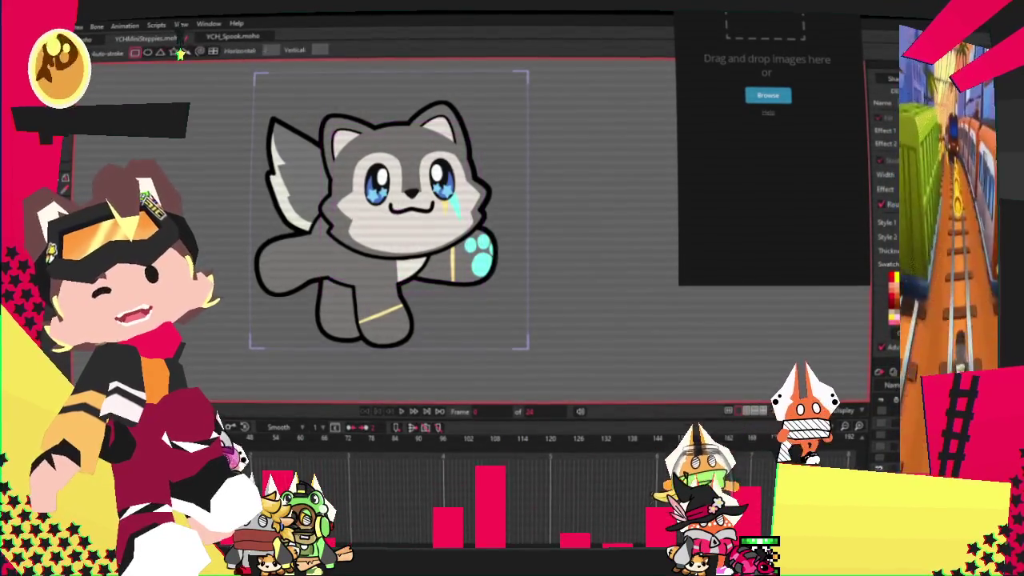
scroll(404, 235, "down", 3)
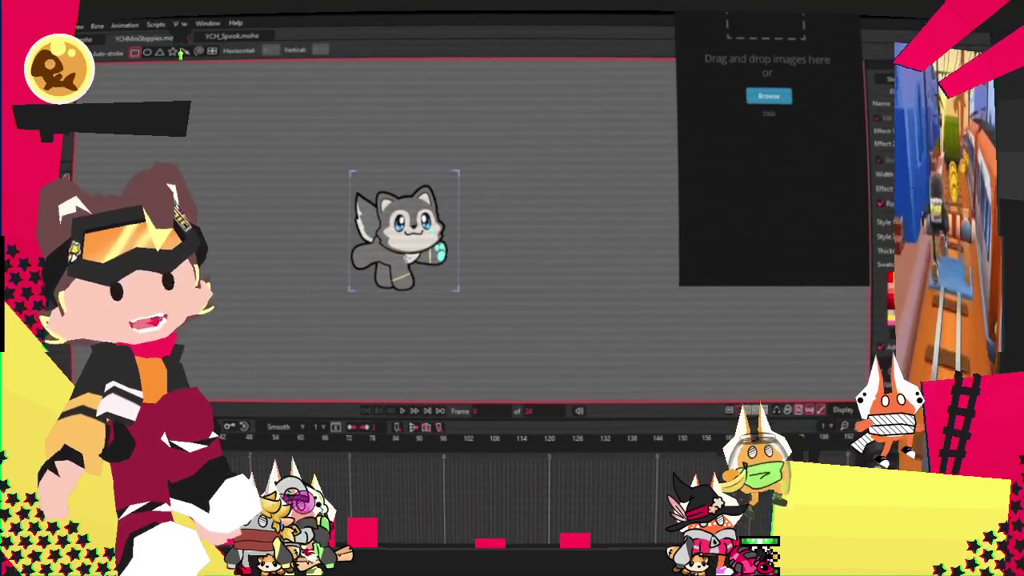
scroll(468, 357, "up", 2)
scroll(501, 354, "up", 3)
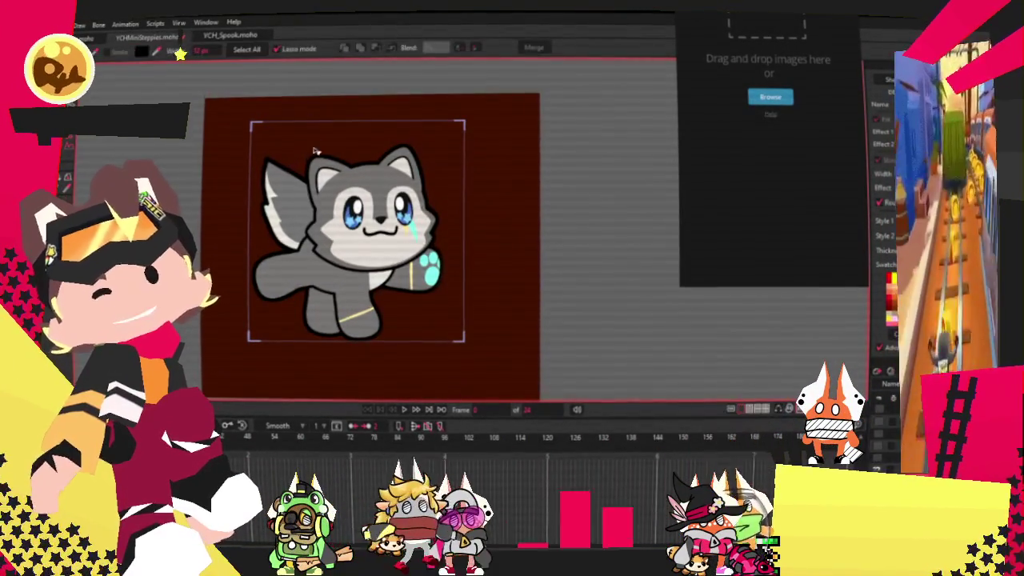
scroll(352, 189, "up", 2)
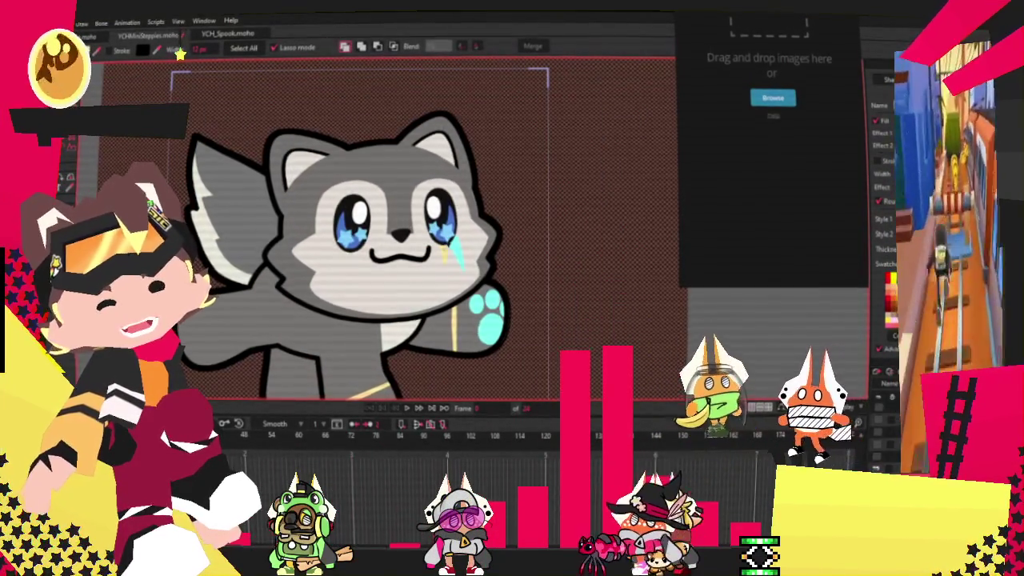
scroll(616, 326, "down", 3)
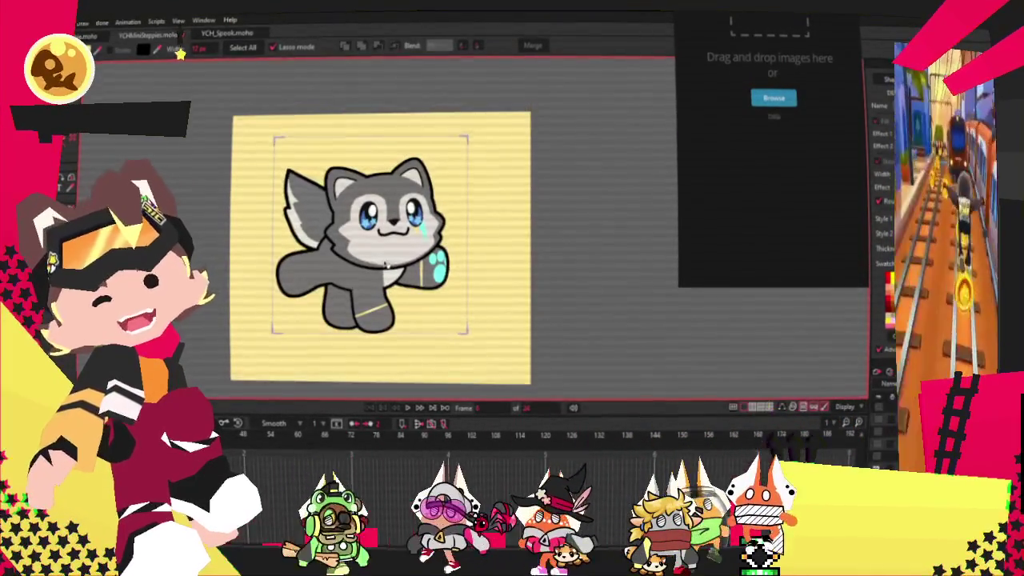
scroll(617, 326, "up", 2)
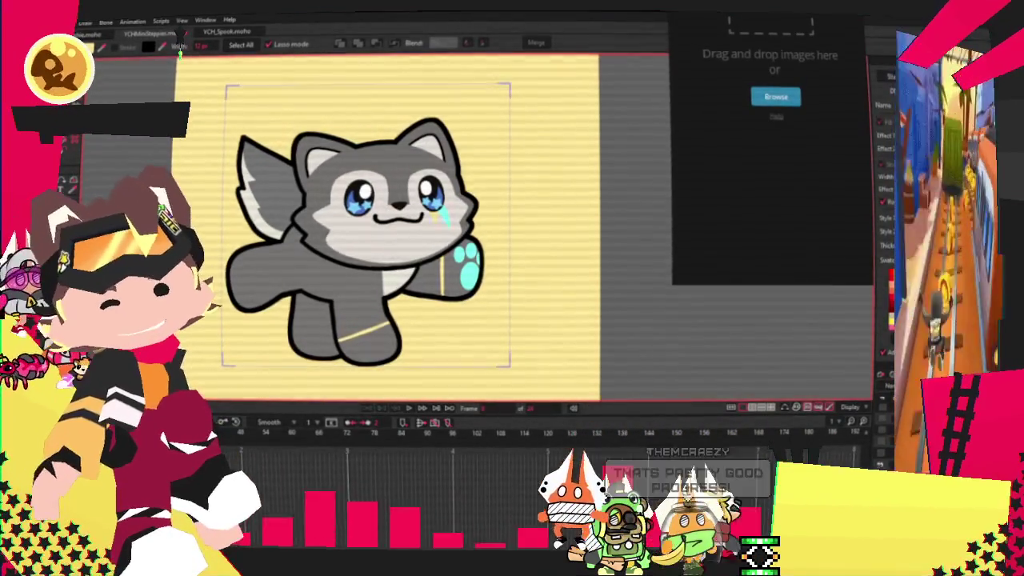
left_click(49, 19)
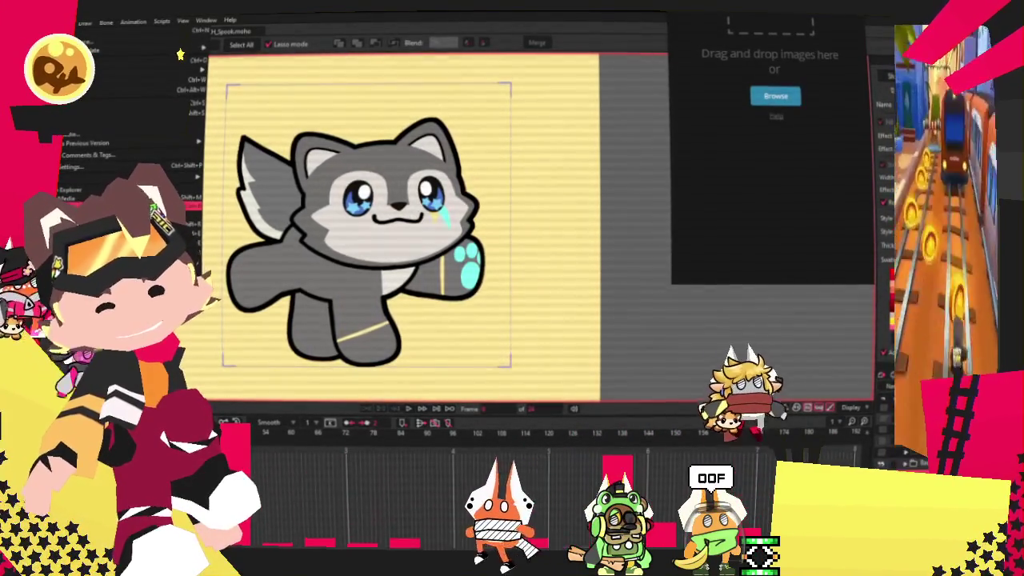
left_click(180, 55)
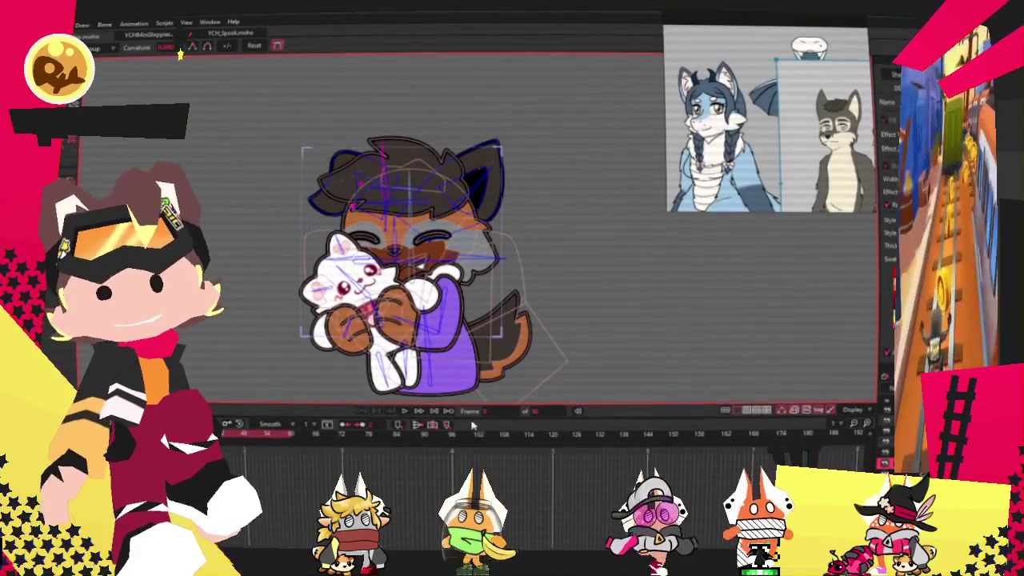
Switch to the Select Bone tool with the Z shortcut.
key("z")
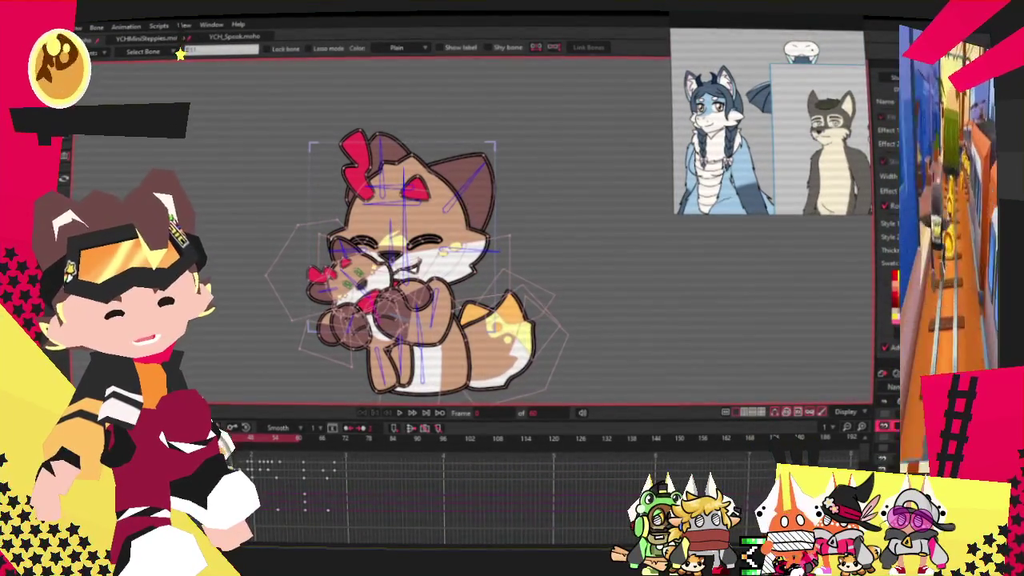
Select the paw group's bones and undo the distorted red marking back to its small triangle.
left_click(364, 288)
scroll(416, 340, "up", 3)
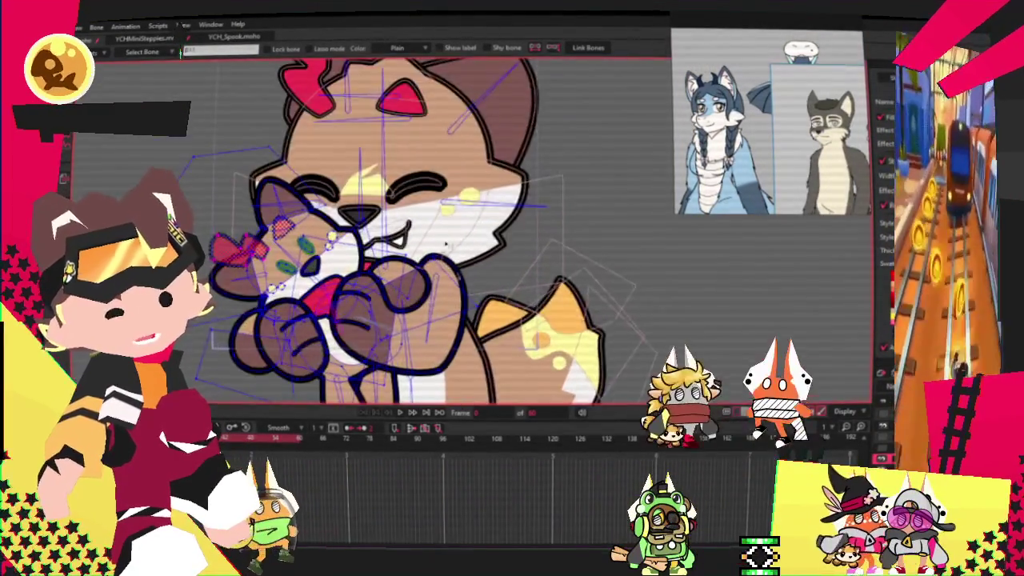
scroll(416, 340, "up", 2)
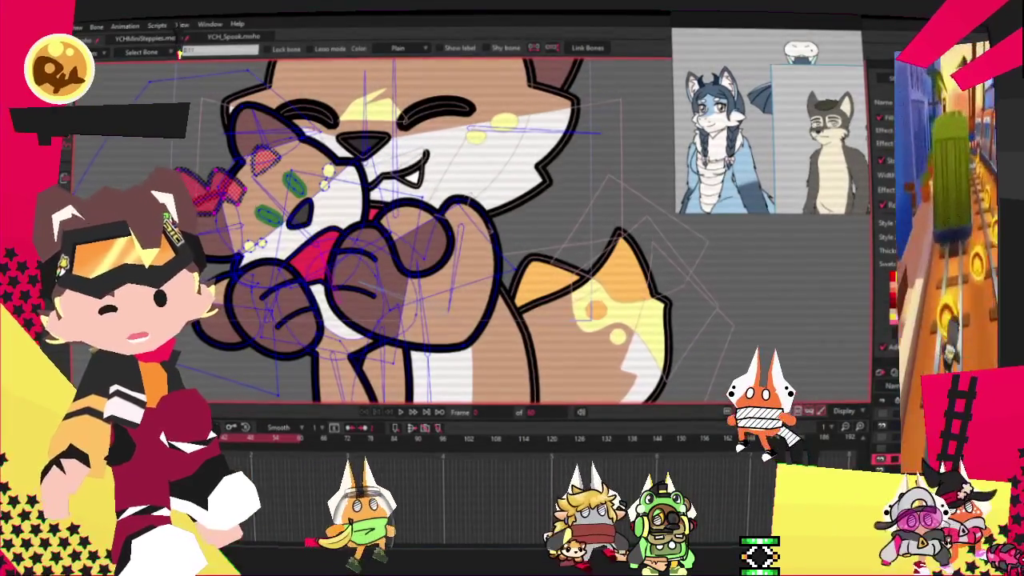
key("t")
scroll(278, 195, "up", 2)
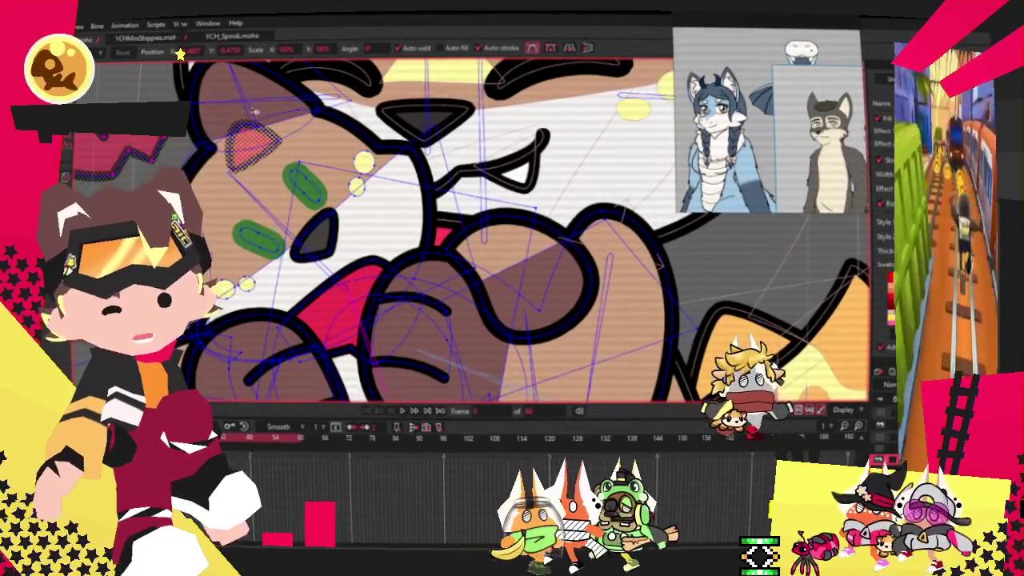
key("ctrl+z")
key("ctrl+z")
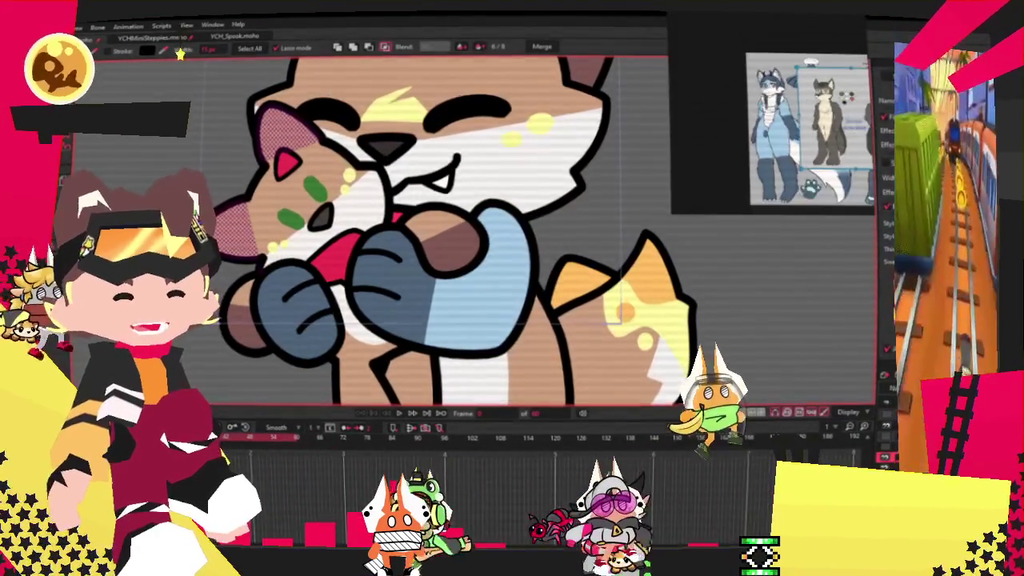
scroll(723, 71, "up", 5)
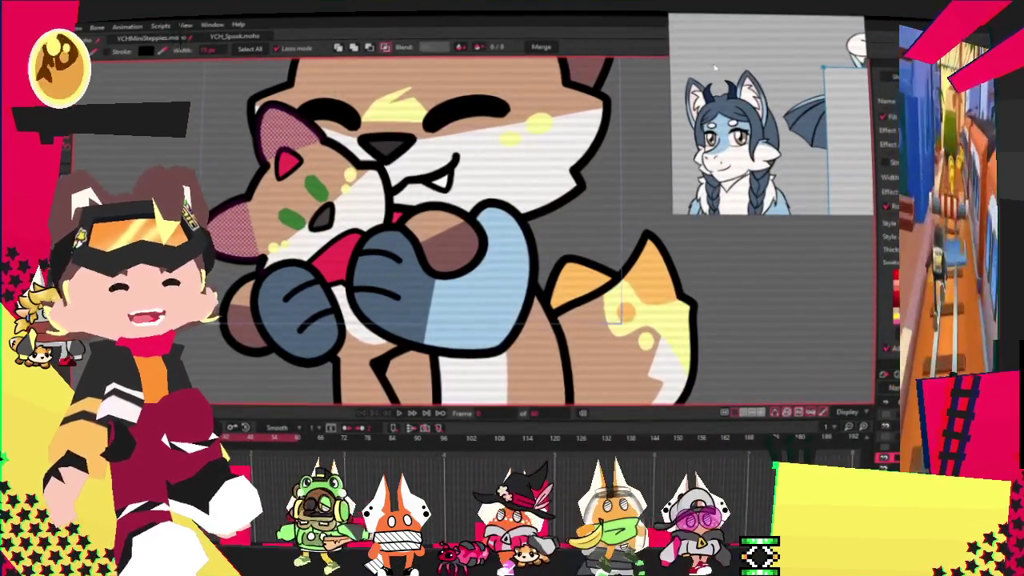
Select the red hair tuft and inner ear and fill both dark navy blue.
scroll(328, 112, "down", 3)
scroll(328, 112, "up", 5)
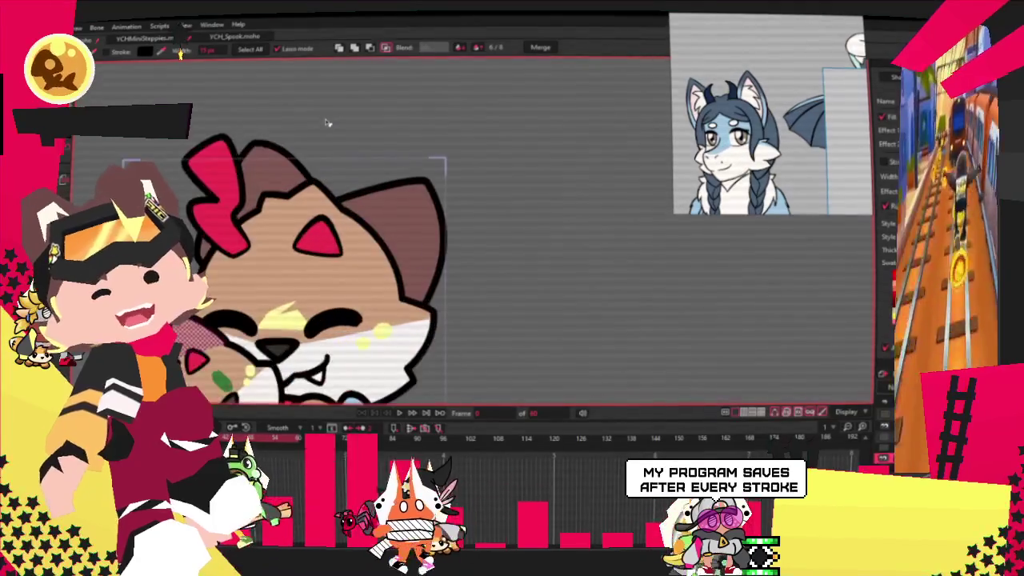
scroll(328, 112, "up", 1)
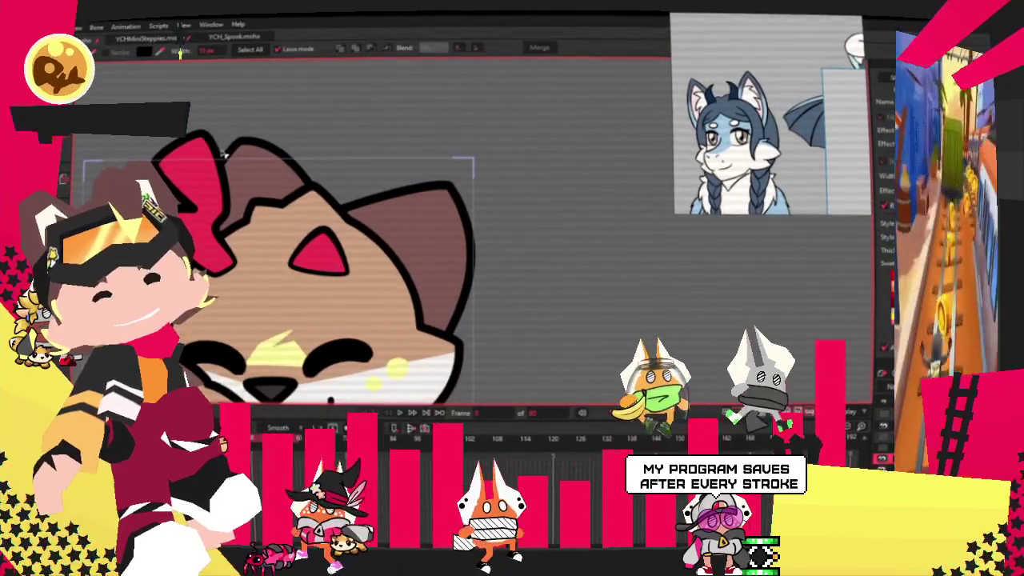
scroll(224, 154, "down", 3)
scroll(272, 172, "up", 1)
scroll(285, 181, "up", 1)
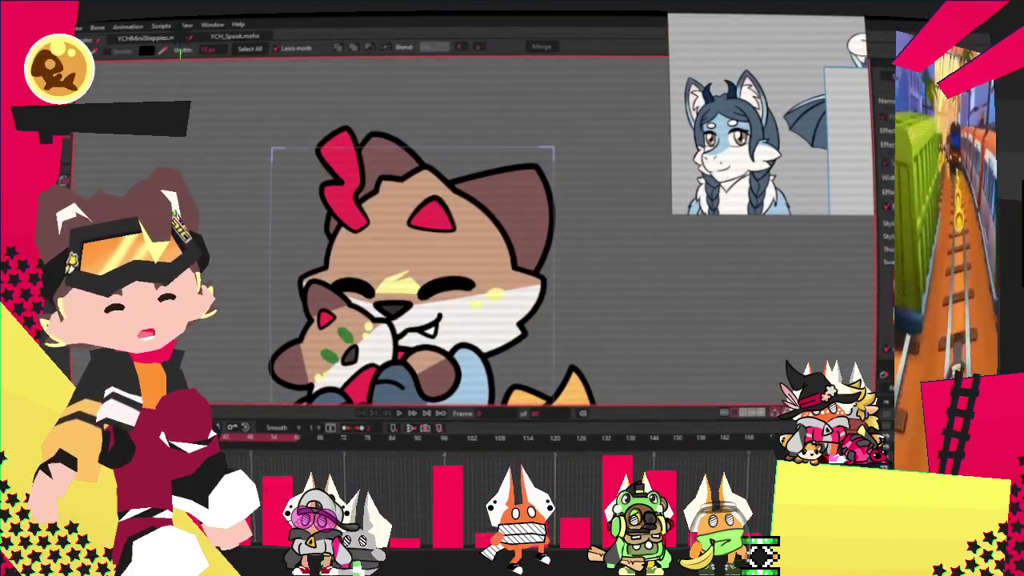
scroll(429, 170, "up", 2)
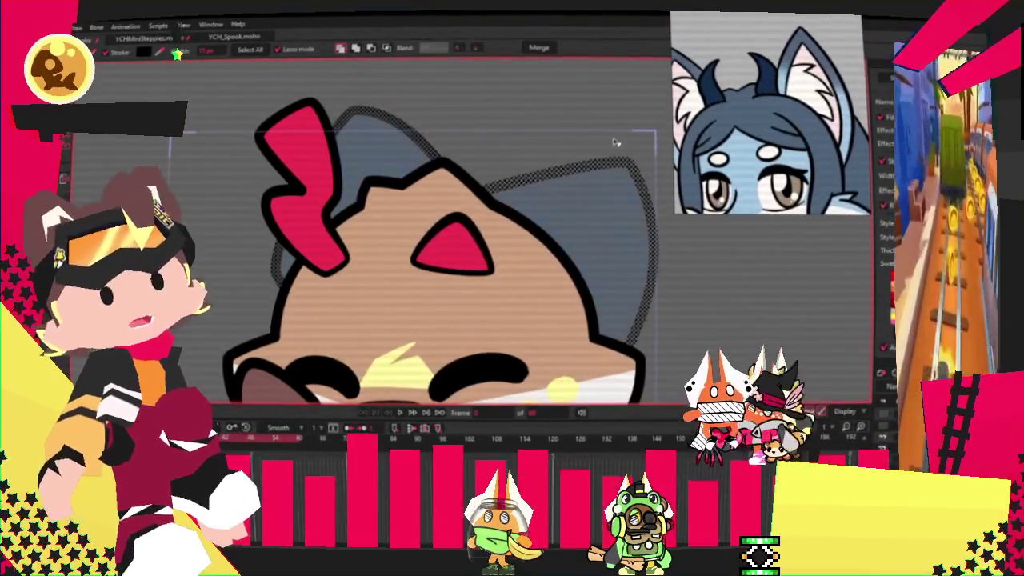
scroll(452, 146, "down", 2)
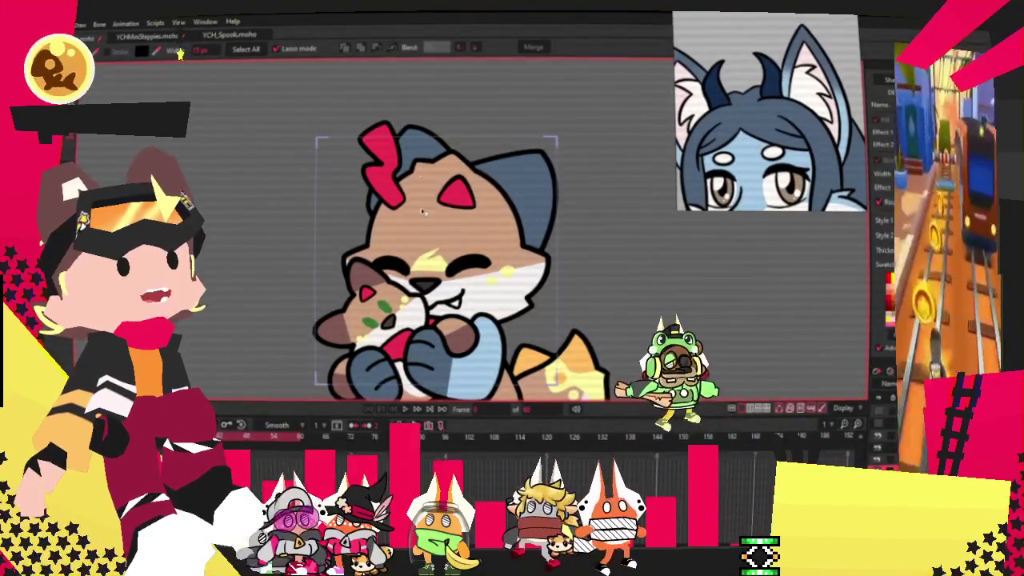
left_click(380, 138)
scroll(381, 138, "up", 4)
left_click(381, 138)
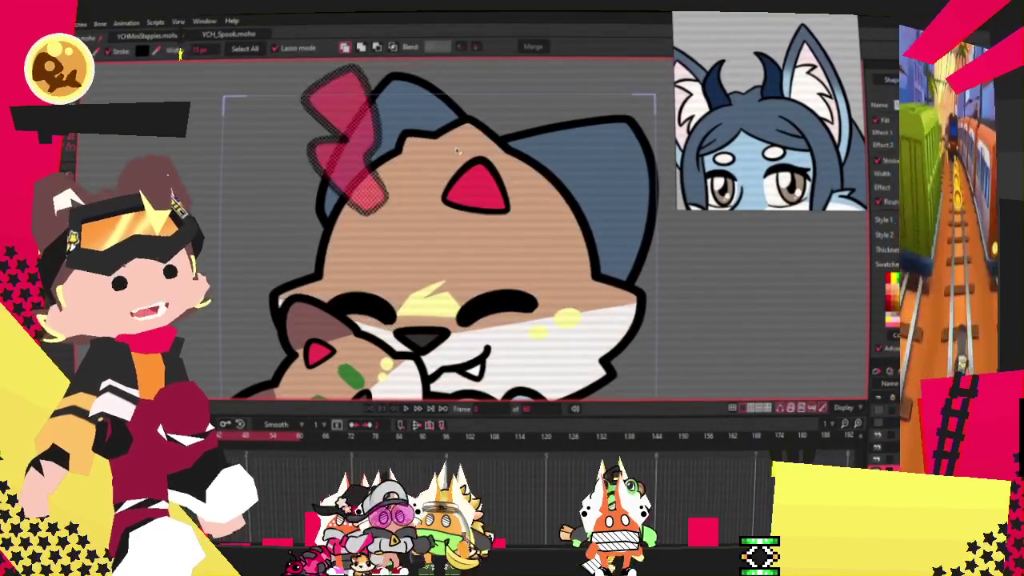
left_click(476, 191, "shift")
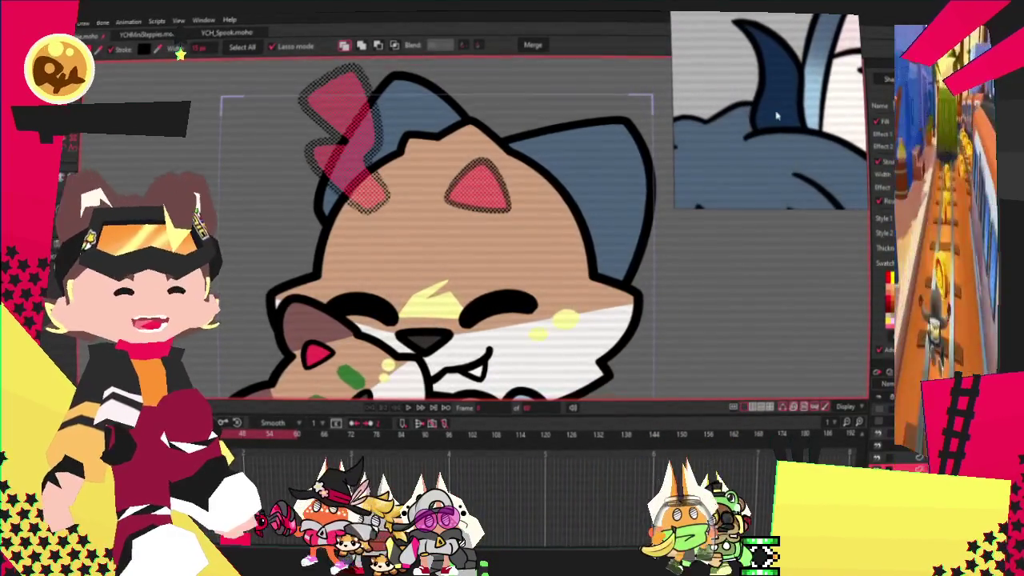
left_click(240, 149)
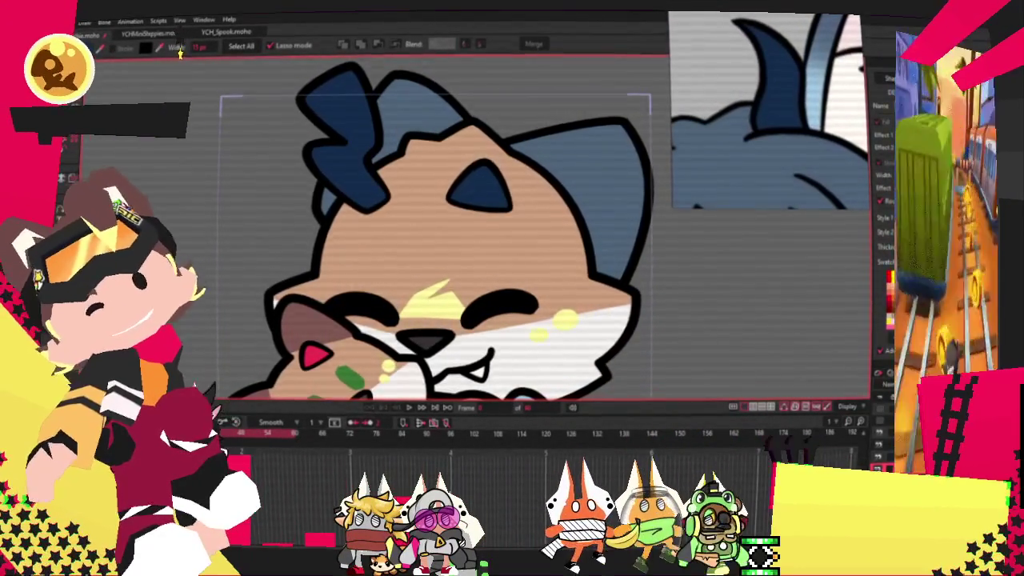
scroll(387, 185, "down", 3)
scroll(387, 186, "up", 5)
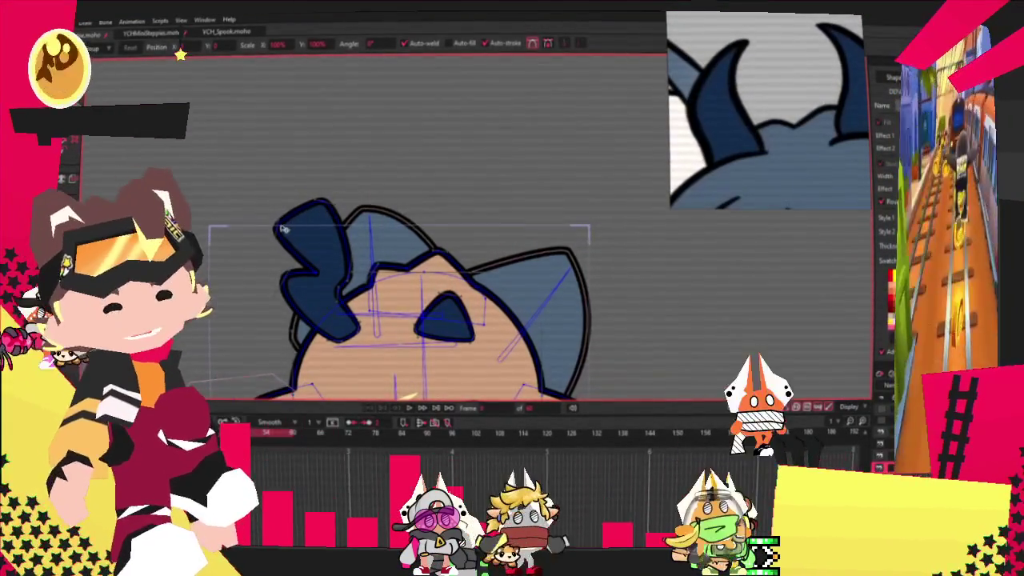
Reshape the dark blue tuft into a broad, curved left horn with Transform Points.
scroll(318, 284, "up", 2)
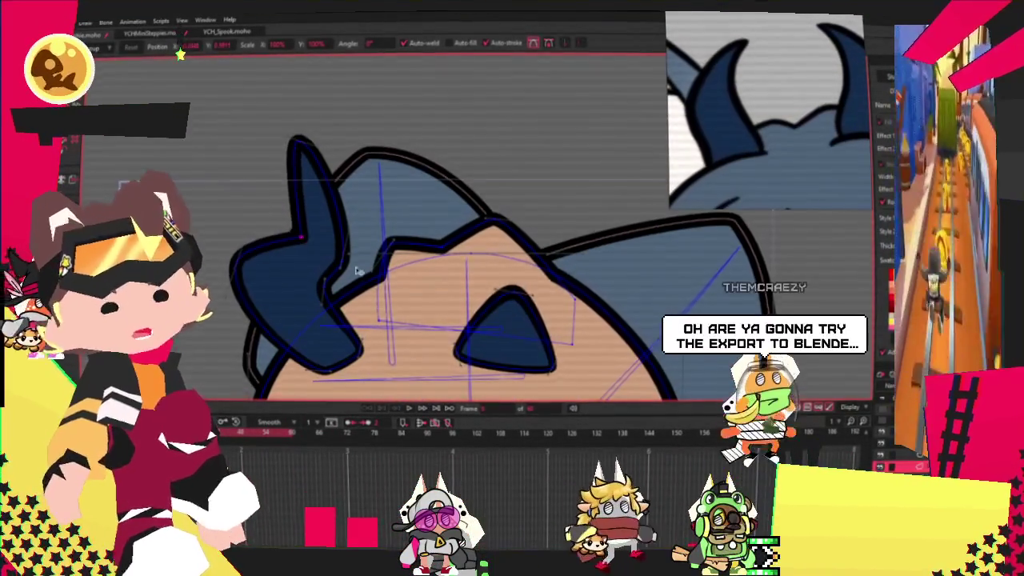
scroll(320, 248, "up", 2)
scroll(362, 235, "down", 2)
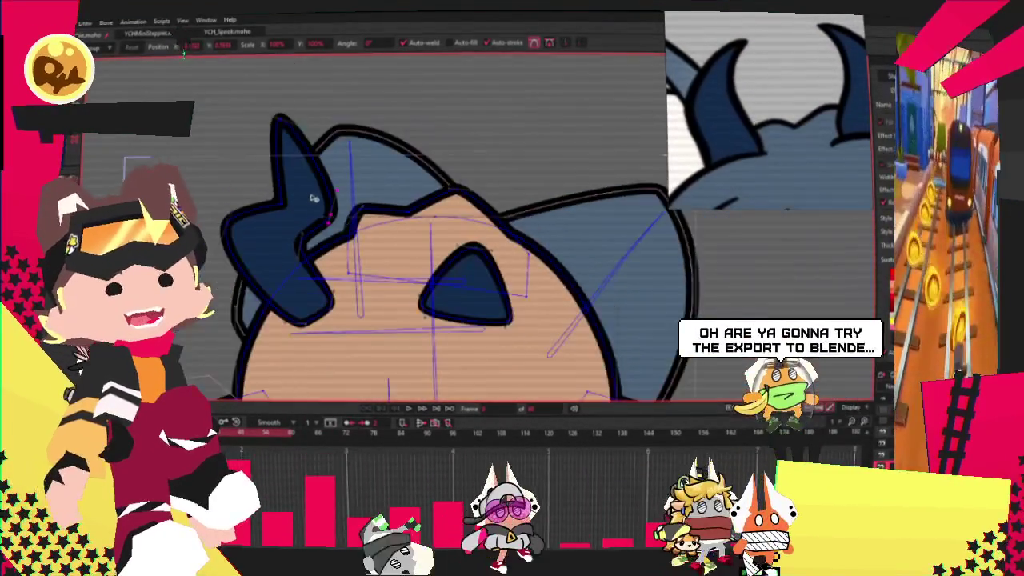
scroll(404, 224, "up", 2)
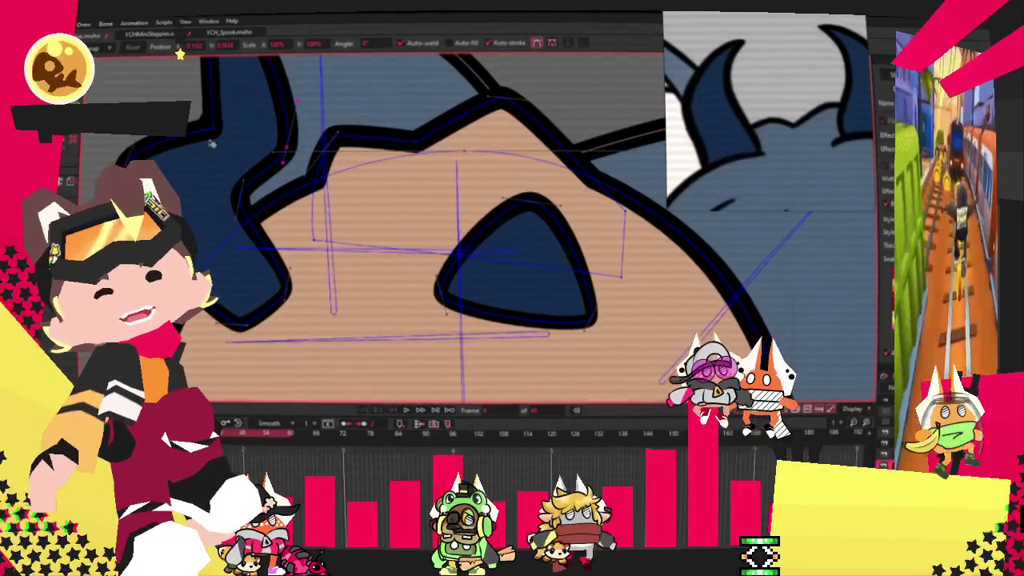
scroll(209, 160, "down", 1)
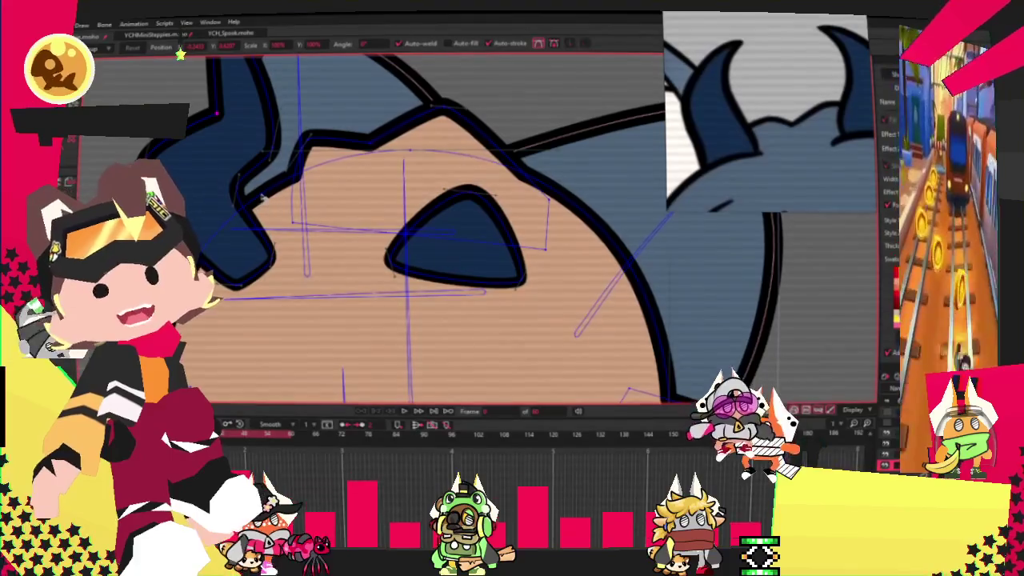
scroll(248, 200, "up", 1)
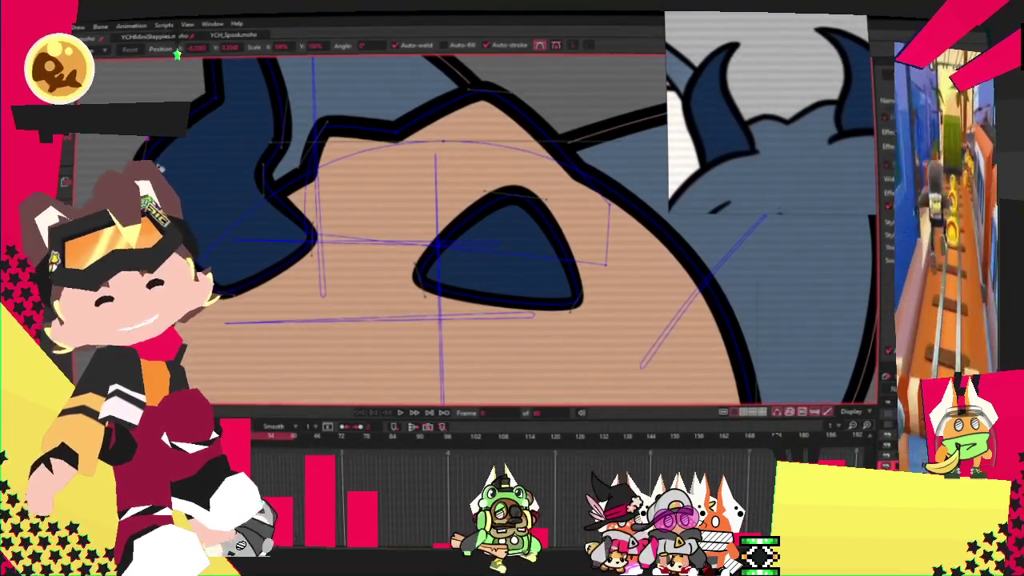
scroll(248, 176, "down", 2)
scroll(249, 160, "up", 2)
scroll(252, 148, "down", 1)
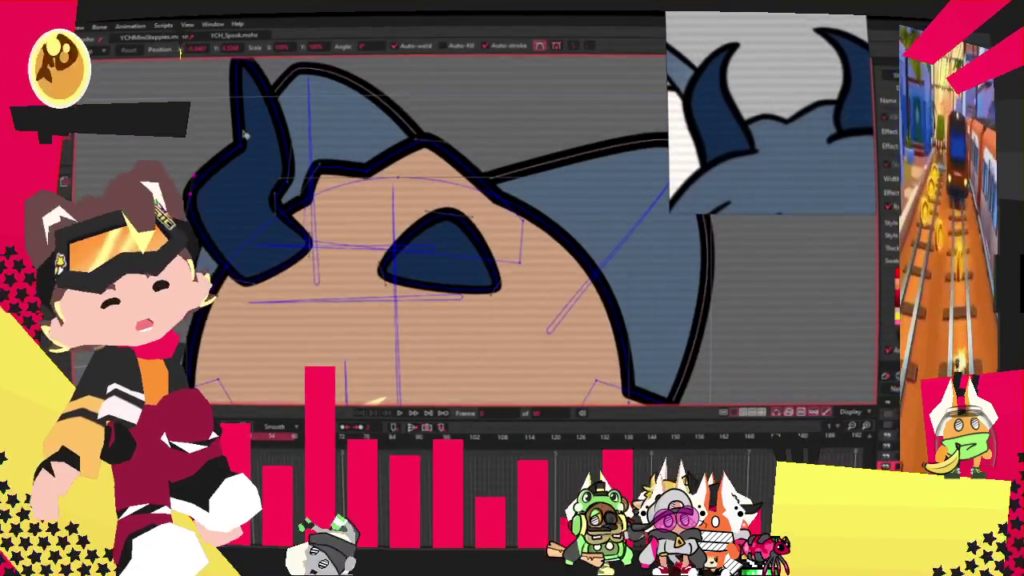
scroll(255, 134, "down", 1)
scroll(255, 136, "up", 3)
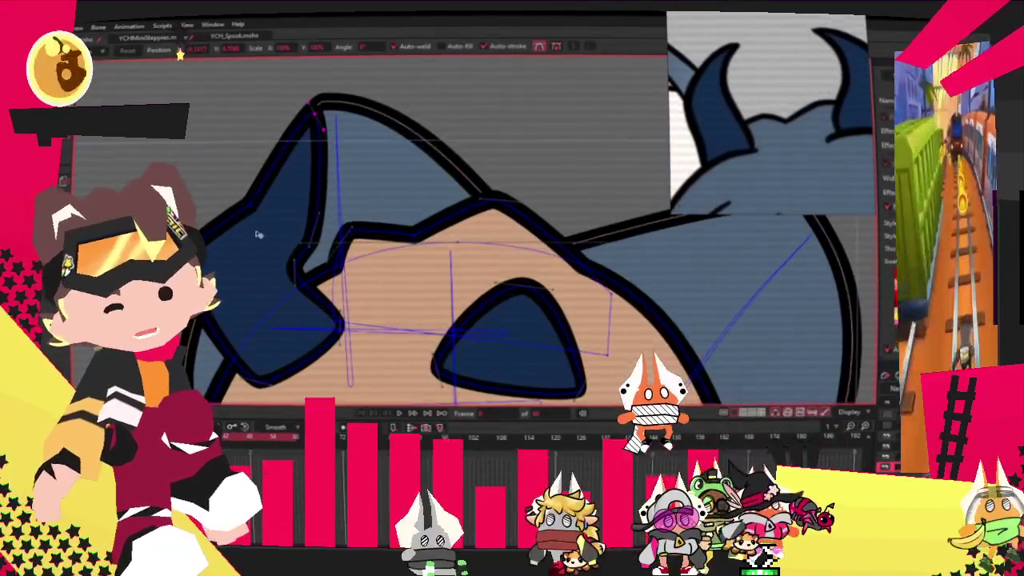
mouse_move(259, 234)
left_mouse_down()
mouse_move(199, 205)
mouse_move(207, 198)
mouse_move(319, 310)
left_mouse_up()
scroll(320, 309, "up", 3)
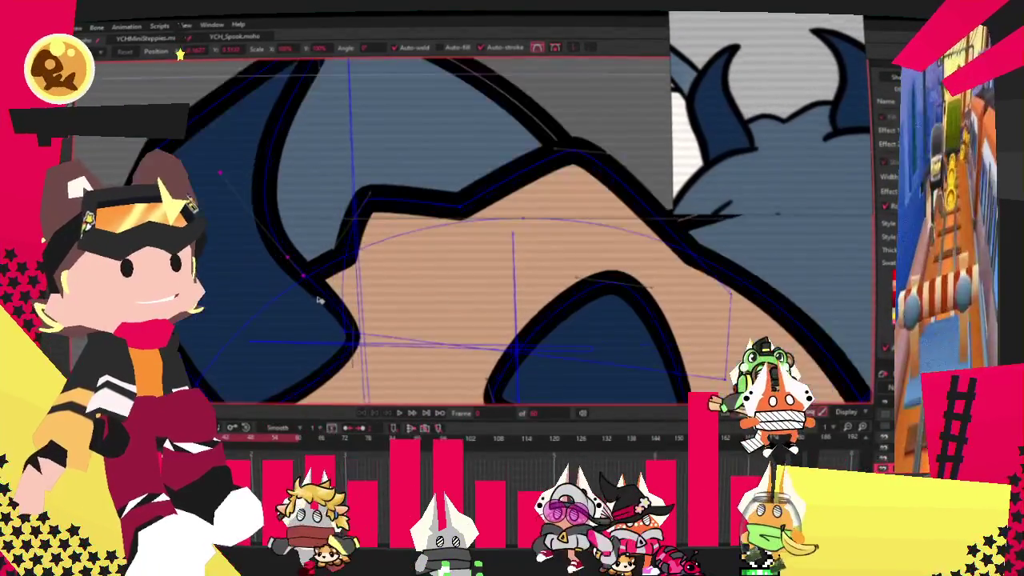
scroll(312, 288, "up", 1)
left_click_drag(306, 266, 344, 248)
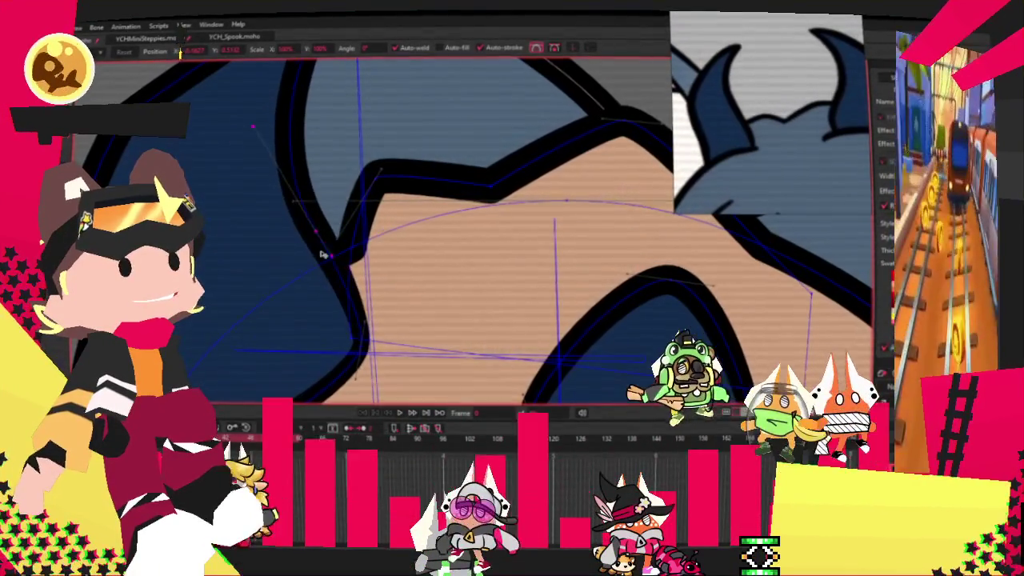
scroll(344, 248, "down", 3)
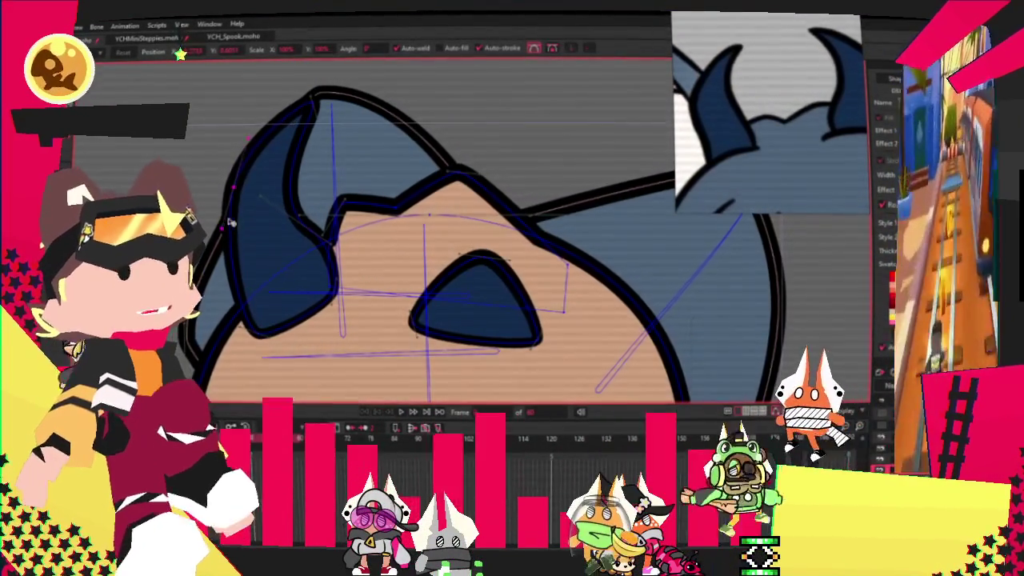
left_click_drag(237, 189, 292, 248)
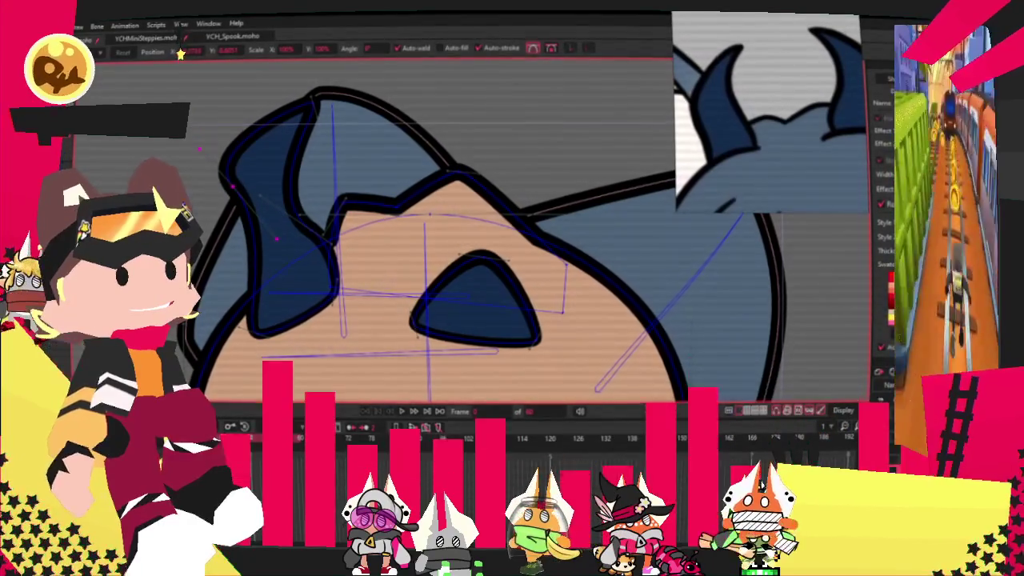
left_click_drag(276, 238, 250, 246)
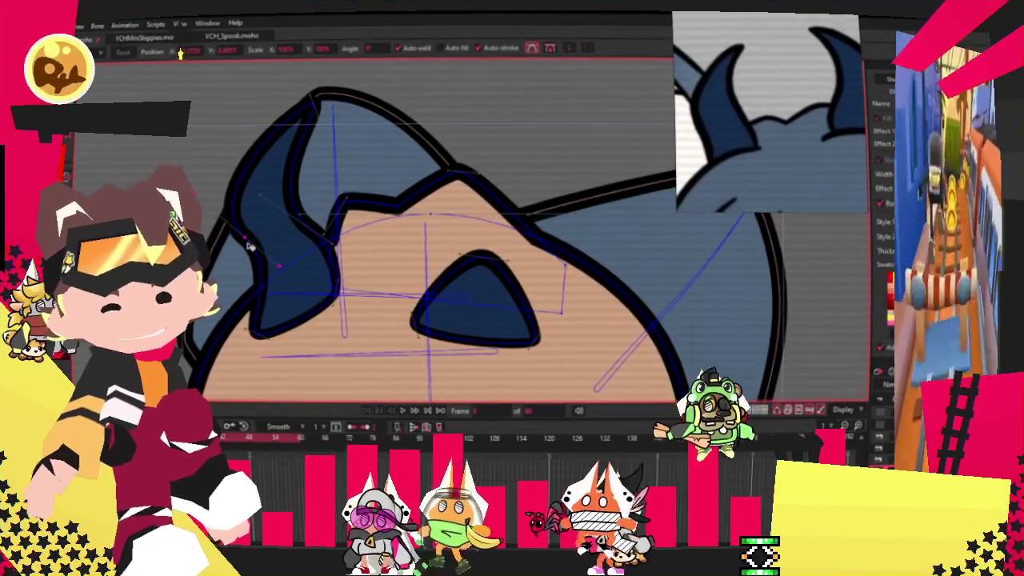
left_click(308, 104)
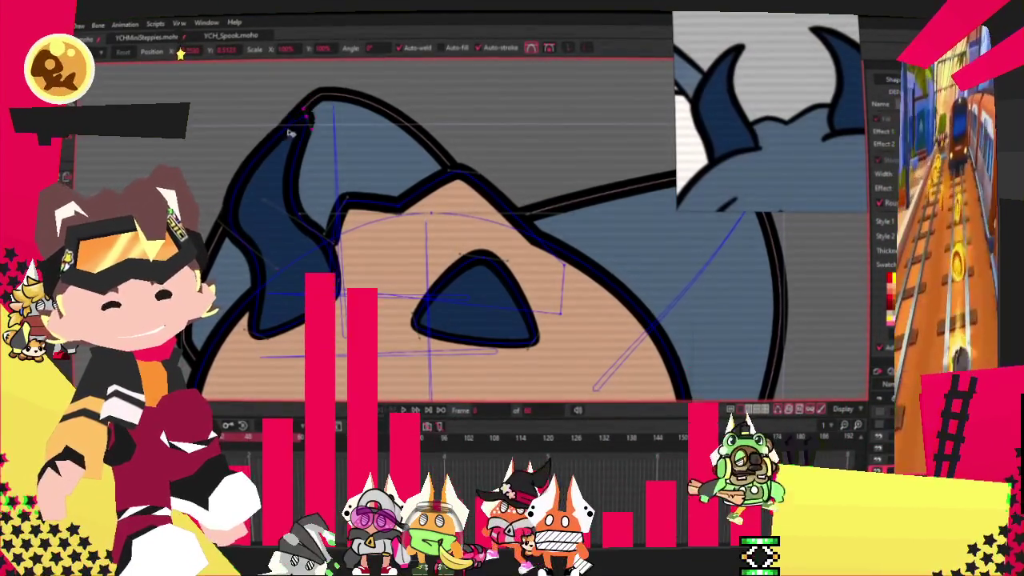
Paste a copy of the left horn, move it right and flip it horizontally.
scroll(323, 243, "up", 2)
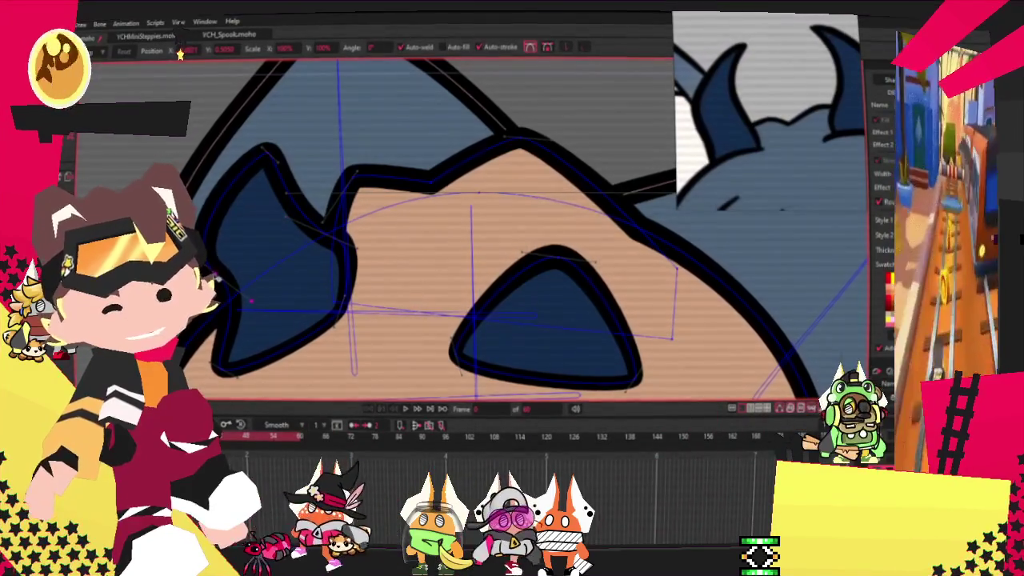
scroll(285, 237, "down", 2)
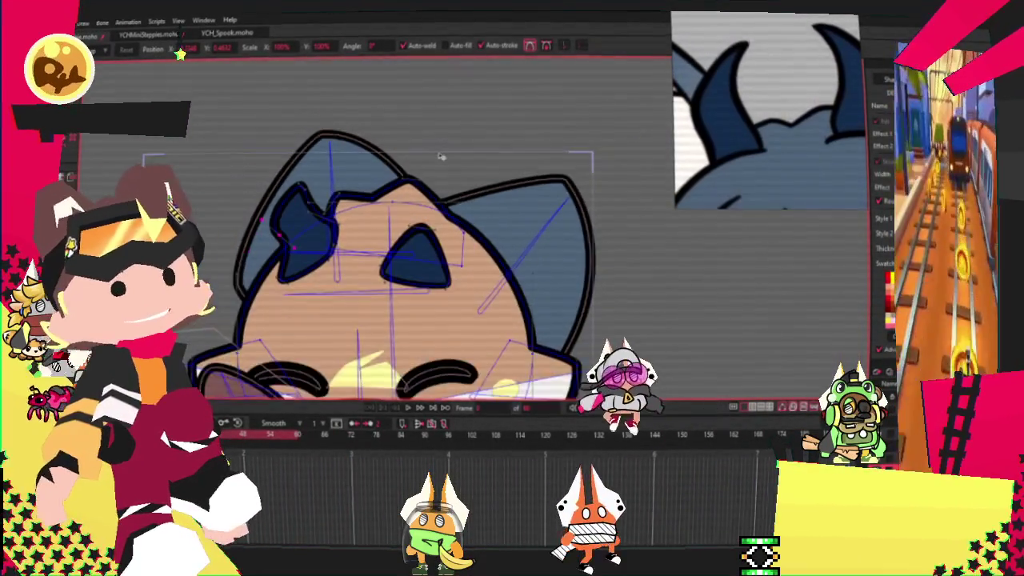
scroll(469, 253, "up", 1)
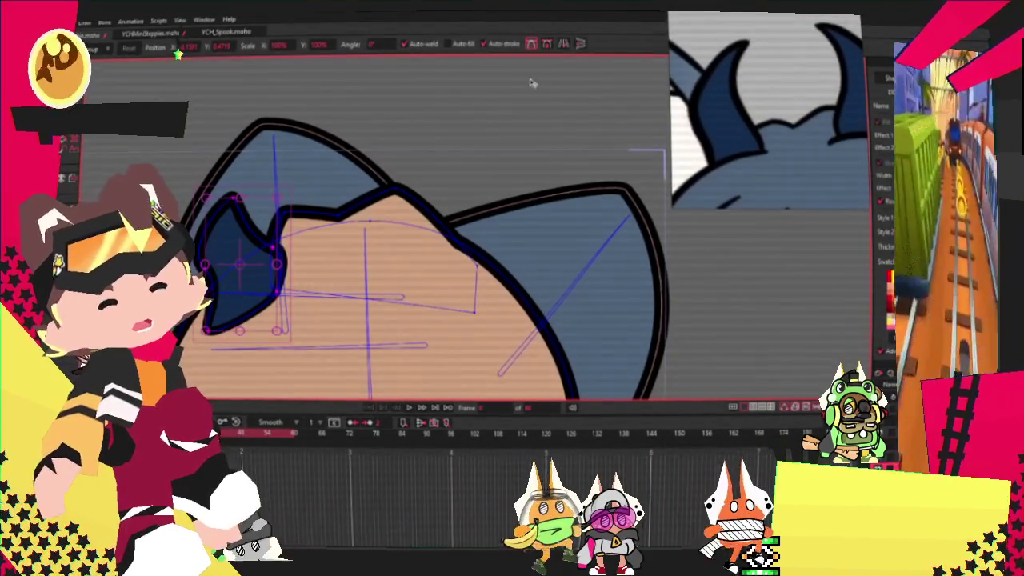
key("ctrl+v")
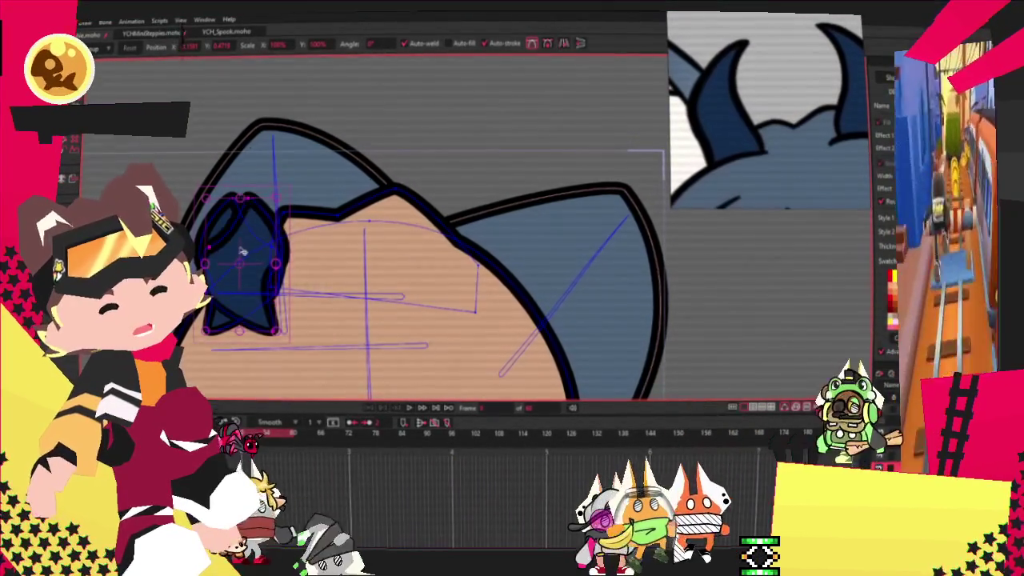
left_click_drag(240, 264, 394, 256)
left_click(564, 42)
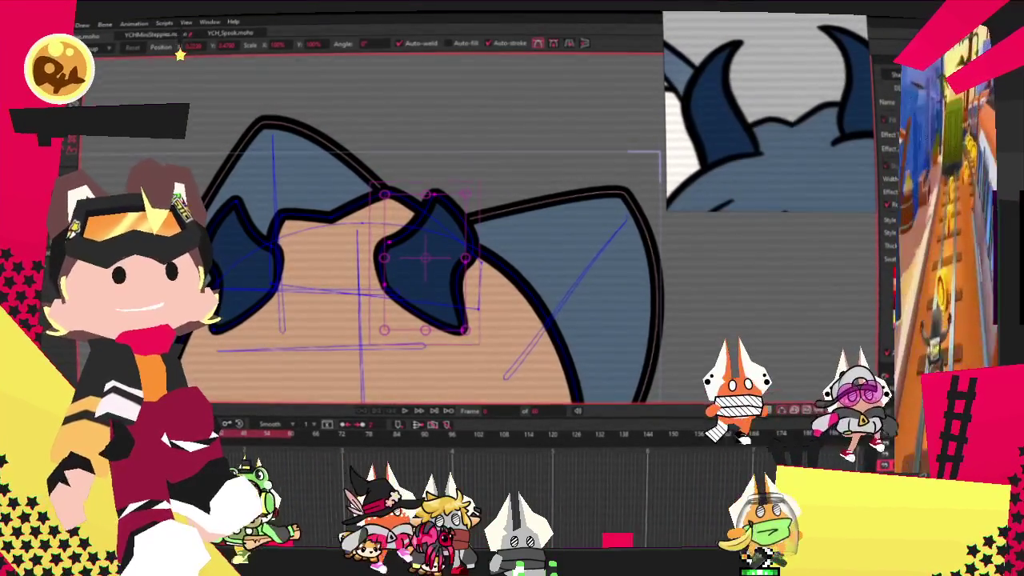
scroll(423, 135, "down", 3)
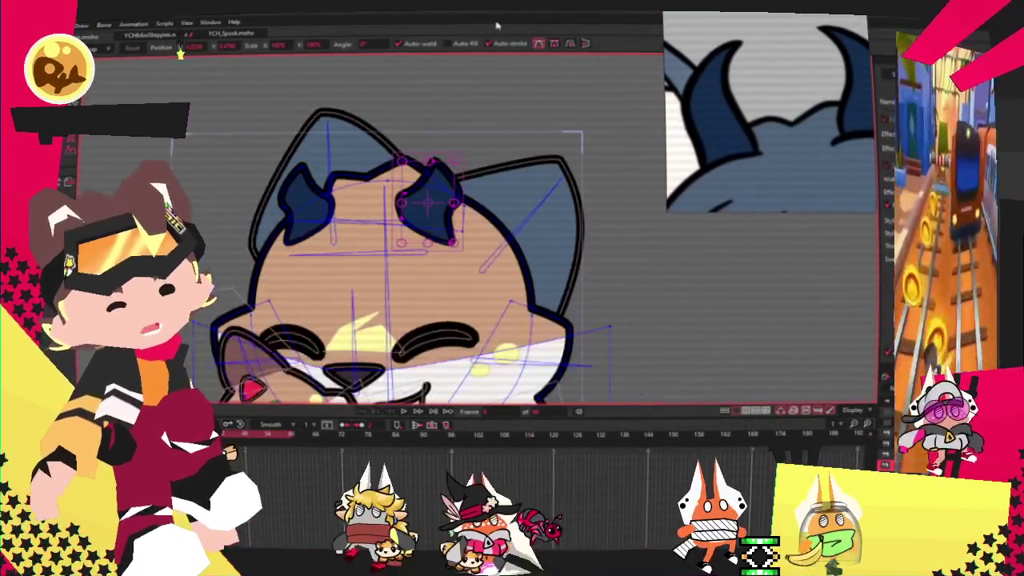
scroll(324, 325, "up", 2)
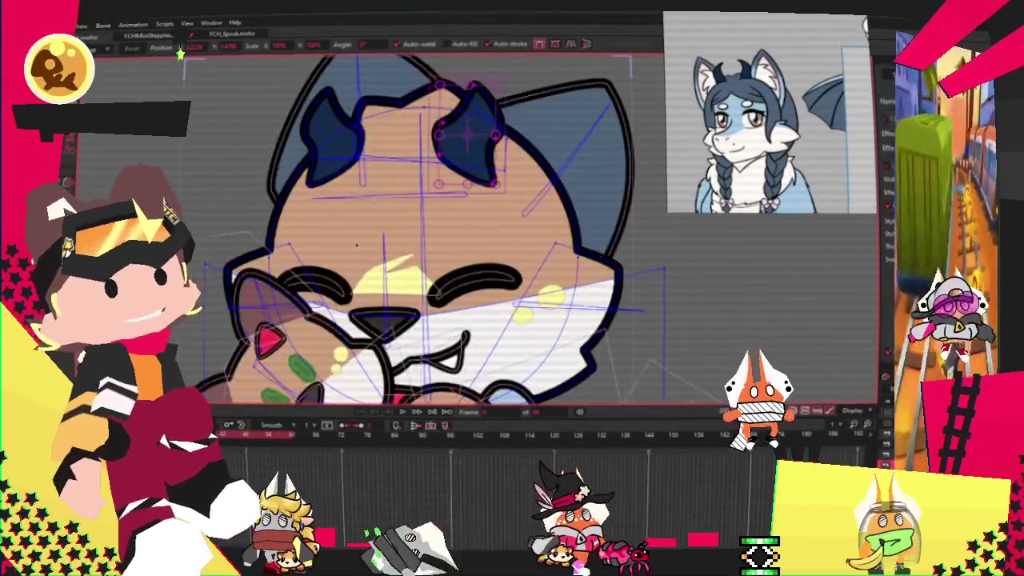
Select the fox's tan head shape and set its fill to light blue.
key("q")
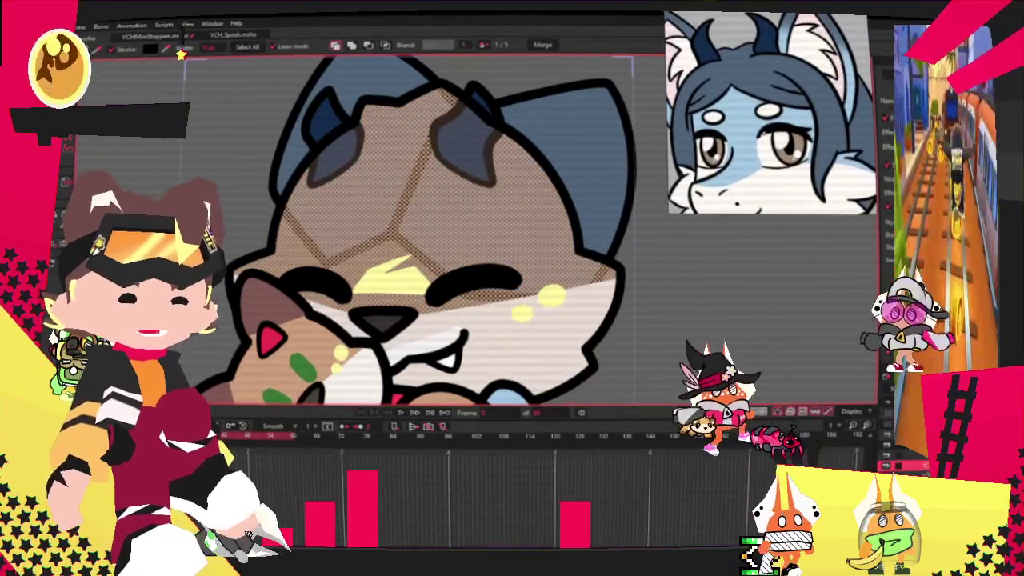
key("ctrl+z")
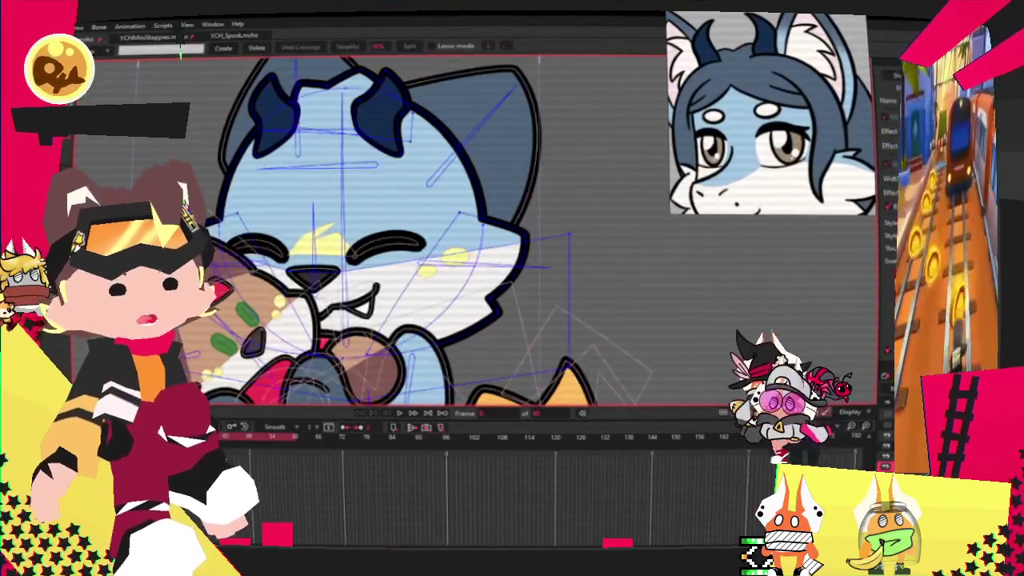
scroll(340, 224, "up", 3)
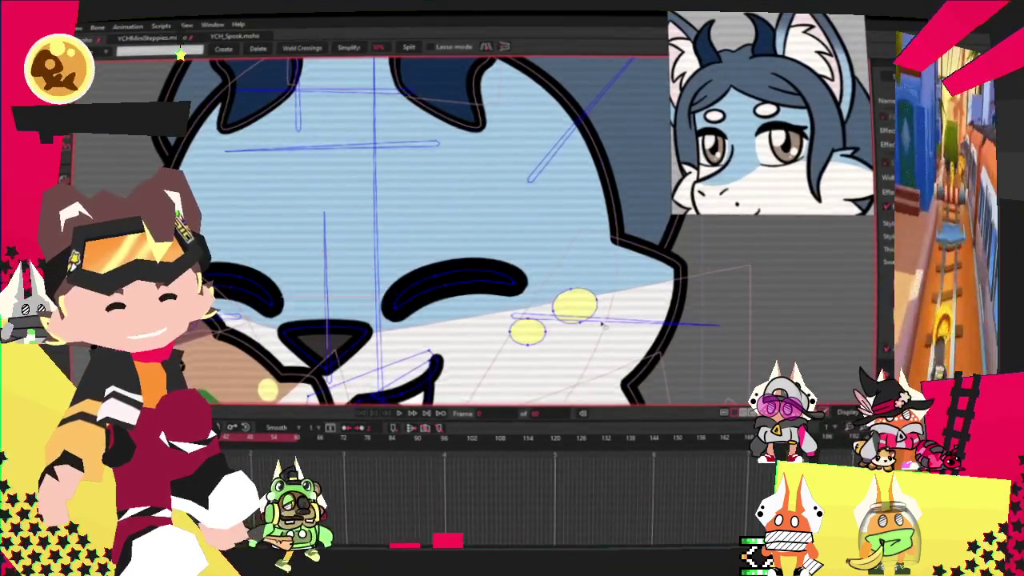
scroll(602, 324, "up", 2)
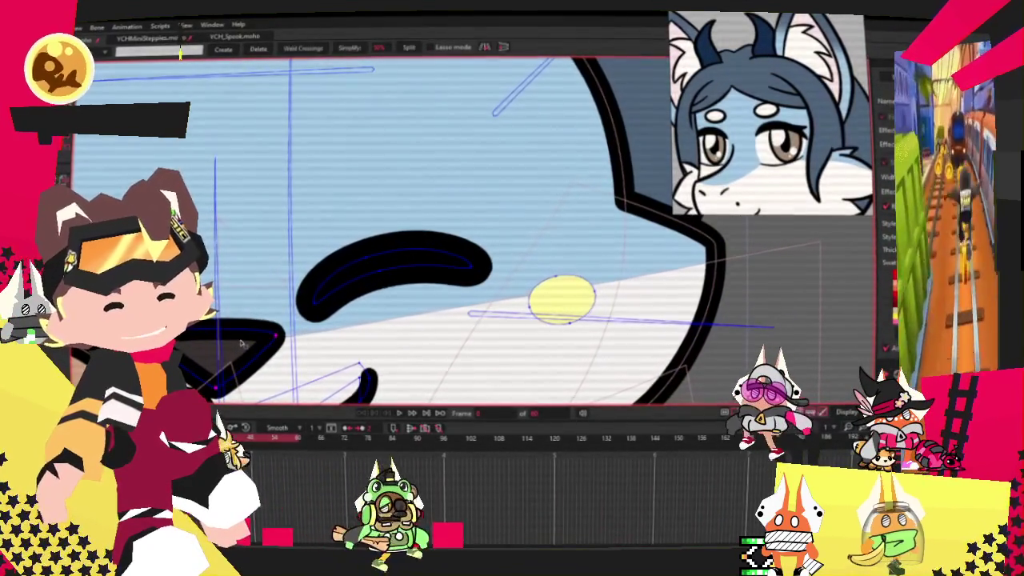
scroll(427, 303, "down", 4)
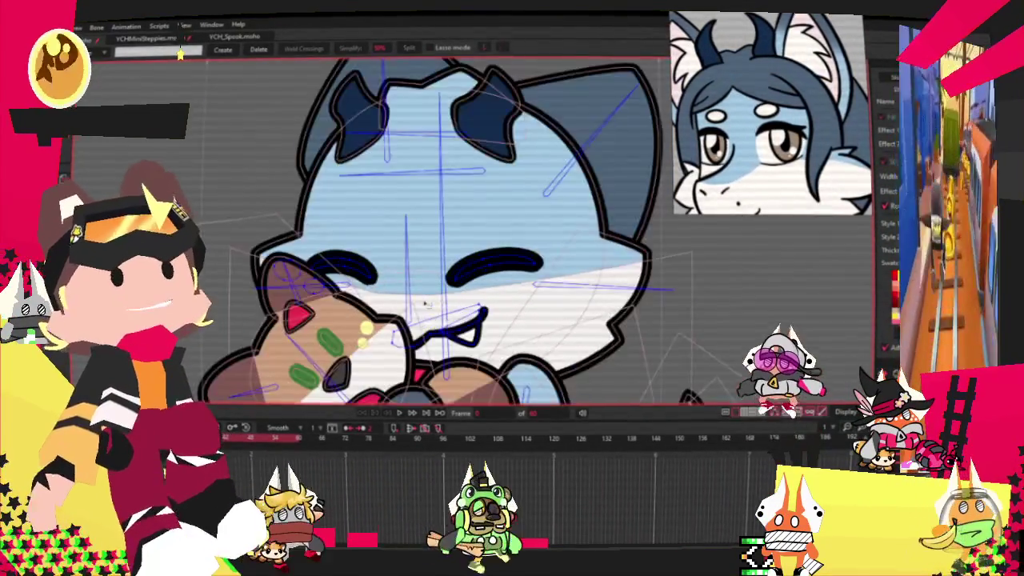
scroll(426, 304, "up", 2)
scroll(427, 304, "up", 2)
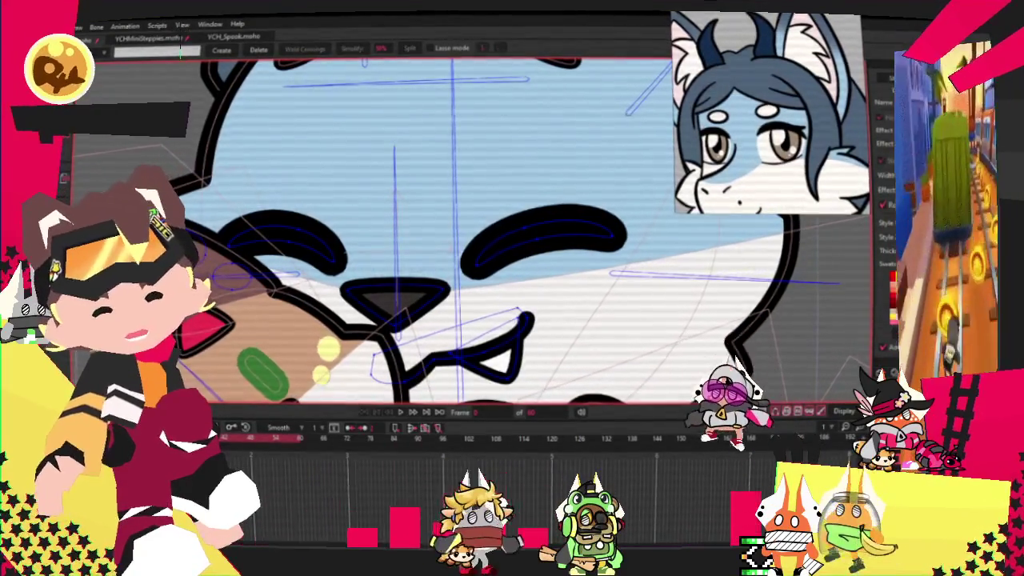
scroll(368, 304, "up", 1)
Select the nose shape and stretch it wider to the right.
key("g")
left_click(413, 296)
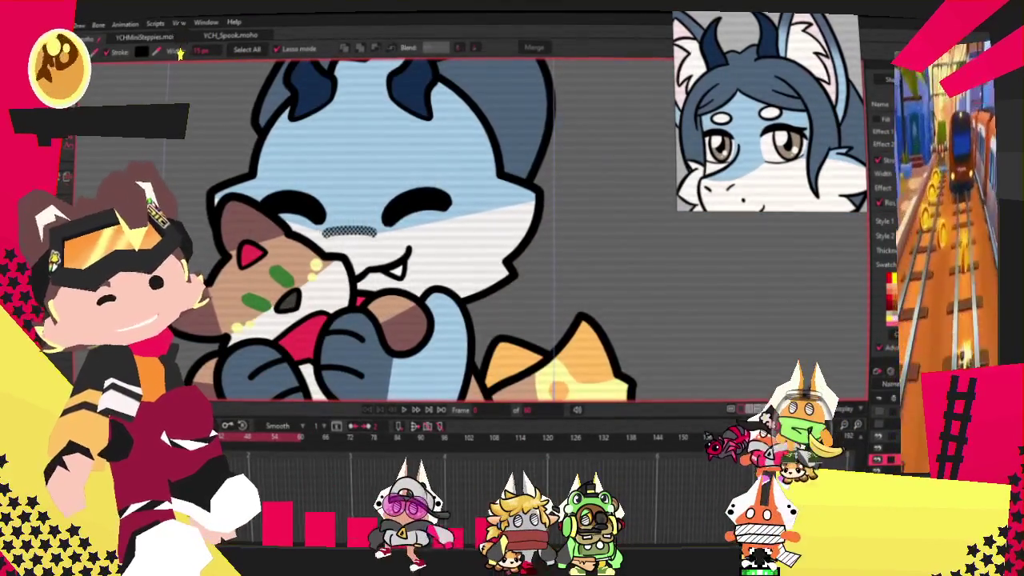
scroll(352, 305, "up", 3)
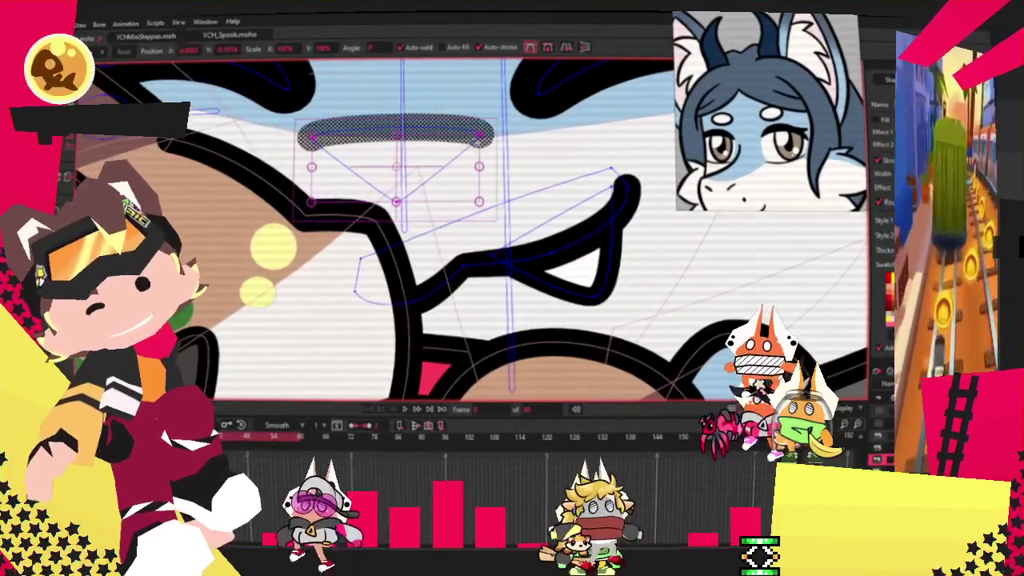
left_click_drag(478, 166, 488, 165)
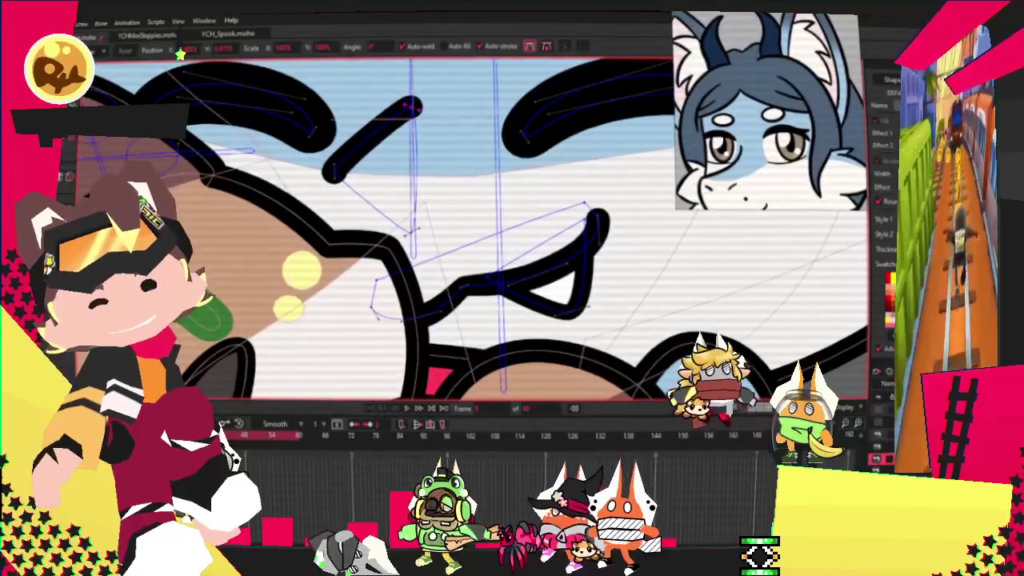
Draw a small curved line beside the left eye and taper its ends with Line Width.
key("a")
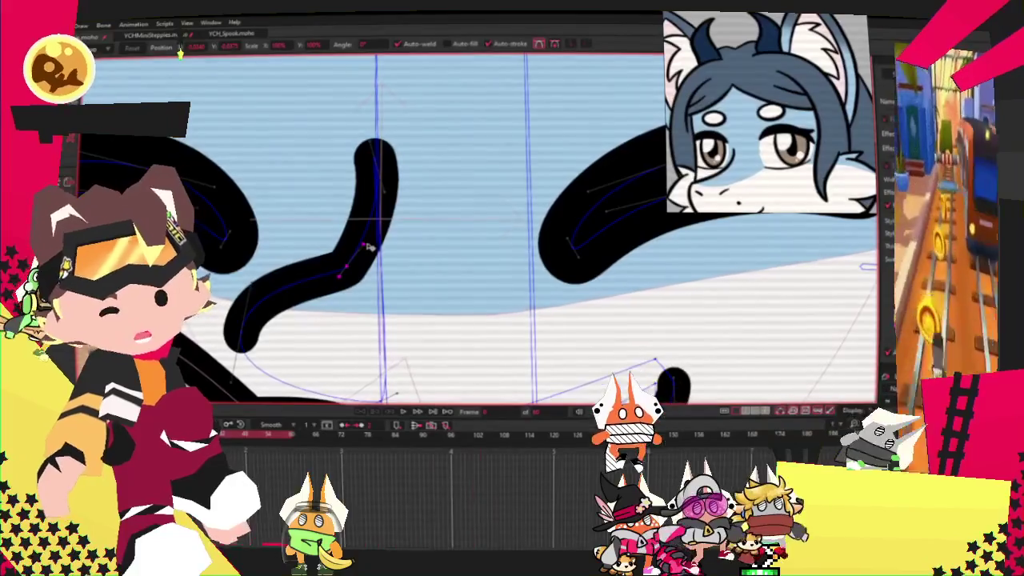
scroll(370, 248, "down", 3)
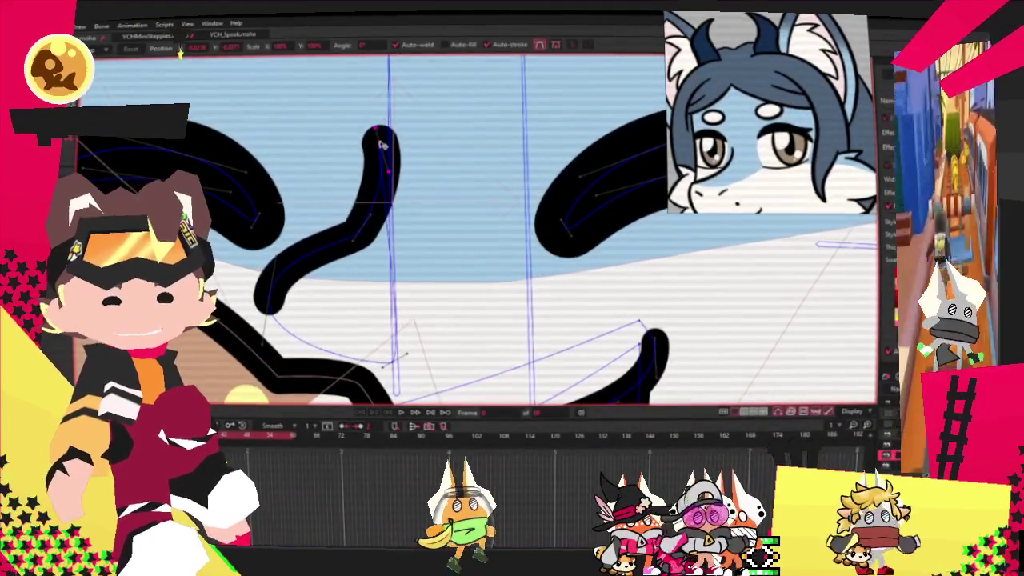
key("x")
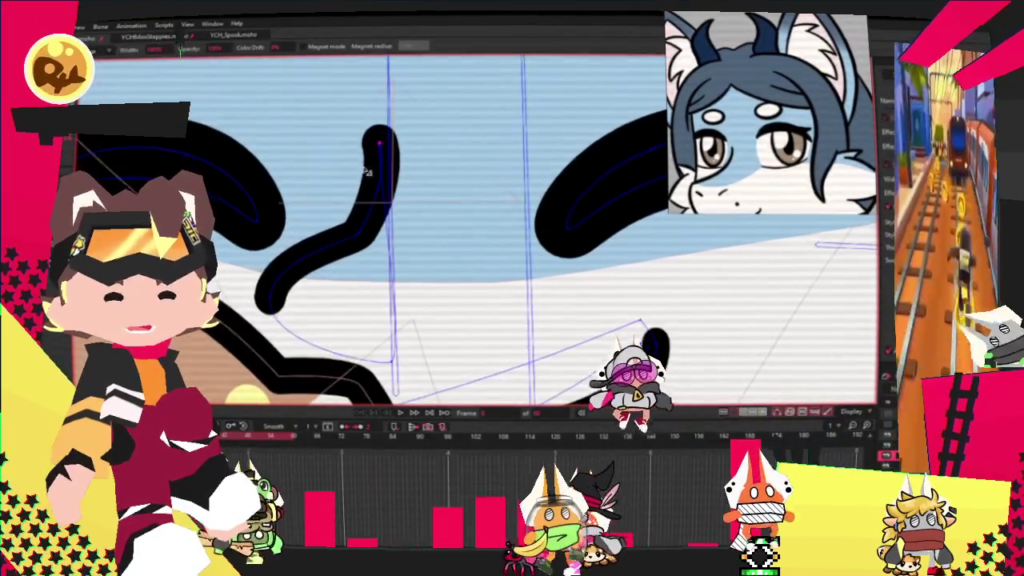
left_click_drag(347, 170, 373, 168)
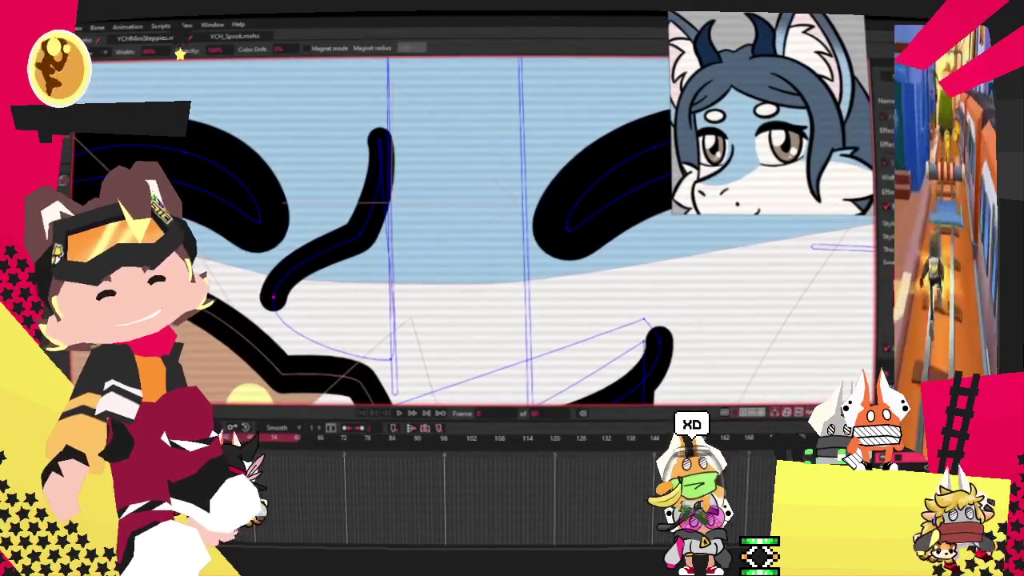
key("c")
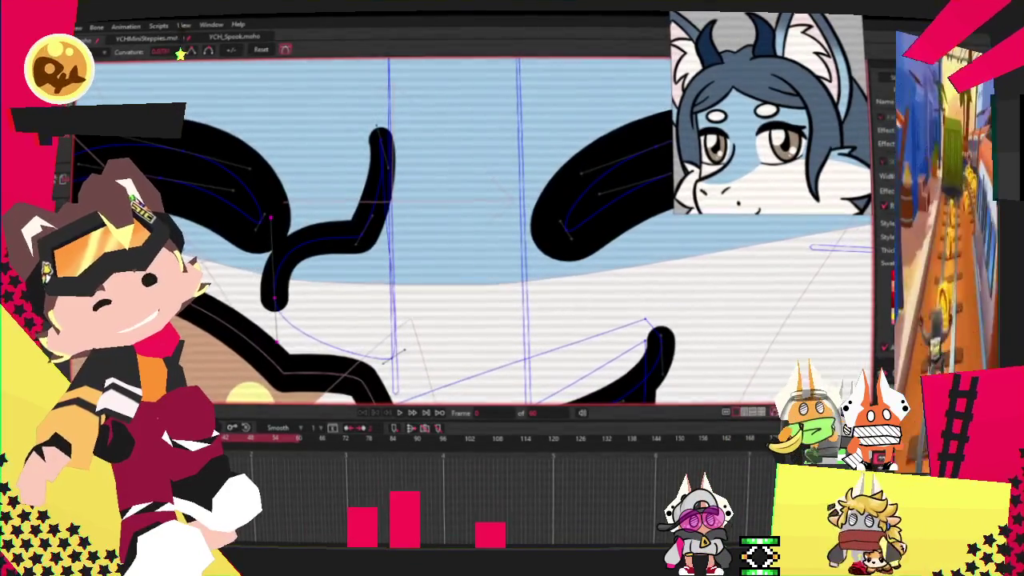
key("t")
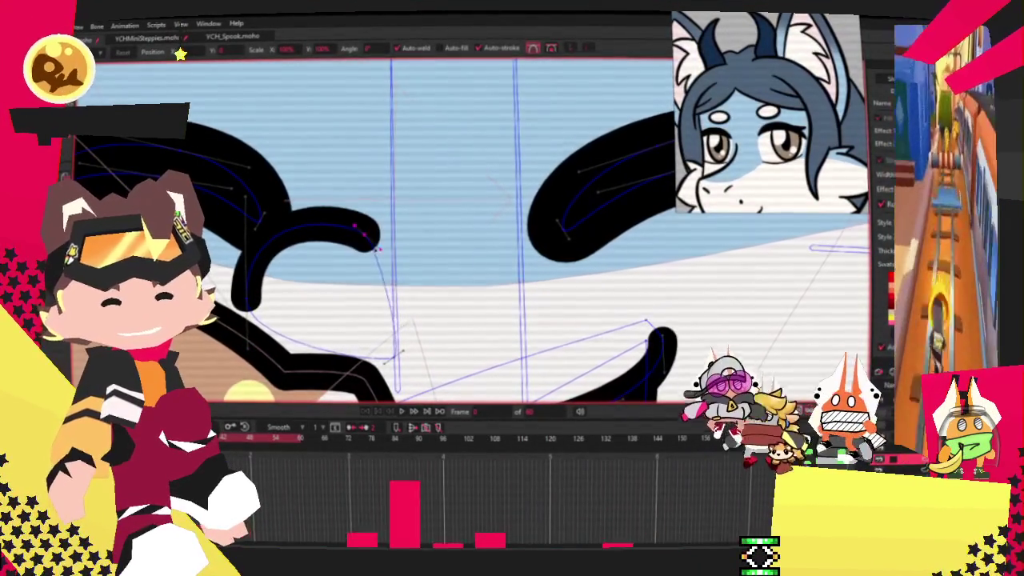
key("w")
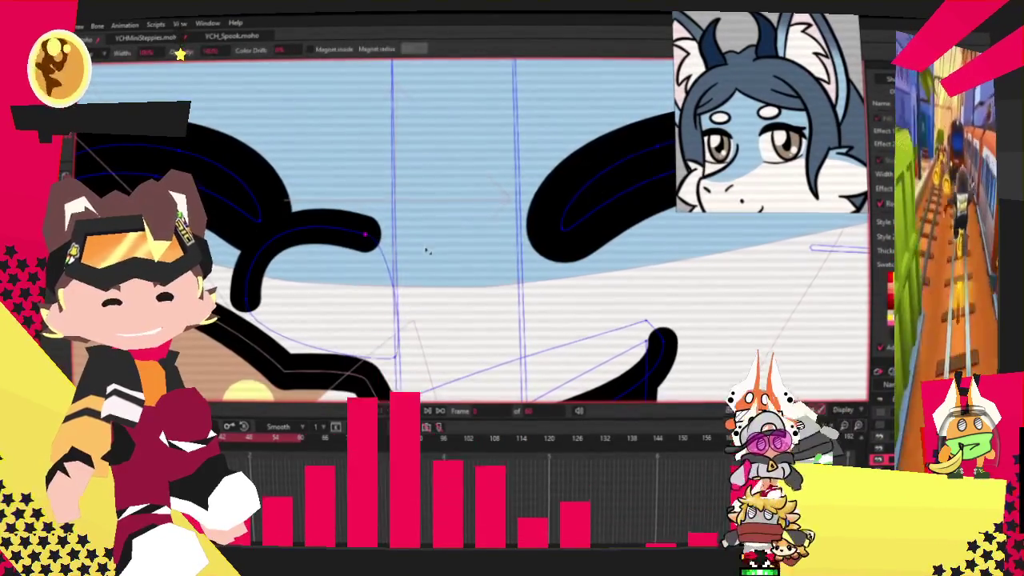
left_click_drag(376, 236, 364, 237)
scroll(368, 236, "down", 5)
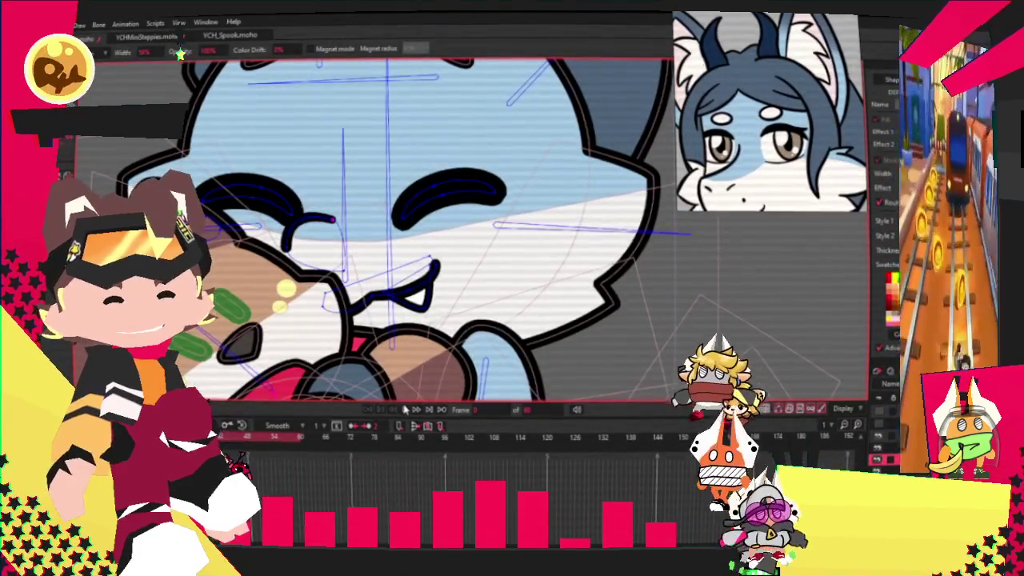
Play back the animation to preview the edits, then check the small curve's points.
left_click(404, 409)
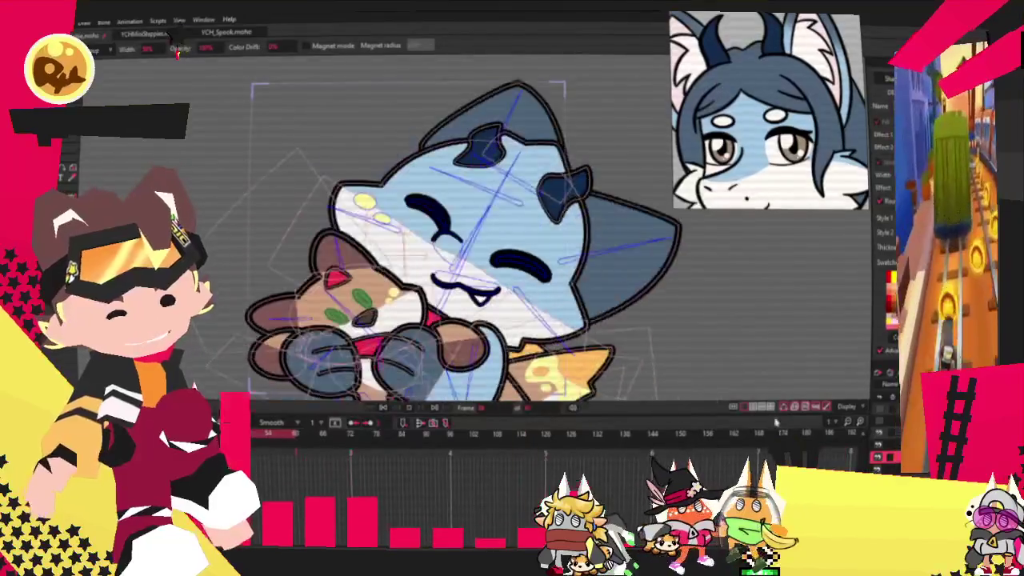
scroll(392, 342, "up", 3)
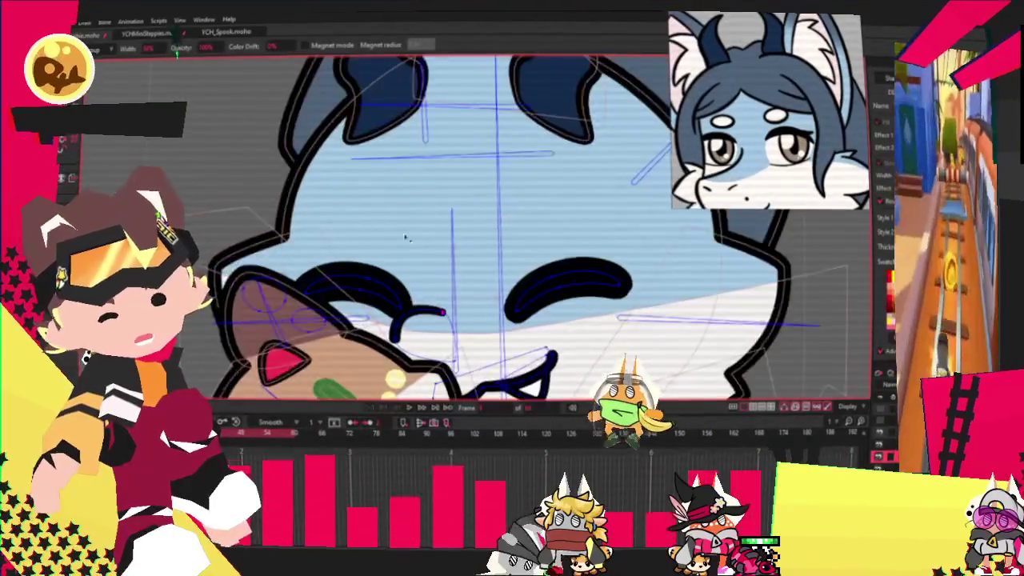
scroll(392, 342, "up", 2)
key("t")
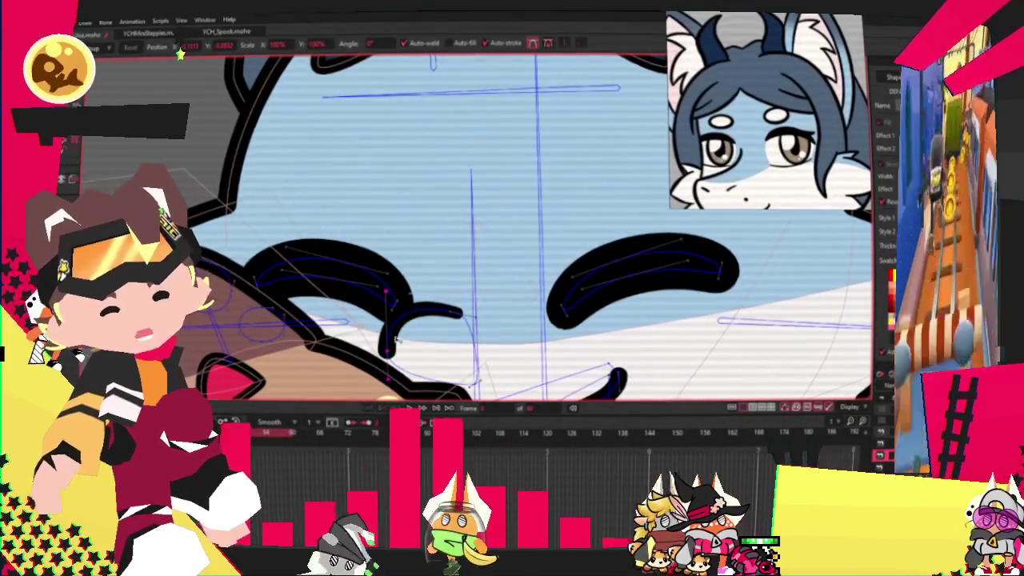
double_click(386, 341)
left_click(497, 352)
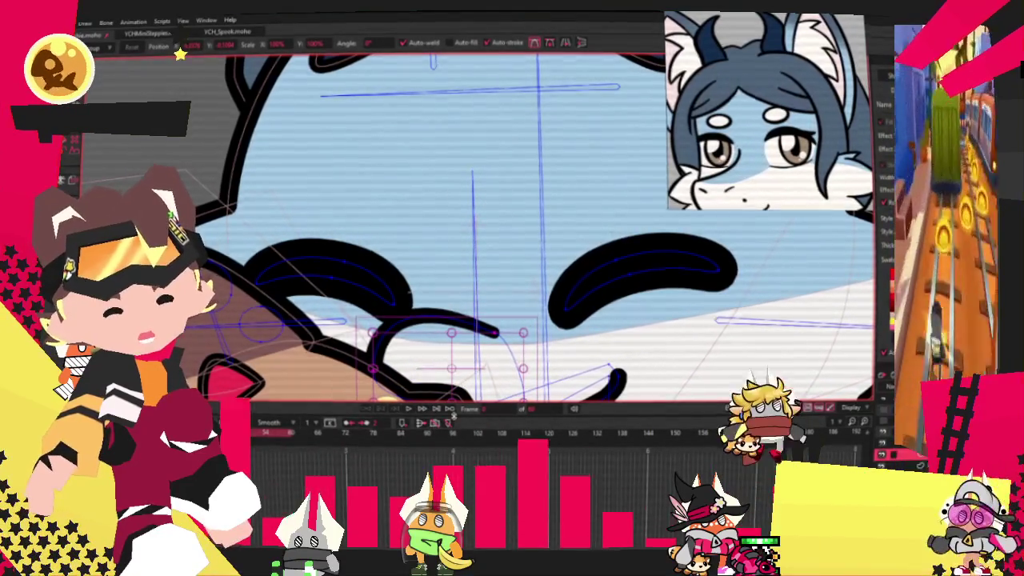
Zoom out and back in on the face, then activate Select Points (G).
scroll(481, 367, "down", 2)
scroll(477, 280, "down", 2)
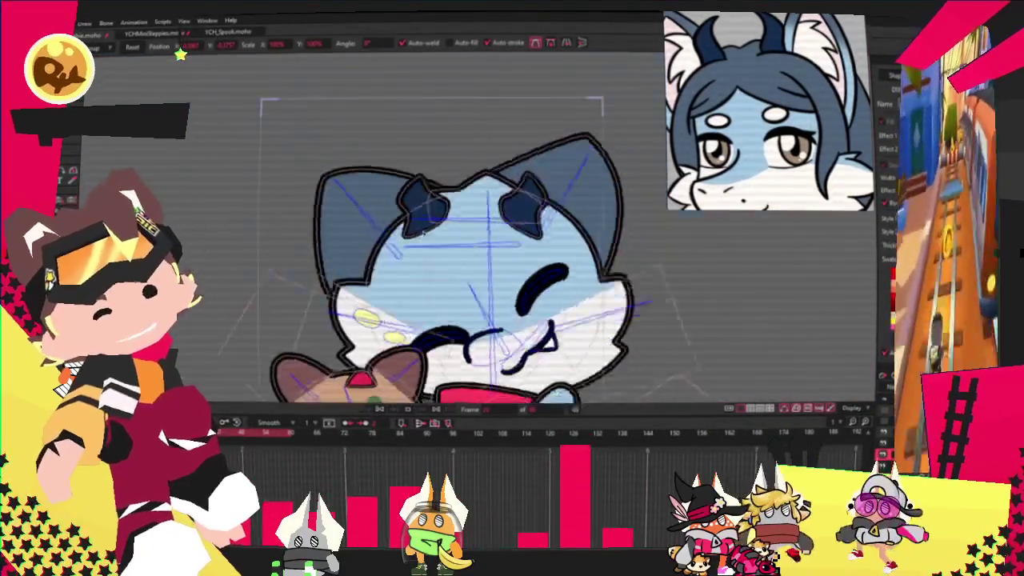
scroll(478, 280, "down", 1)
scroll(440, 248, "down", 3)
scroll(413, 226, "up", 1)
scroll(414, 226, "up", 3)
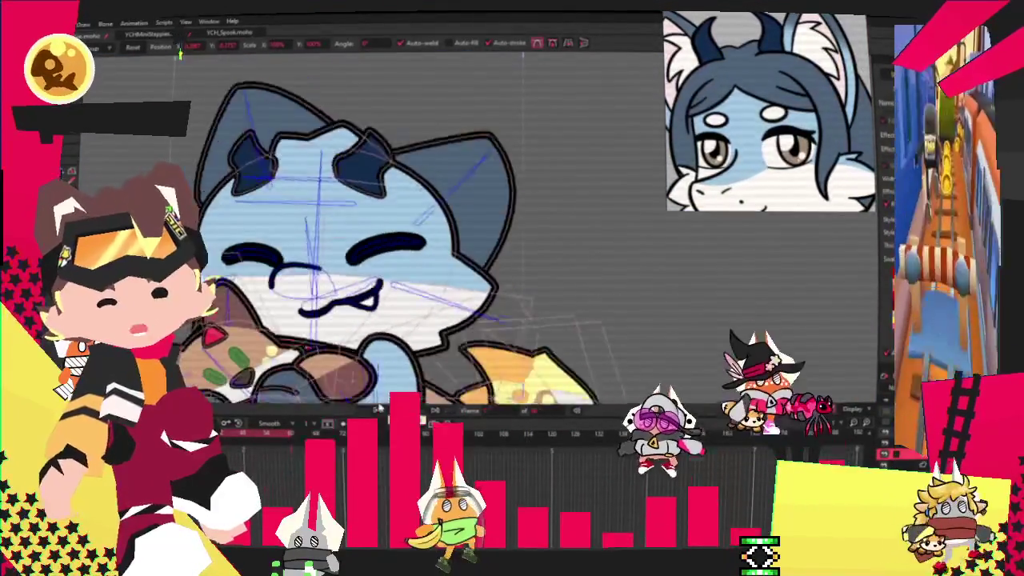
scroll(209, 200, "up", 3)
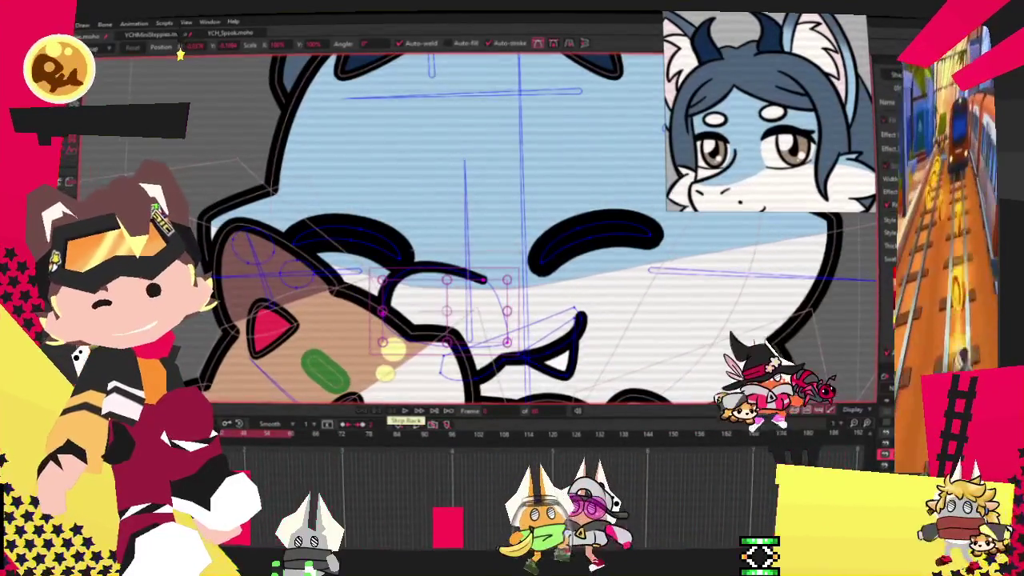
scroll(304, 306, "up", 2)
scroll(303, 306, "up", 2)
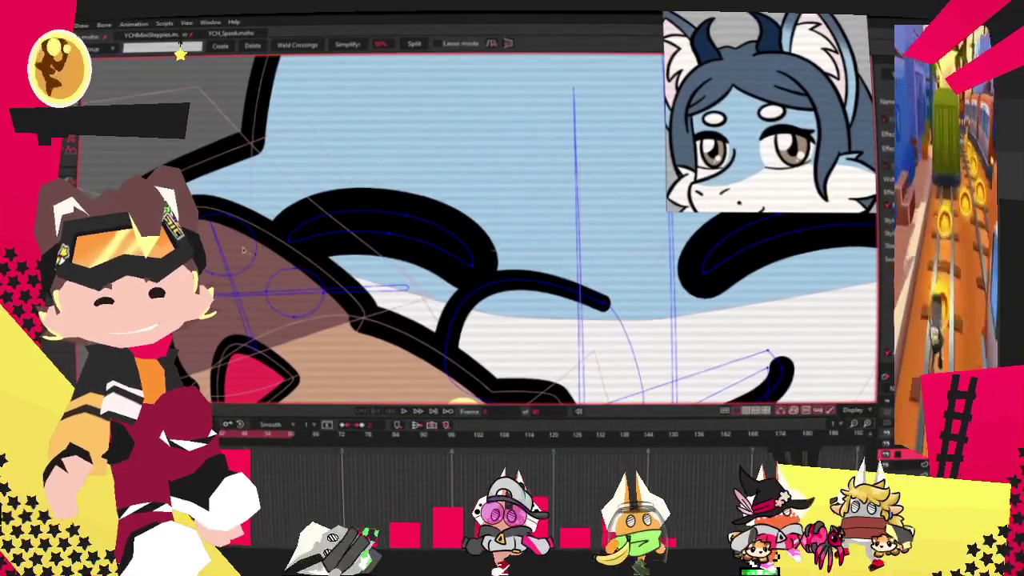
scroll(303, 307, "down", 2)
scroll(303, 306, "down", 3)
scroll(303, 306, "down", 2)
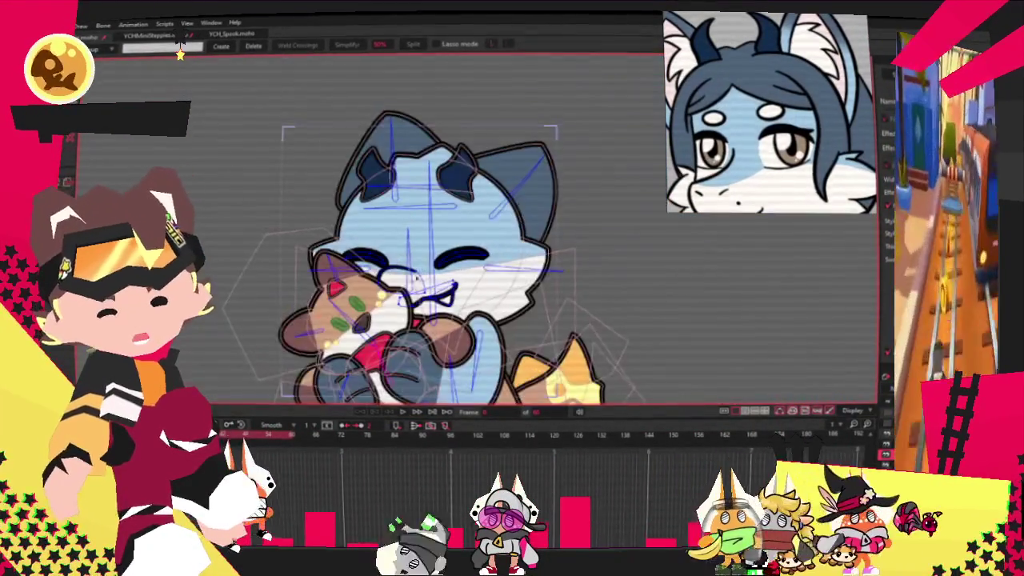
scroll(348, 264, "up", 1)
scroll(348, 264, "up", 2)
scroll(348, 264, "up", 2)
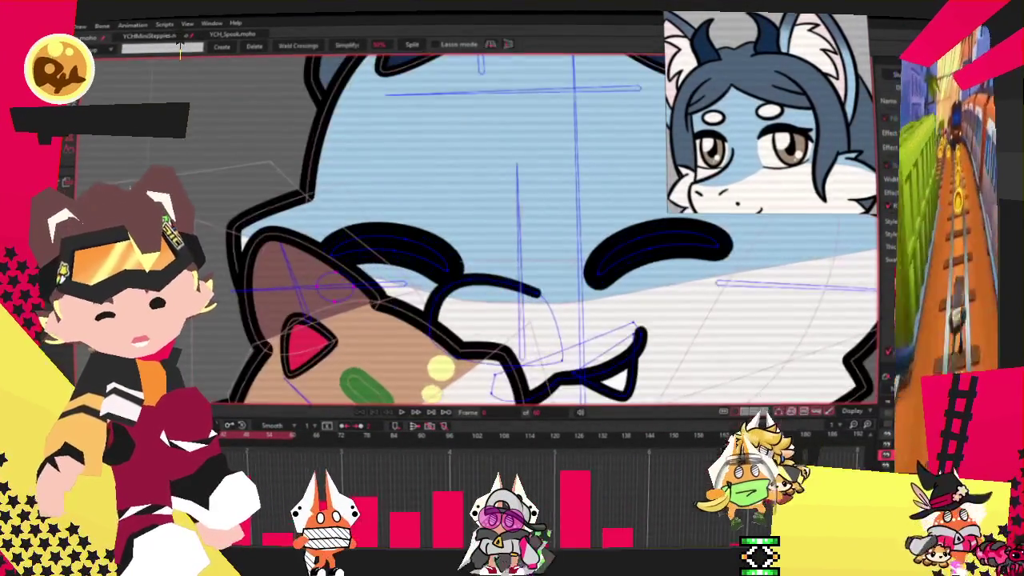
scroll(348, 264, "up", 1)
key("g")
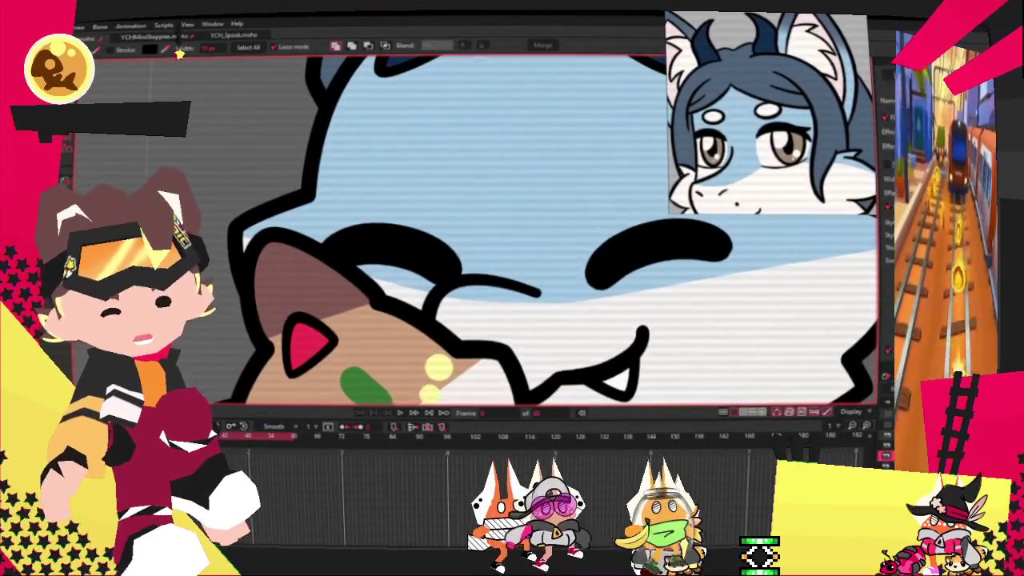
Place a copy of the white forehead dot to the right and enlarge it.
key("t")
scroll(356, 295, "up", 2)
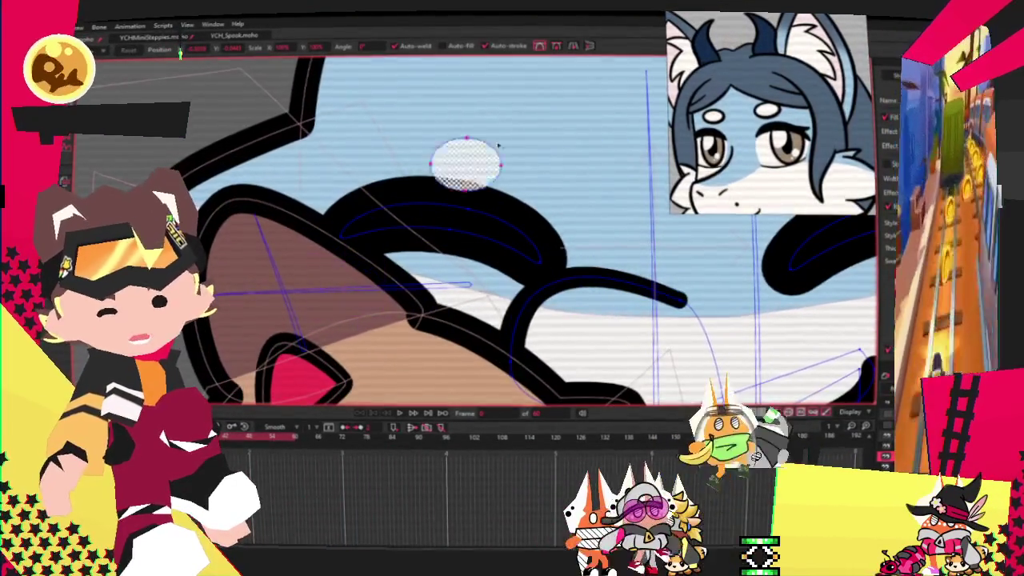
scroll(547, 136, "up", 2)
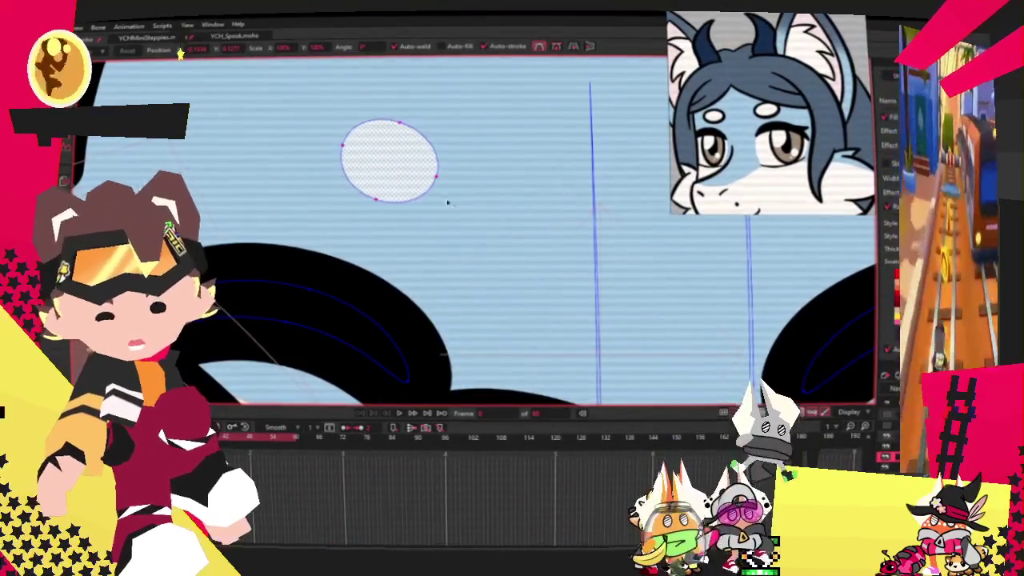
scroll(442, 184, "down", 2)
scroll(441, 183, "down", 2)
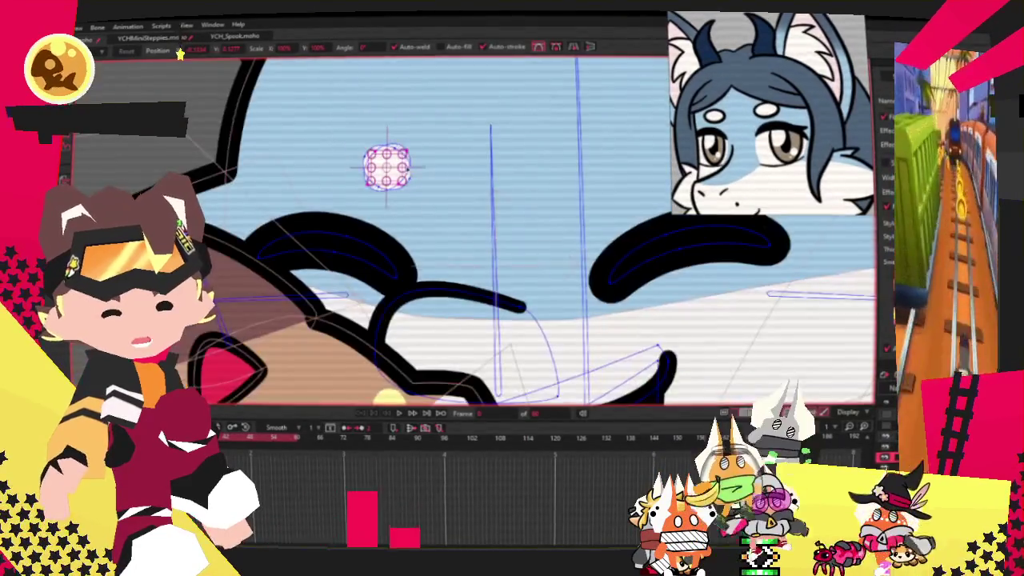
left_click_drag(387, 173, 593, 176)
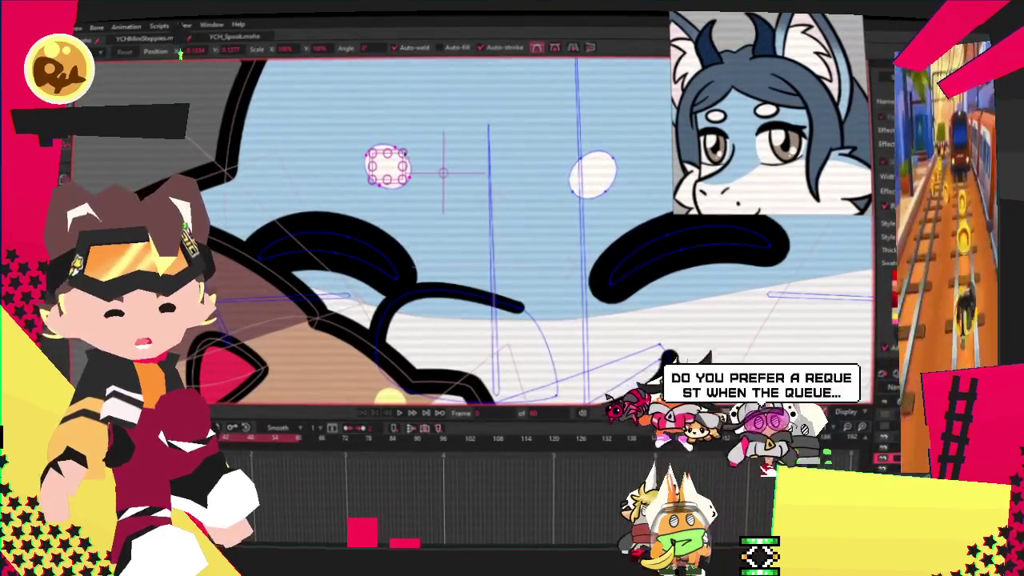
left_click(592, 172)
left_click_drag(569, 152, 551, 138)
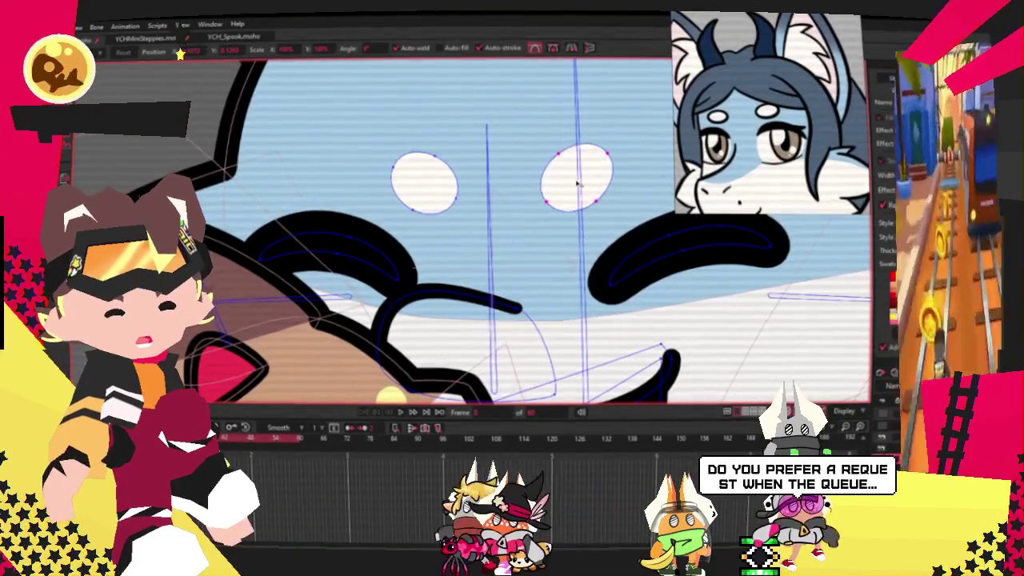
Bind the forehead dots' points to the vertical head bone.
scroll(322, 216, "down", 3)
scroll(323, 216, "down", 1)
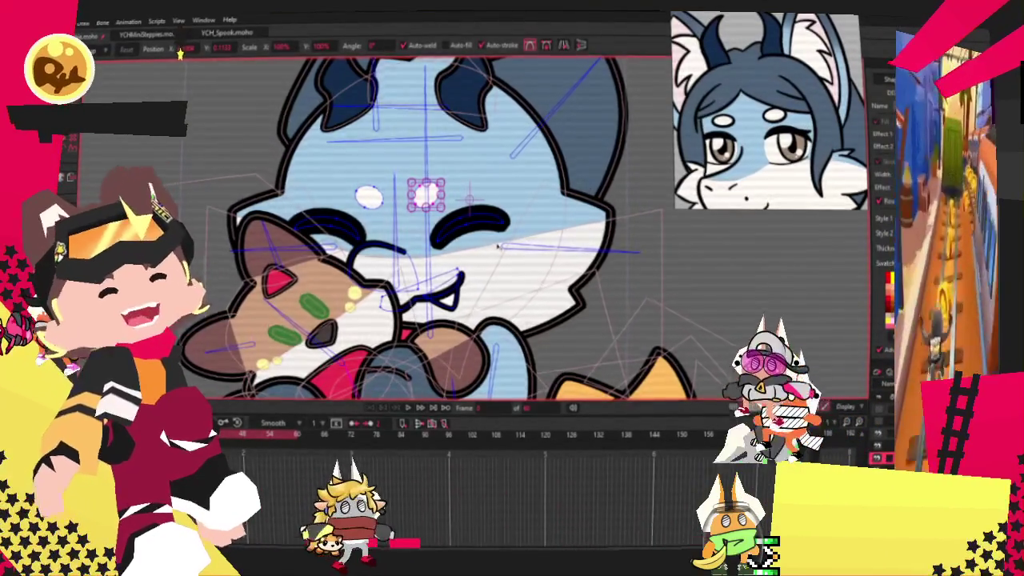
scroll(448, 232, "down", 3)
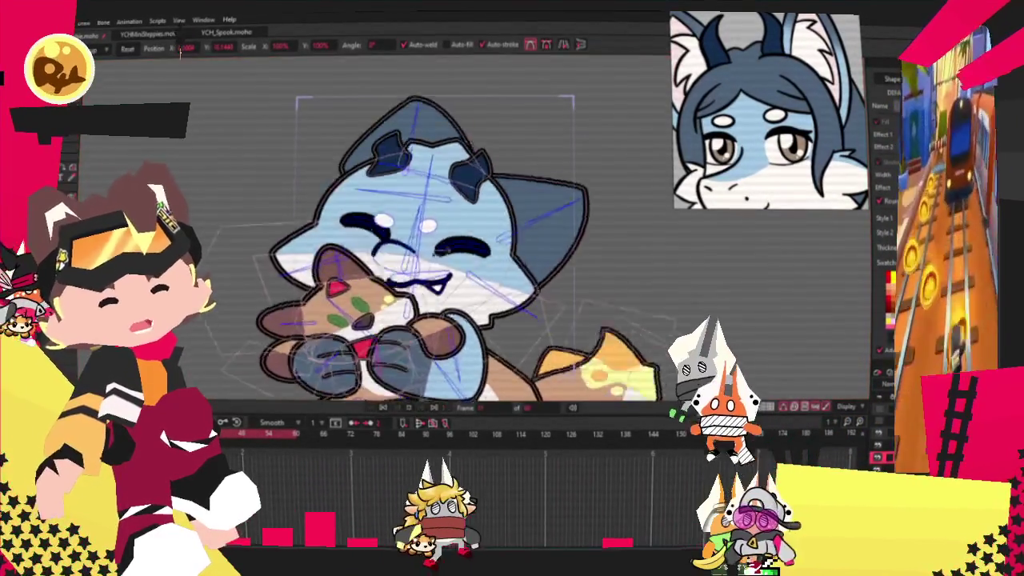
scroll(443, 338, "up", 5)
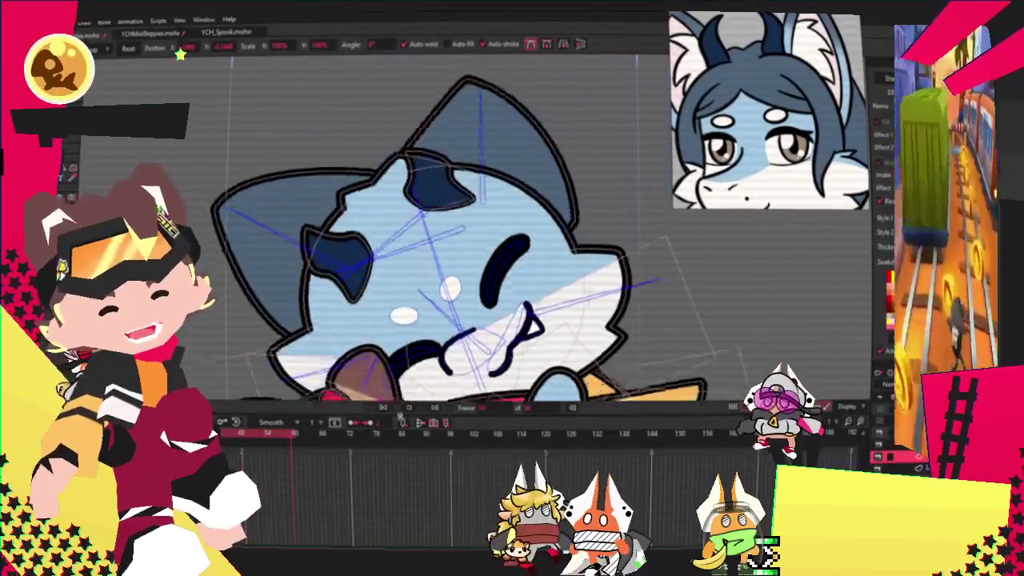
scroll(480, 232, "up", 2)
key("b")
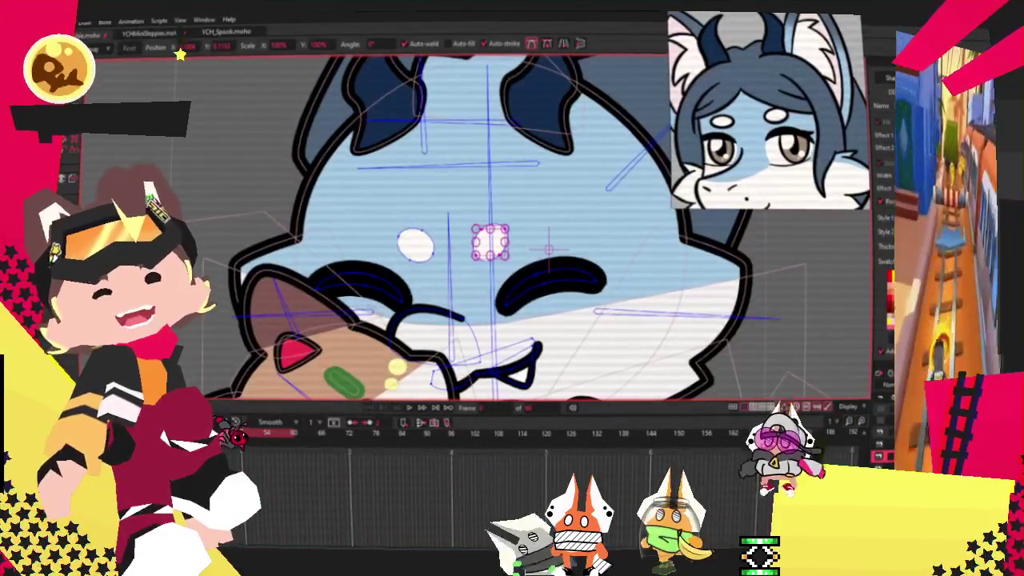
left_click(450, 264)
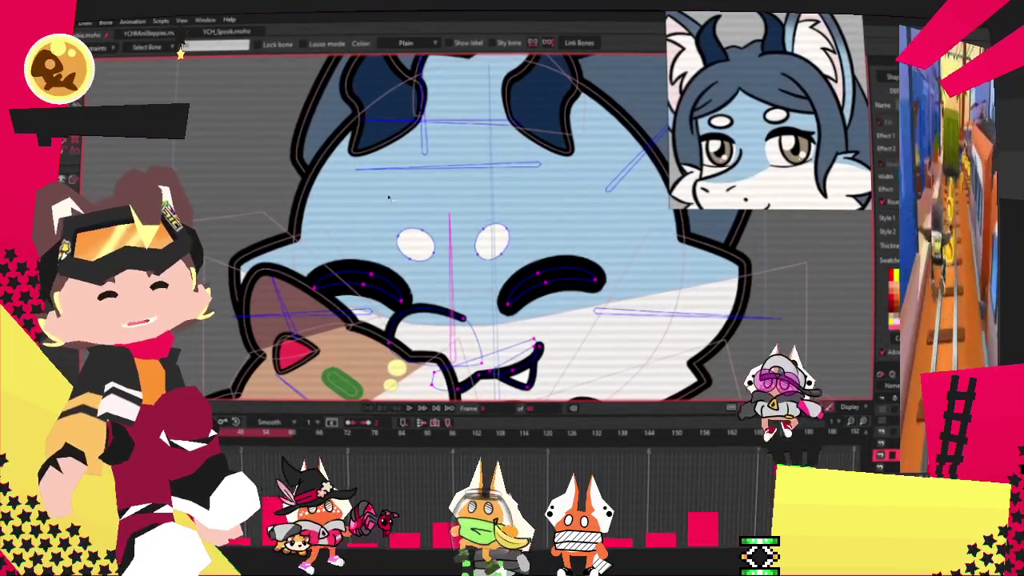
key("g")
scroll(539, 232, "up", 2)
scroll(539, 232, "up", 2)
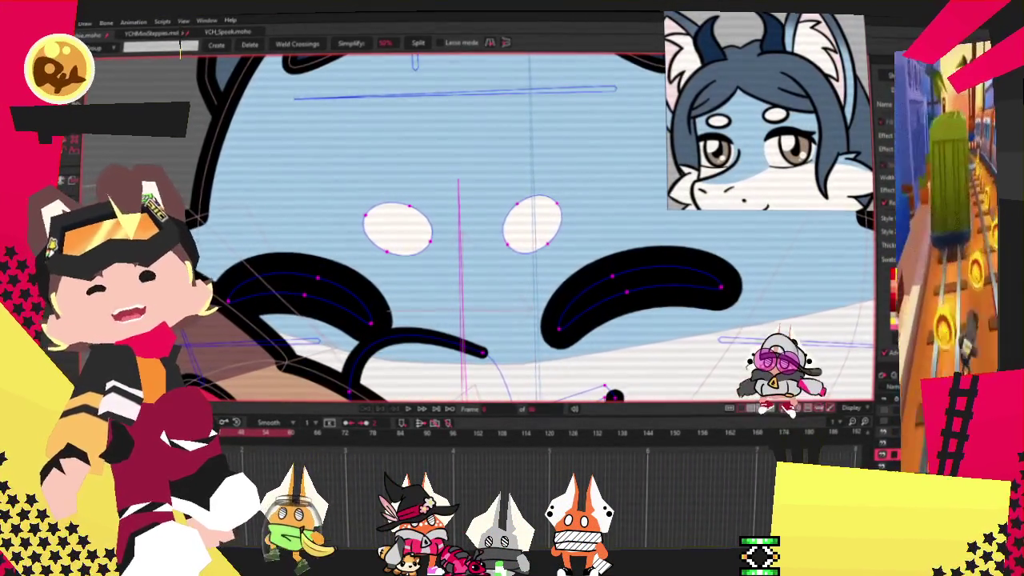
key("i")
Play back the full character to confirm the dots follow the head.
key("ctrl+r")
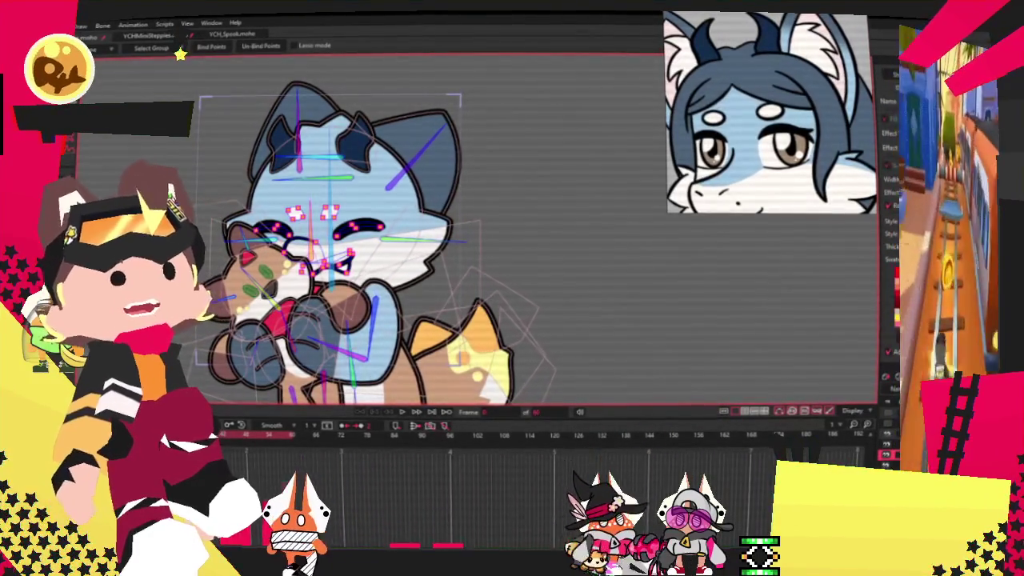
scroll(276, 160, "up", 2)
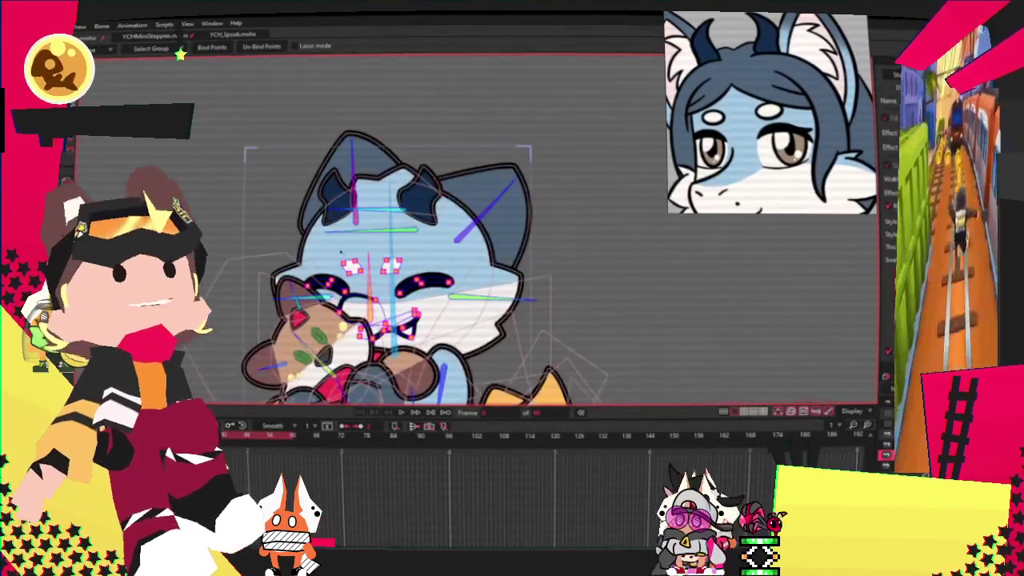
scroll(276, 160, "up", 3)
key("space")
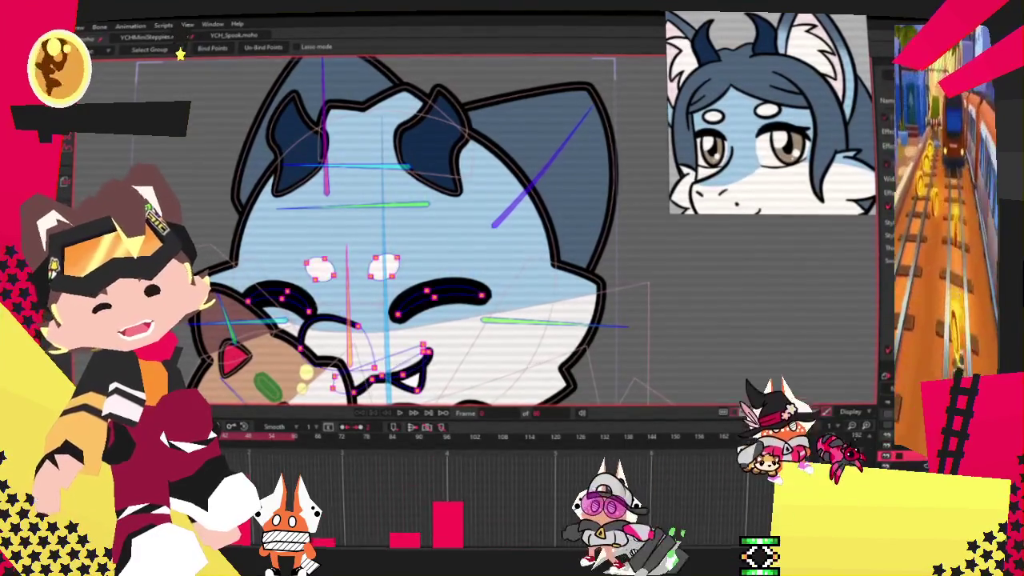
key("space")
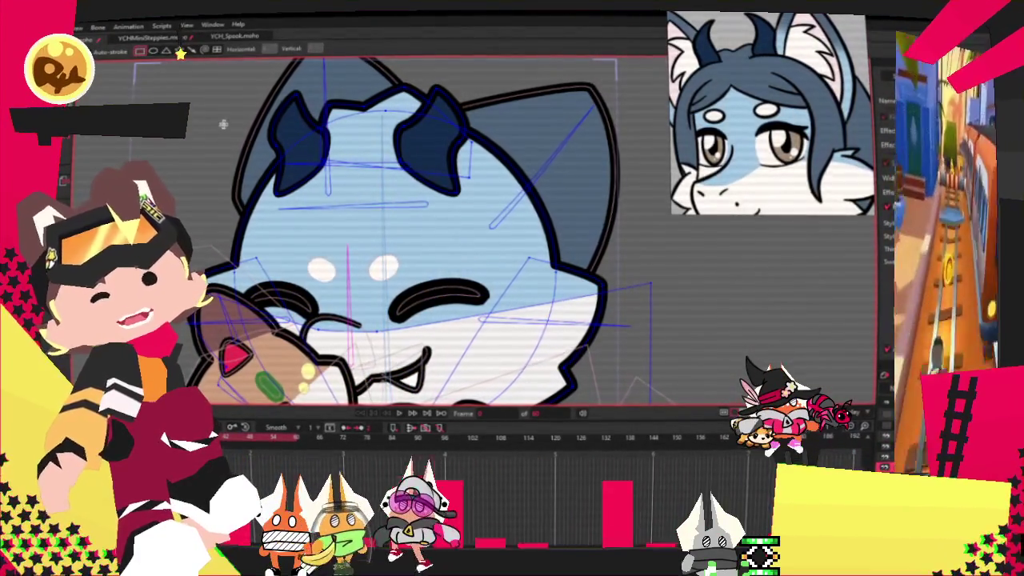
Draw a rectangle over the top of the head and colour it dark hair blue.
left_click_drag(228, 130, 382, 238)
key("g")
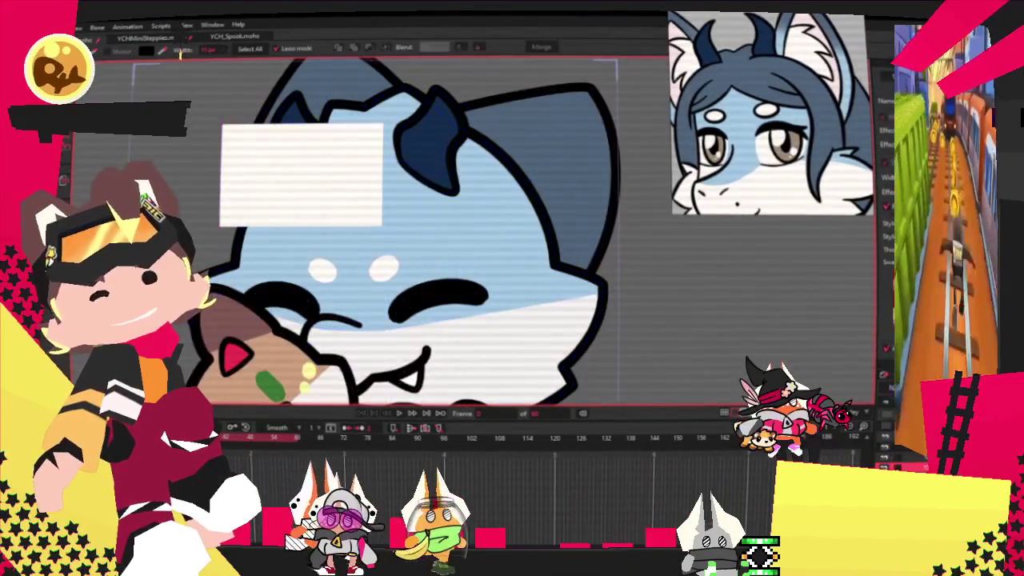
scroll(550, 104, "down", 5)
scroll(400, 86, "up", 4)
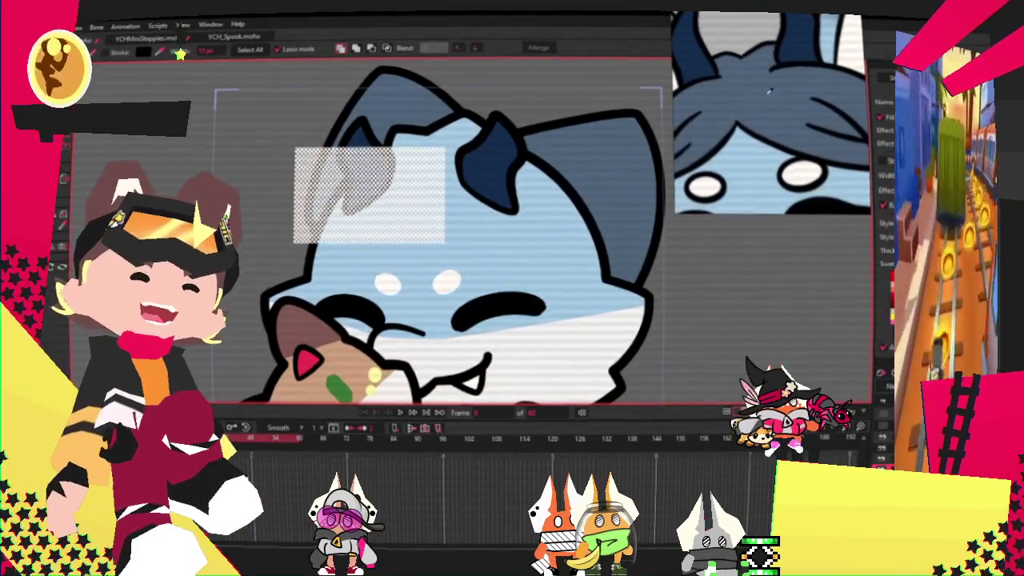
scroll(537, 136, "down", 2)
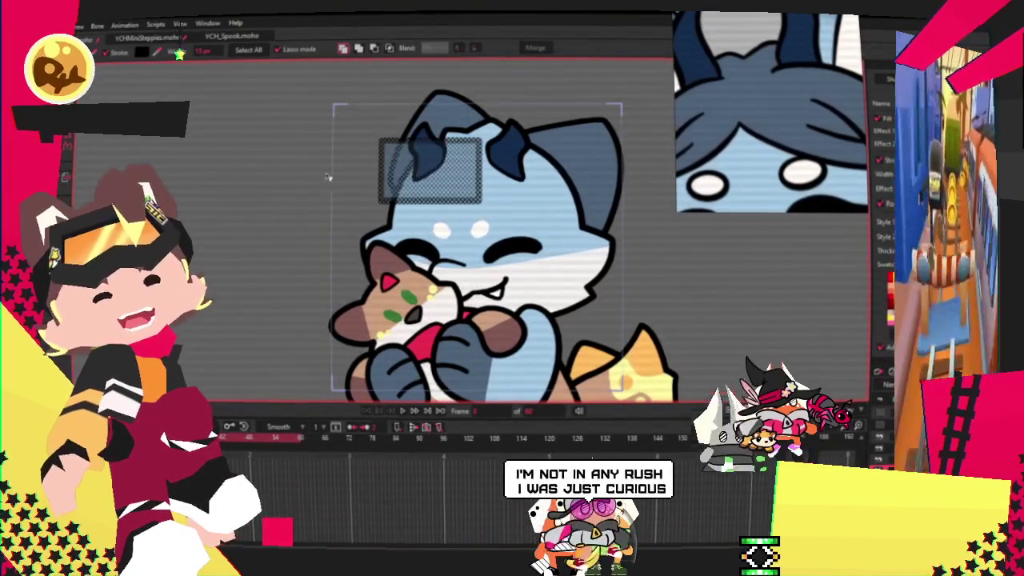
left_click(223, 189)
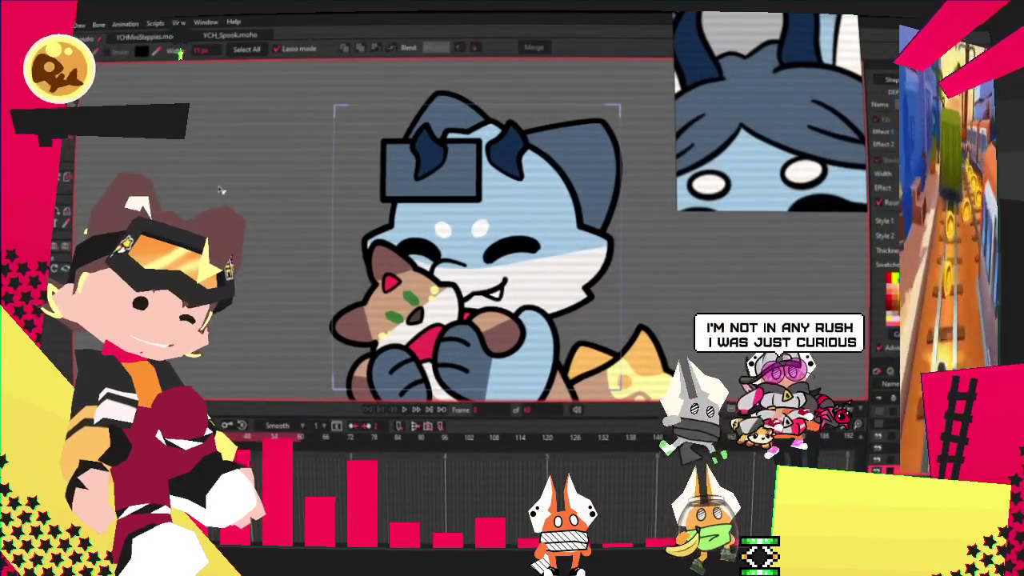
scroll(725, 52, "down", 5)
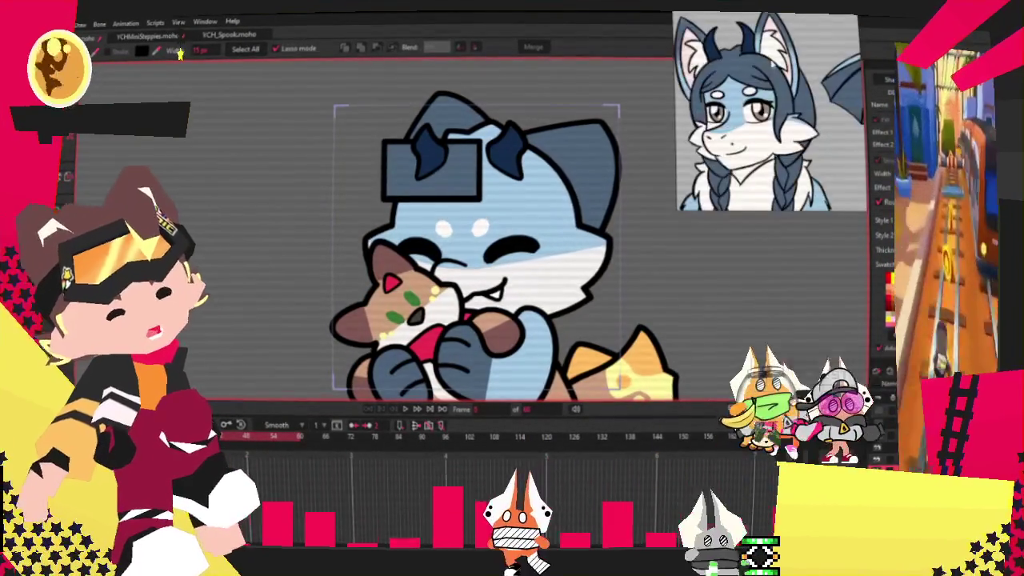
Slant the hair rectangle's lower-right corner up and to the left.
key("t")
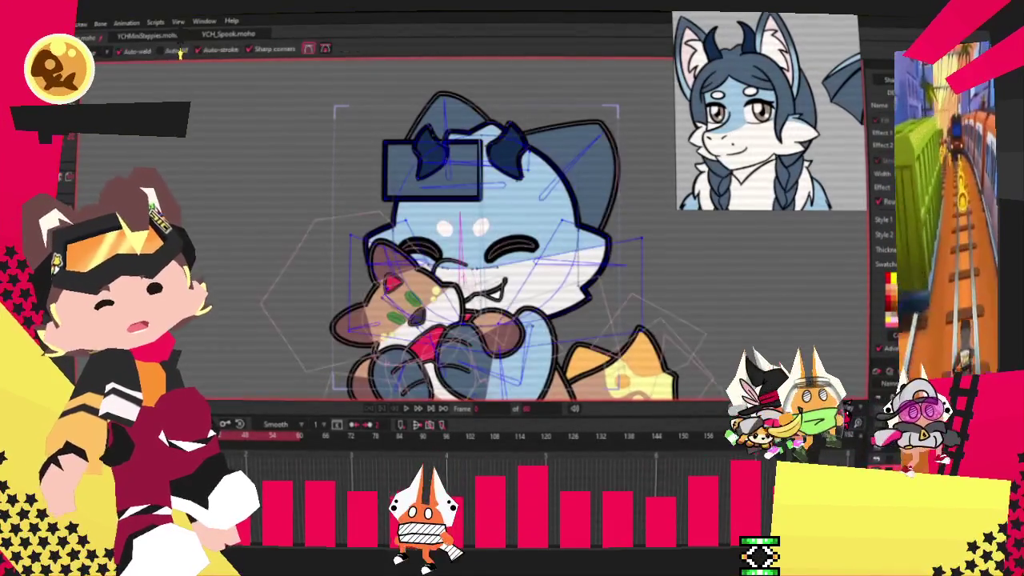
scroll(525, 198, "up", 3)
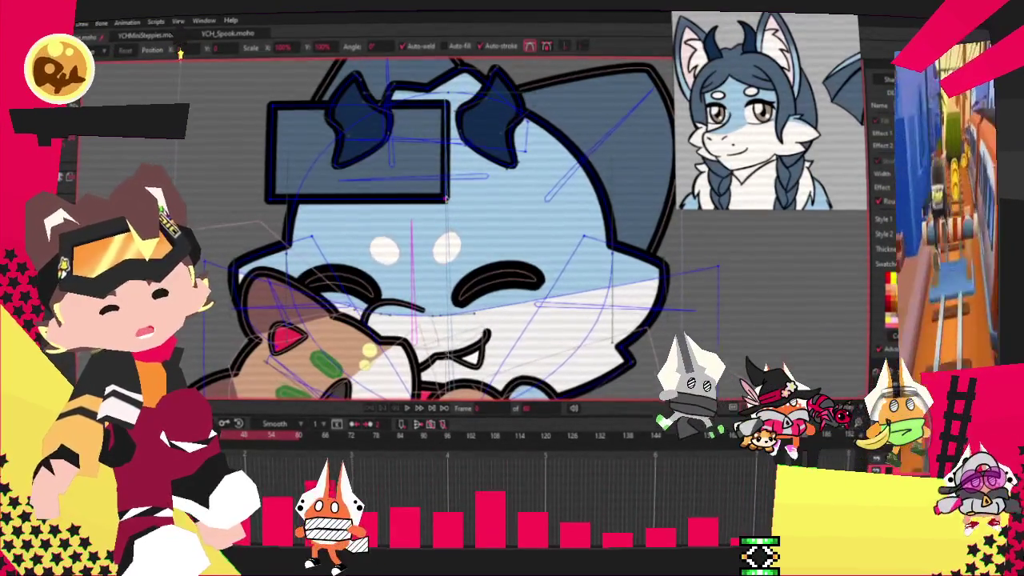
left_click_drag(444, 201, 406, 193)
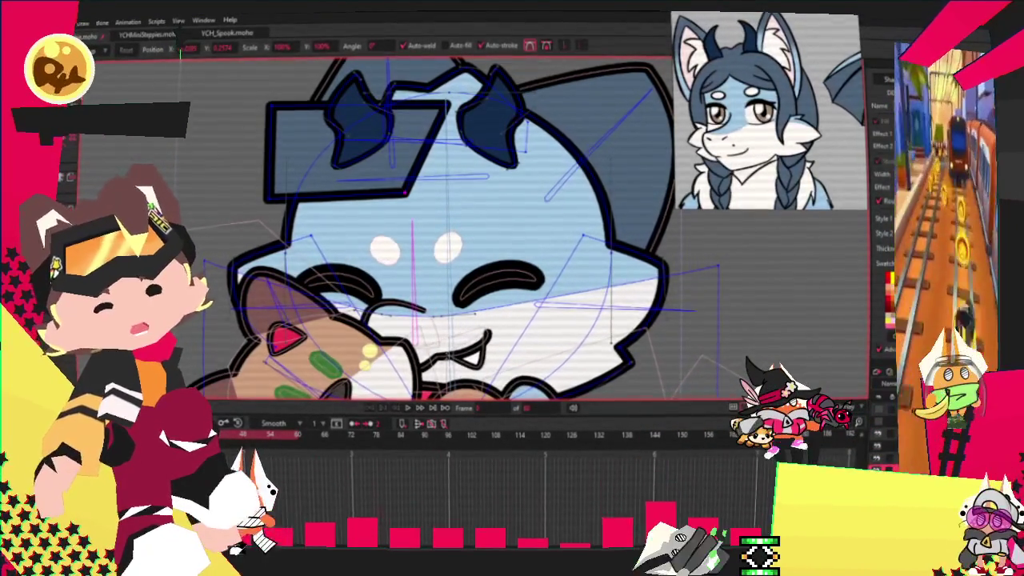
key("c")
key("a")
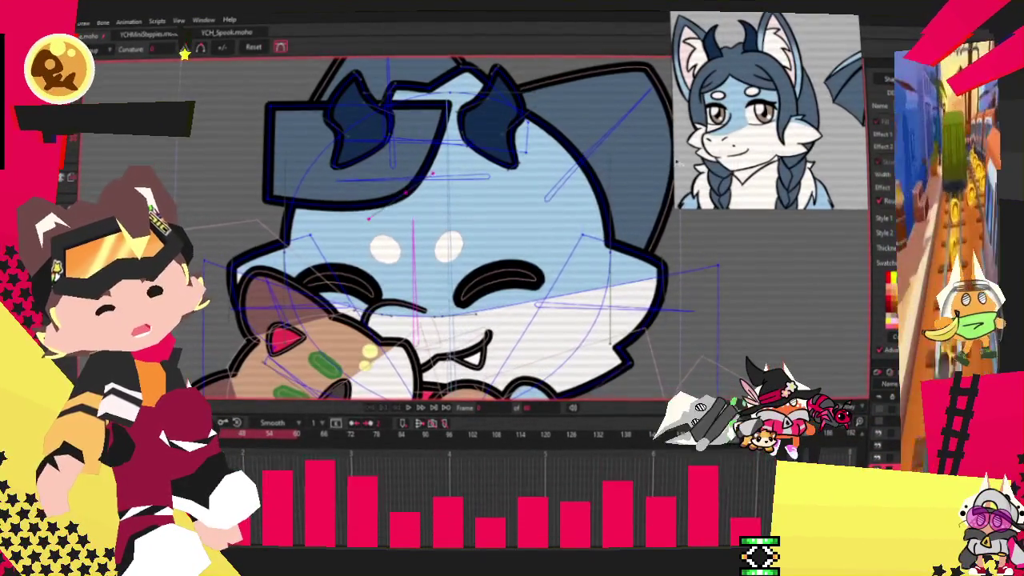
scroll(454, 177, "up", 2)
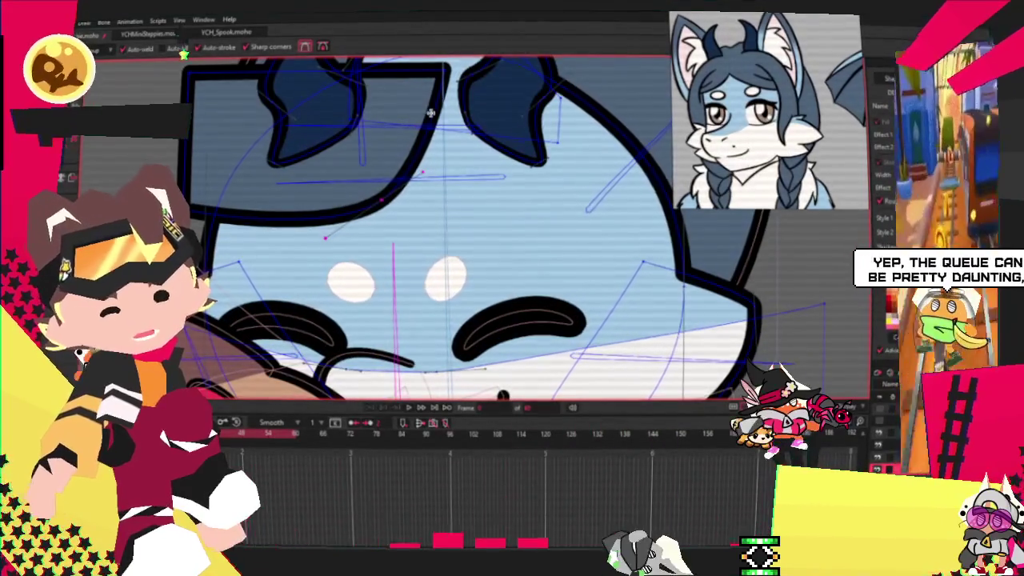
scroll(442, 152, "down", 1)
scroll(435, 130, "up", 2)
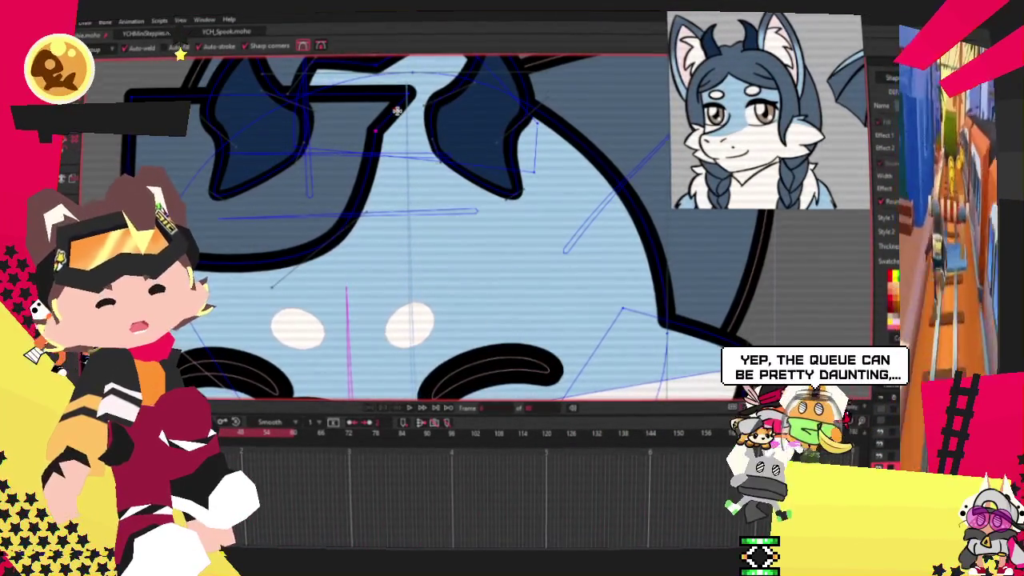
Pull a pointed V tip down between the horns and reshape the bangs' lower edge.
left_click_drag(392, 114, 461, 242)
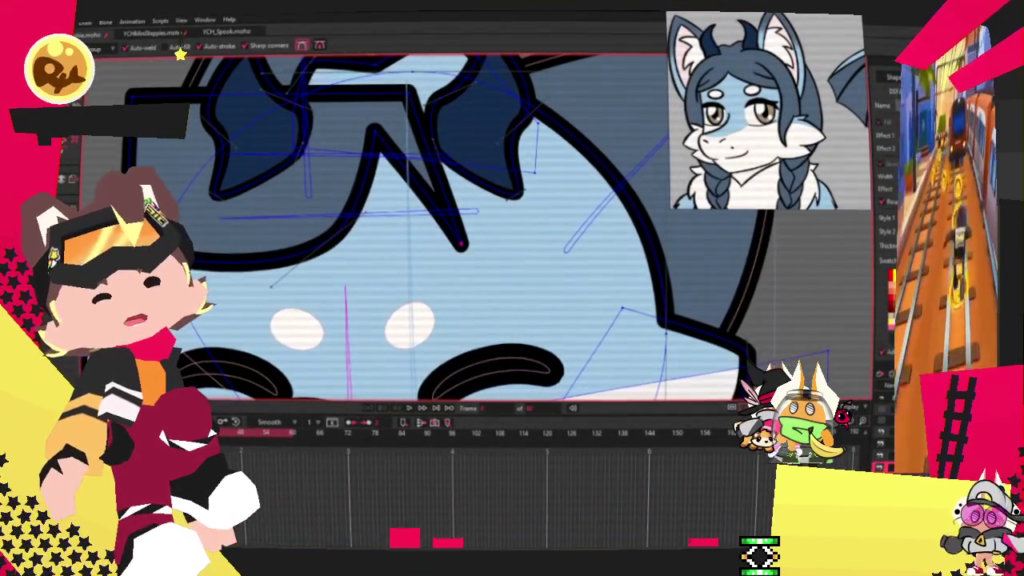
key("t")
left_click_drag(370, 142, 351, 158)
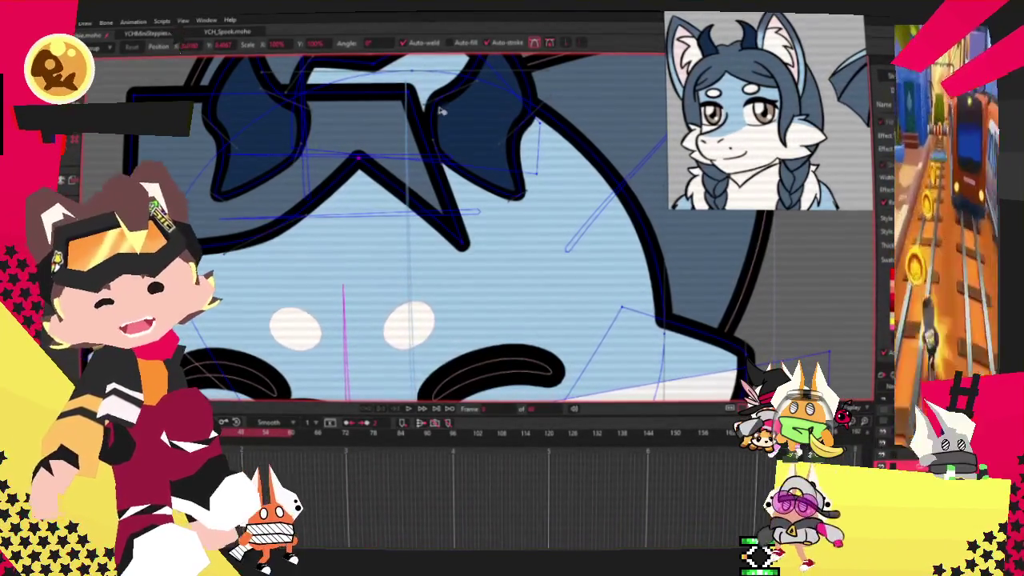
left_click_drag(410, 88, 573, 164)
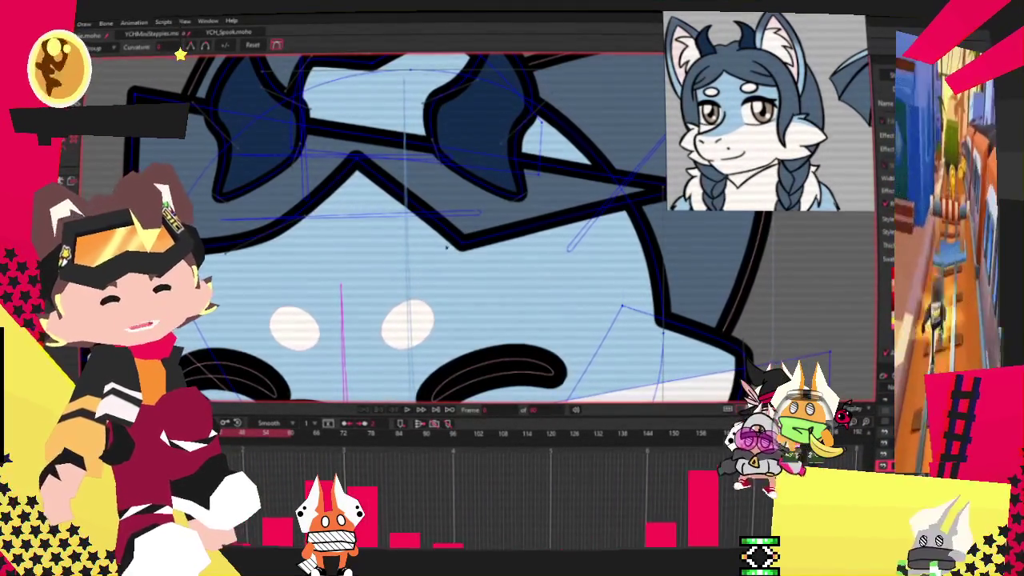
left_click_drag(632, 204, 557, 272)
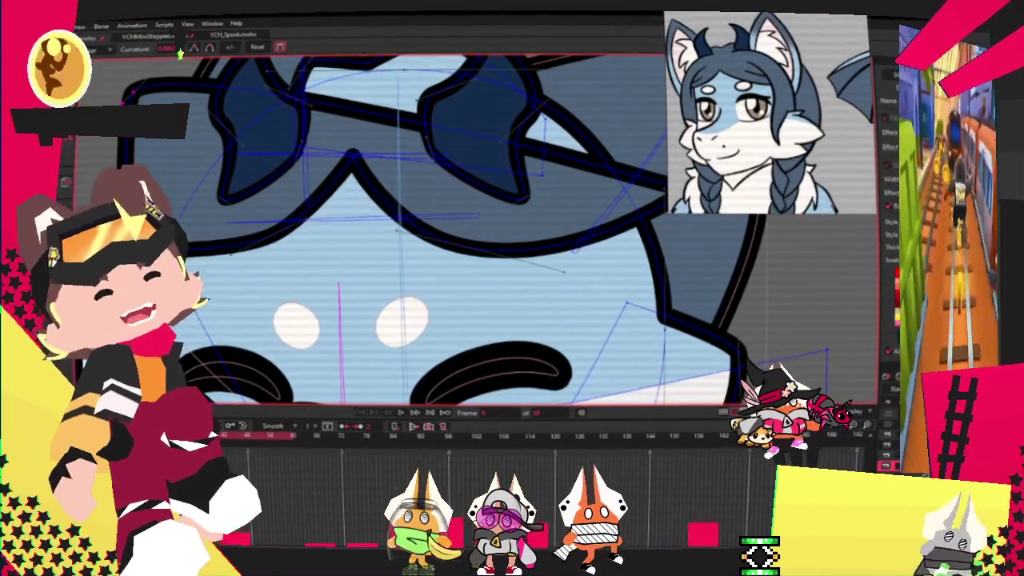
Add a point on the hair's top outline and pull it up into a sharper peak.
key("a")
scroll(428, 238, "up", 2)
left_click_drag(403, 109, 412, 104)
key("c")
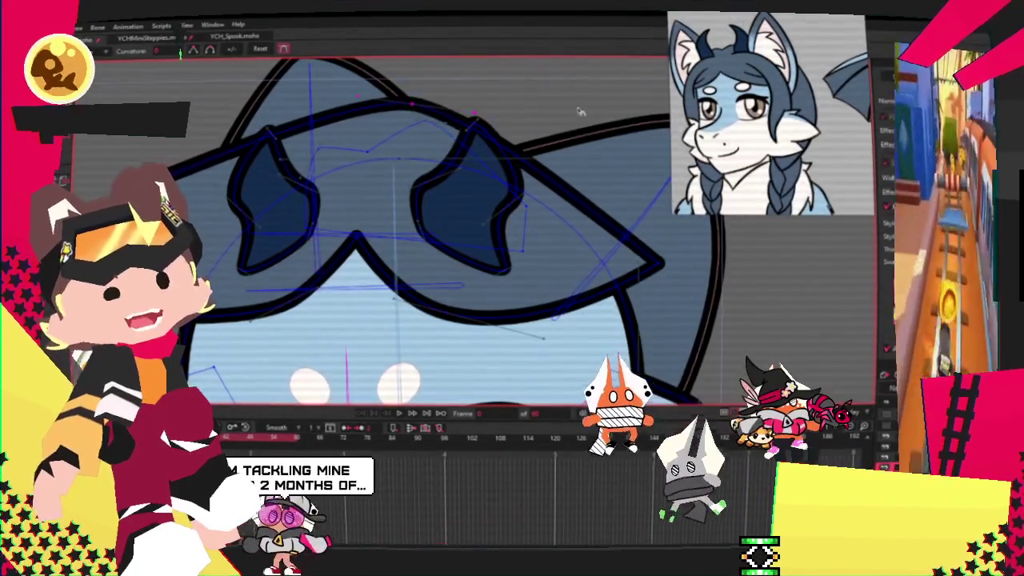
key("t")
scroll(360, 133, "up", 1)
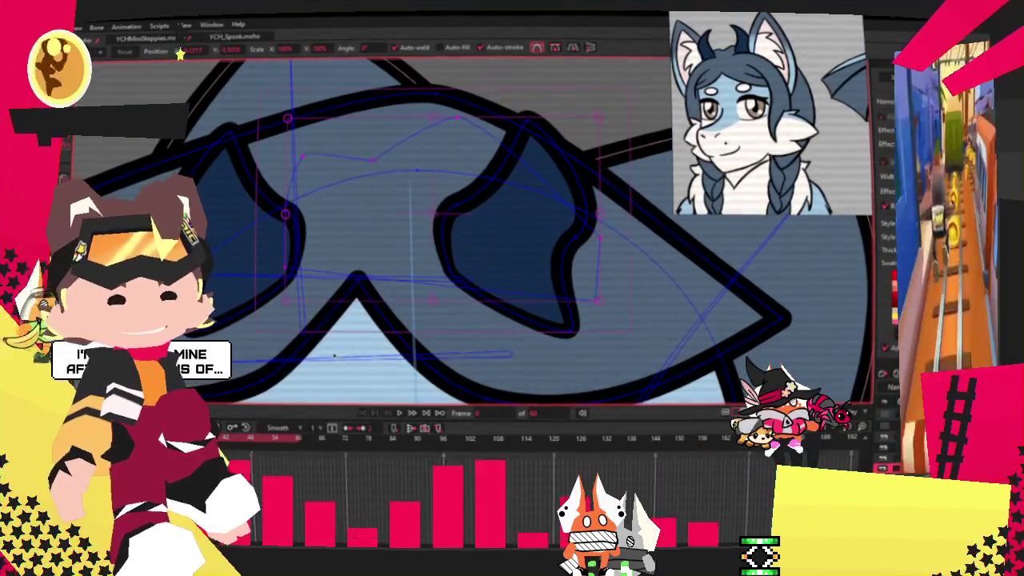
scroll(472, 183, "down", 1)
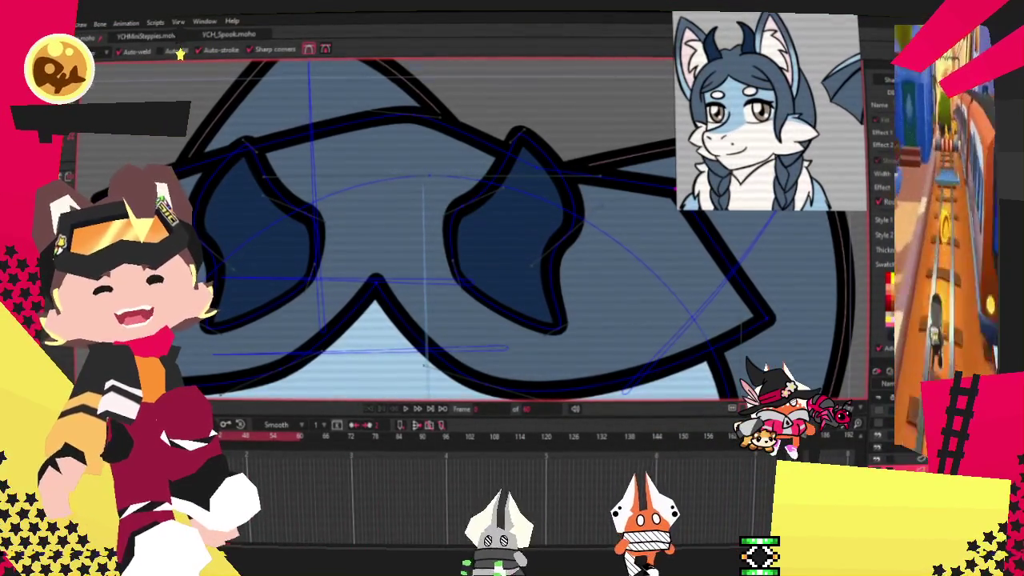
scroll(376, 224, "down", 3)
scroll(376, 224, "up", 4)
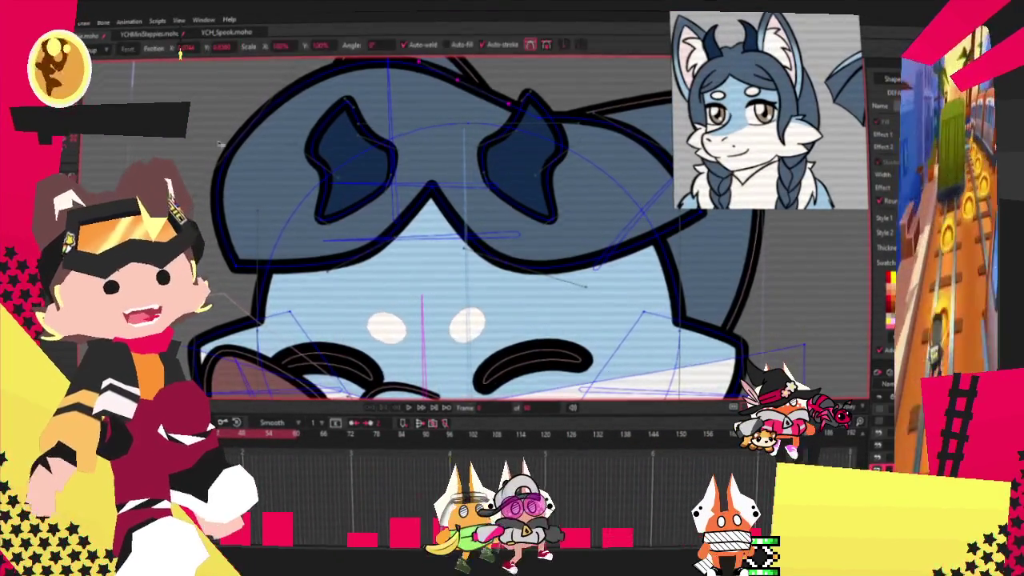
Drag the upper hair outline toward the upper left so it arches over the head.
key("t")
scroll(495, 98, "up", 1)
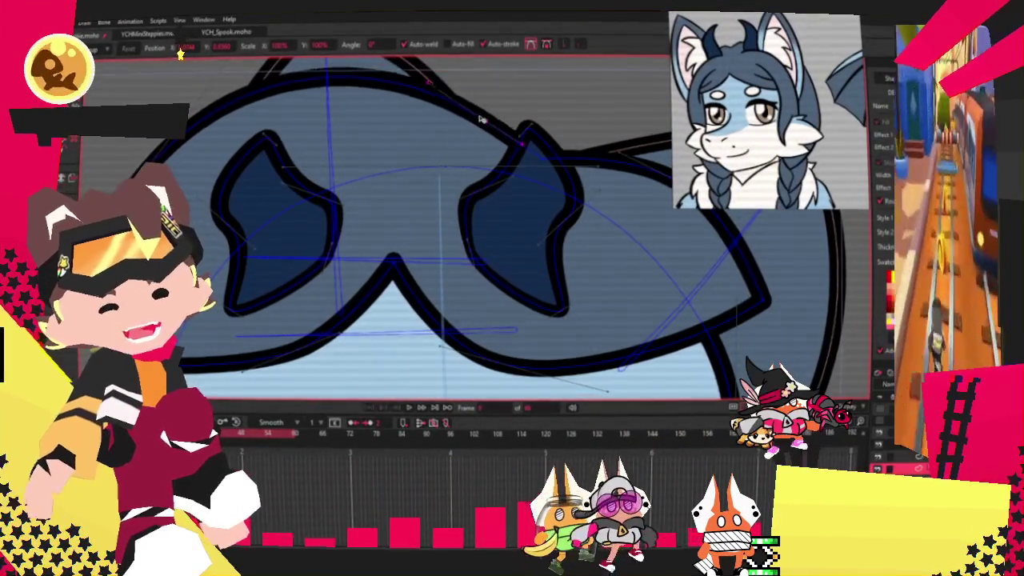
left_click_drag(478, 117, 181, 183)
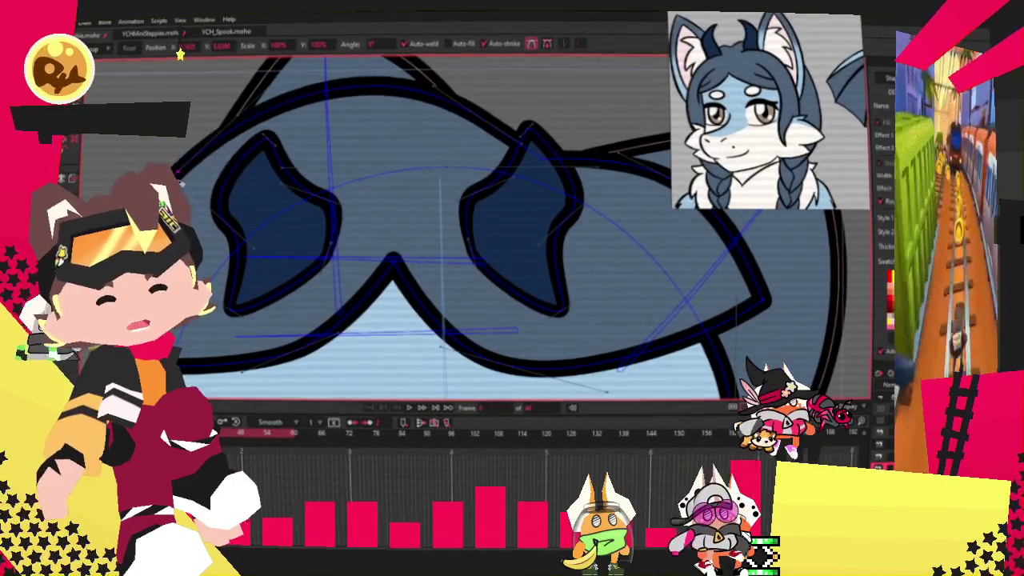
scroll(325, 169, "down", 2)
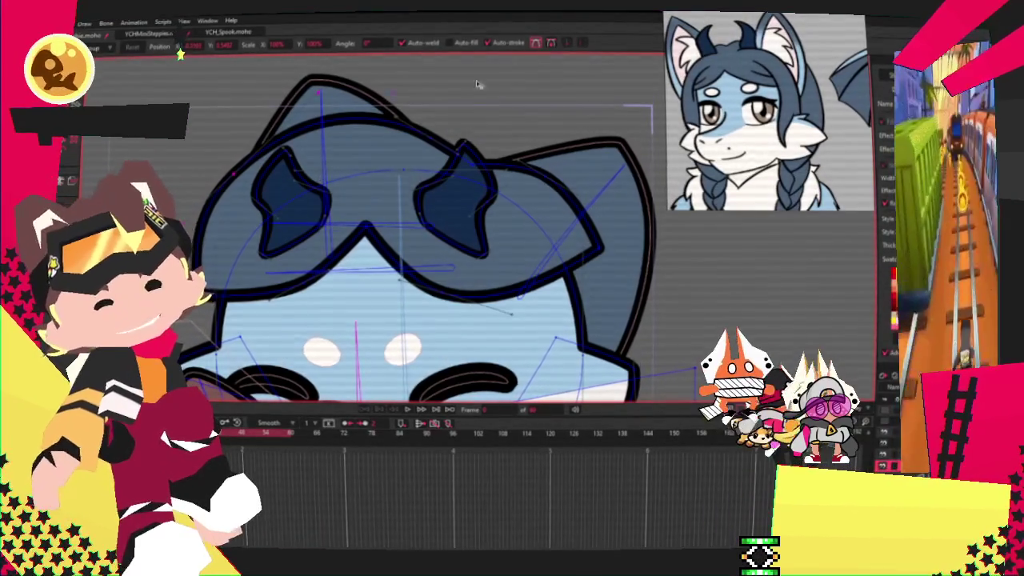
Pull a new pointed spike from the face outline down the right side, widening its right edge.
scroll(446, 102, "up", 3)
scroll(404, 66, "down", 5)
scroll(394, 130, "up", 3)
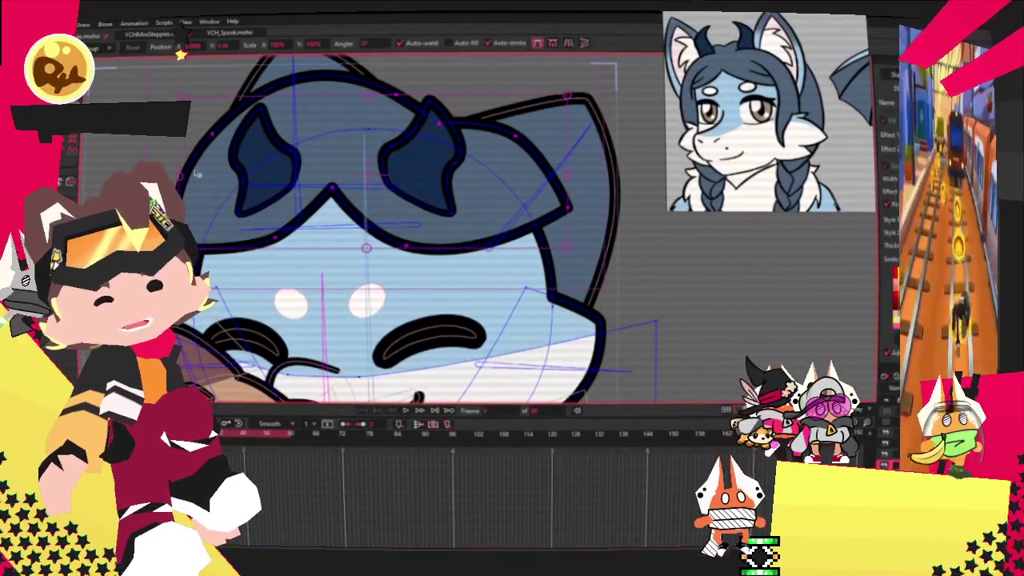
key("ctrl+a")
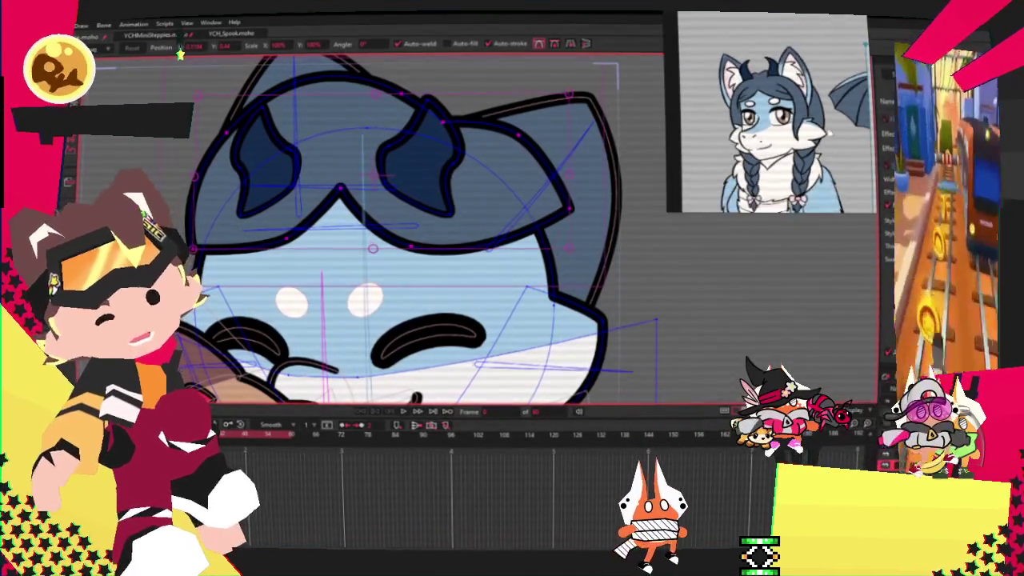
scroll(318, 311, "down", 4)
scroll(317, 311, "up", 3)
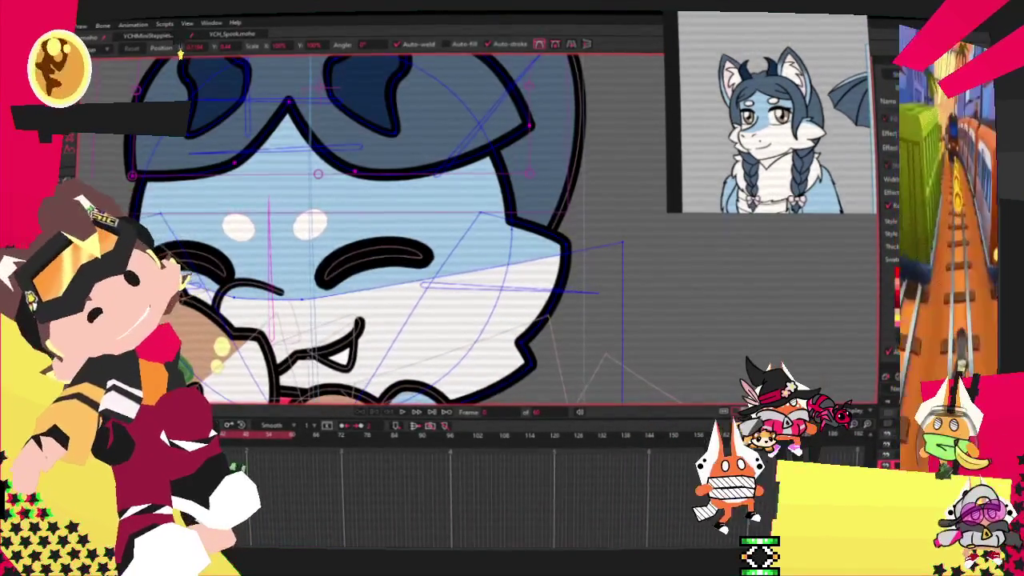
key("a")
scroll(483, 164, "up", 1)
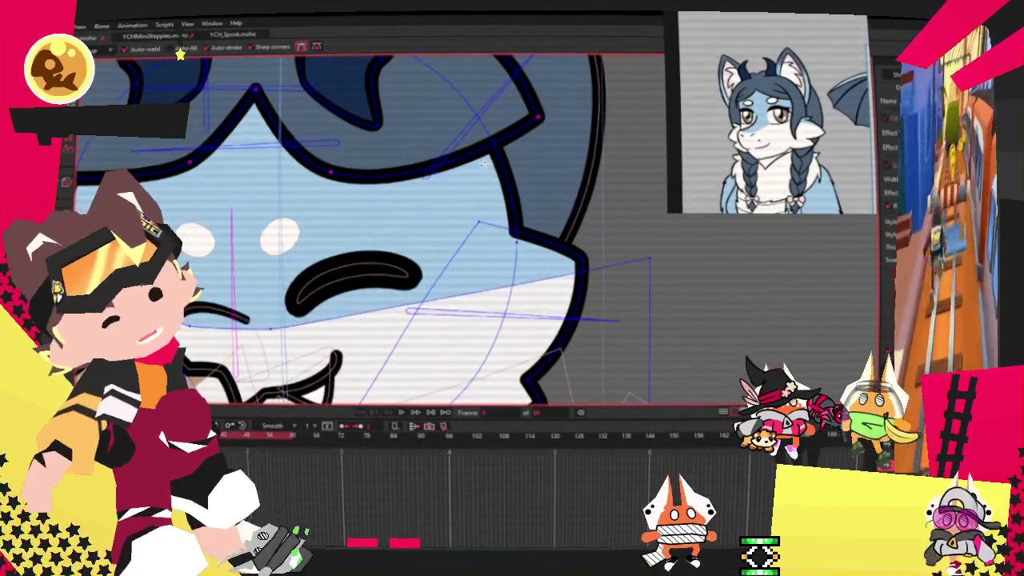
mouse_move(445, 174)
left_mouse_down()
mouse_move(432, 392)
mouse_move(516, 204)
left_mouse_up()
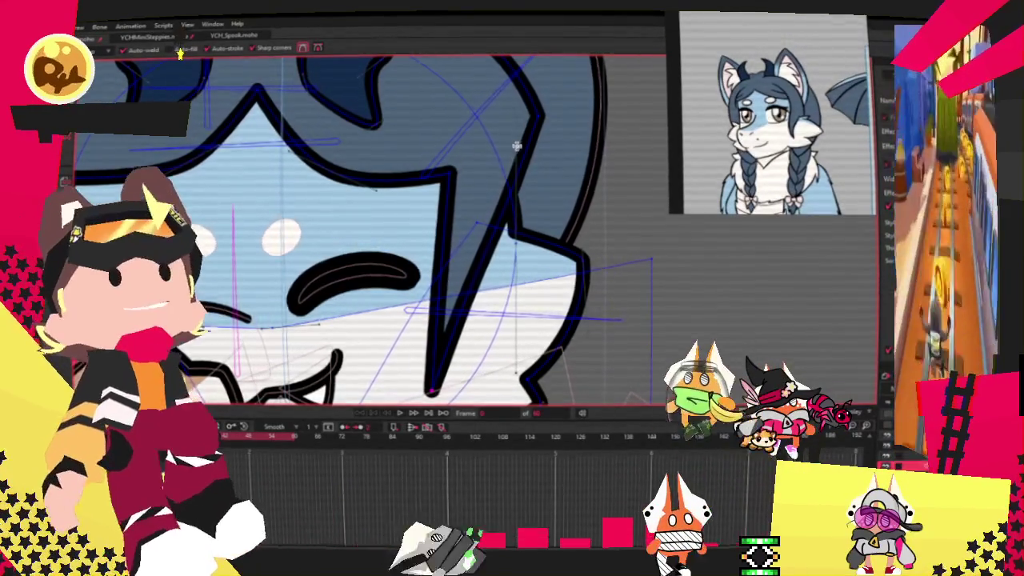
left_click_drag(516, 204, 553, 238)
Set the new lock's curvature and drag its tip point lower.
key("c")
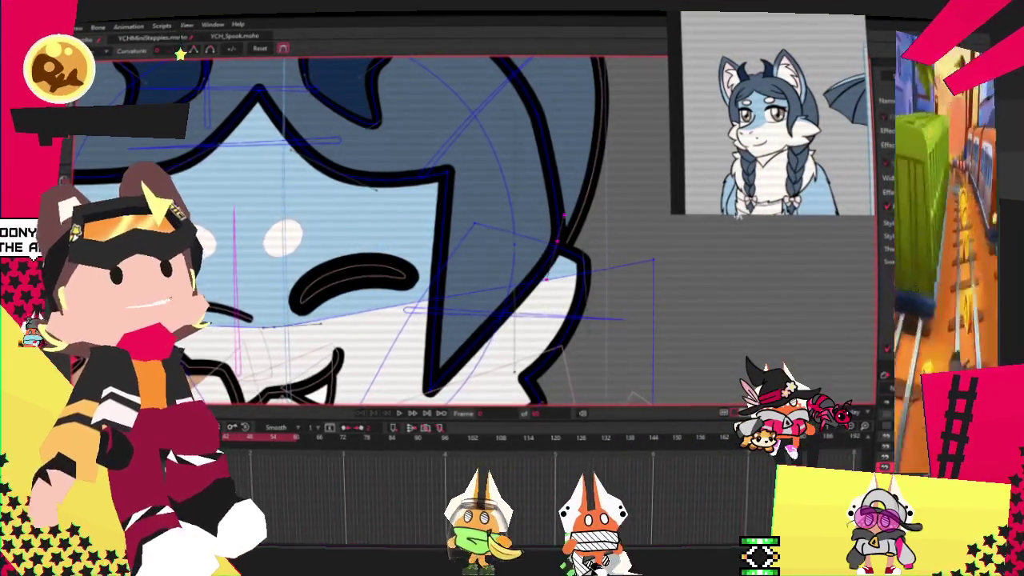
left_click(408, 216)
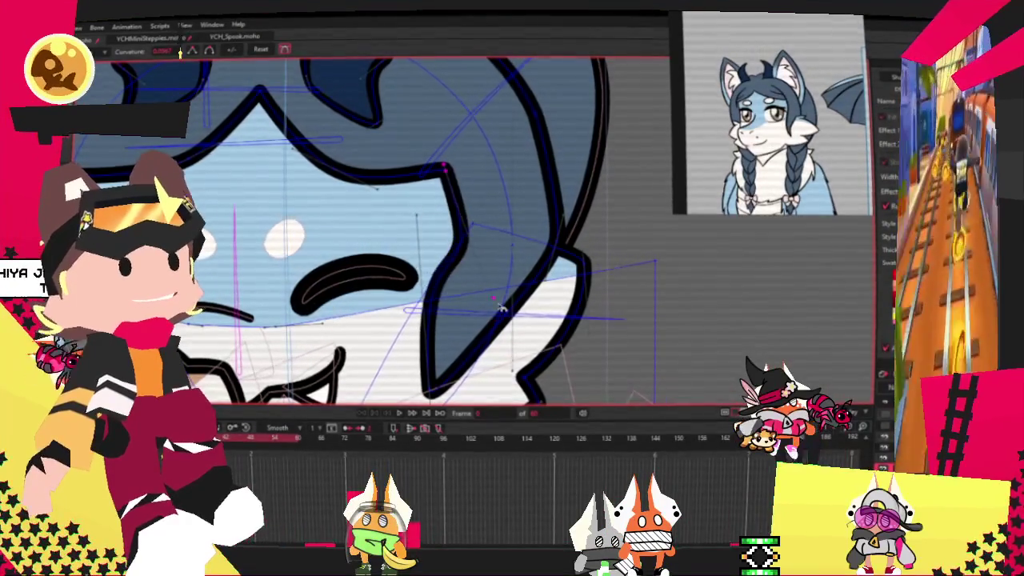
scroll(472, 256, "down", 3)
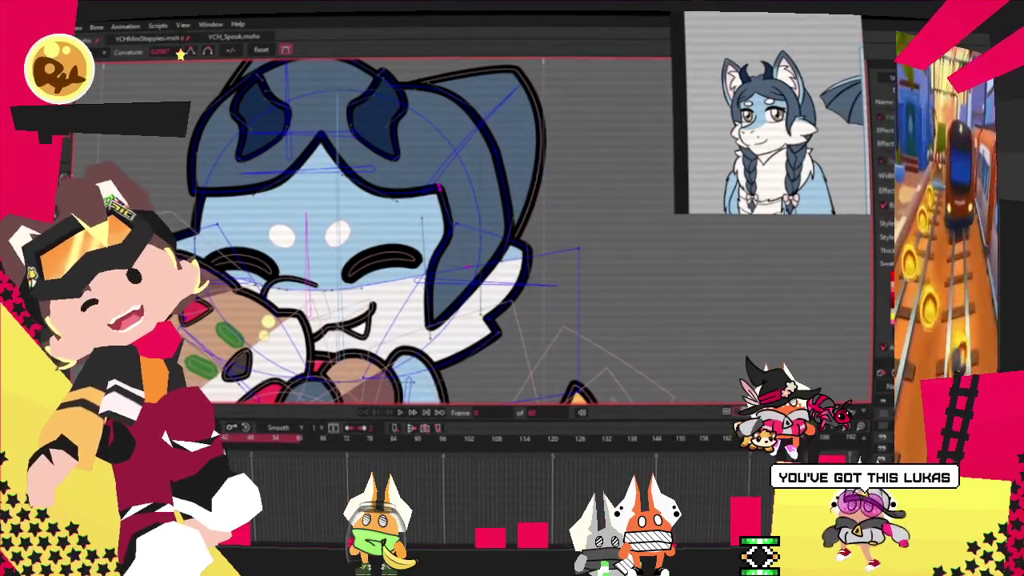
key("t")
scroll(484, 312, "up", 3)
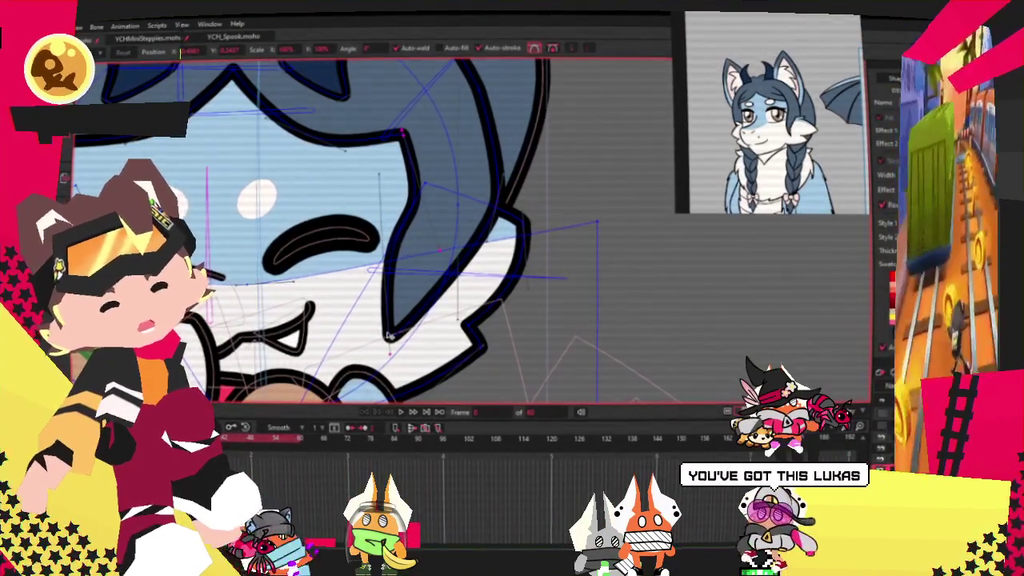
left_click(509, 168)
mouse_move(509, 168)
left_mouse_down()
mouse_move(509, 268)
mouse_move(472, 246)
mouse_move(450, 194)
left_mouse_up()
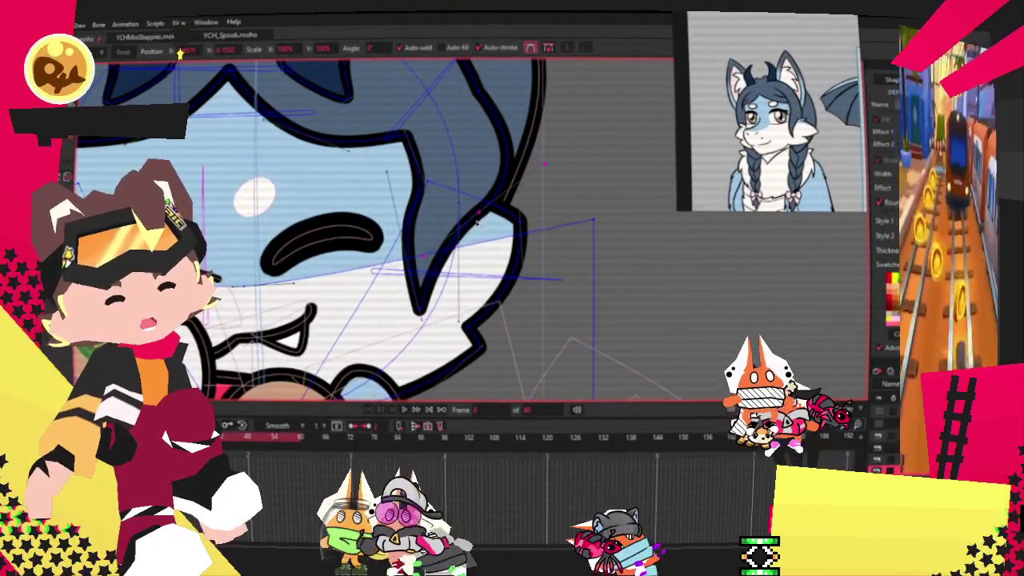
Drag a new point out of the top-left hair outline down beside the face.
scroll(449, 194, "down", 2)
scroll(436, 168, "down", 2)
scroll(422, 141, "down", 2)
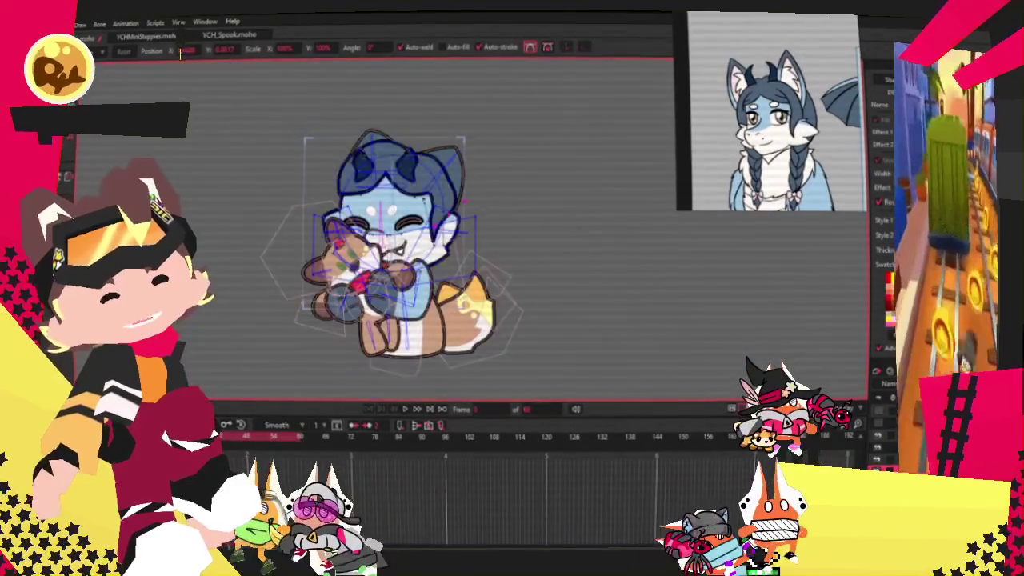
scroll(423, 141, "down", 3)
scroll(420, 168, "up", 3)
scroll(420, 192, "down", 3)
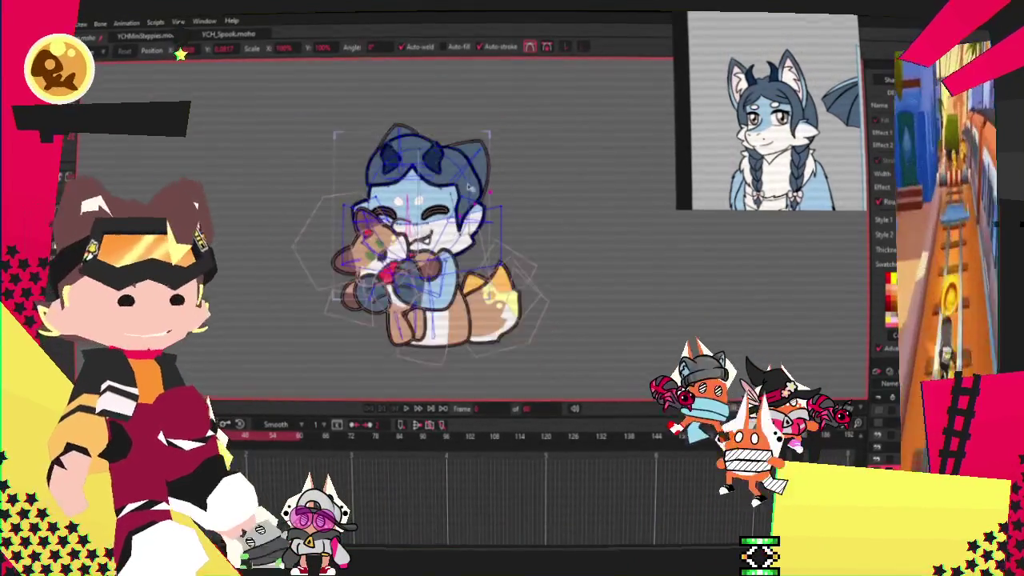
scroll(419, 216, "up", 3)
scroll(419, 215, "up", 2)
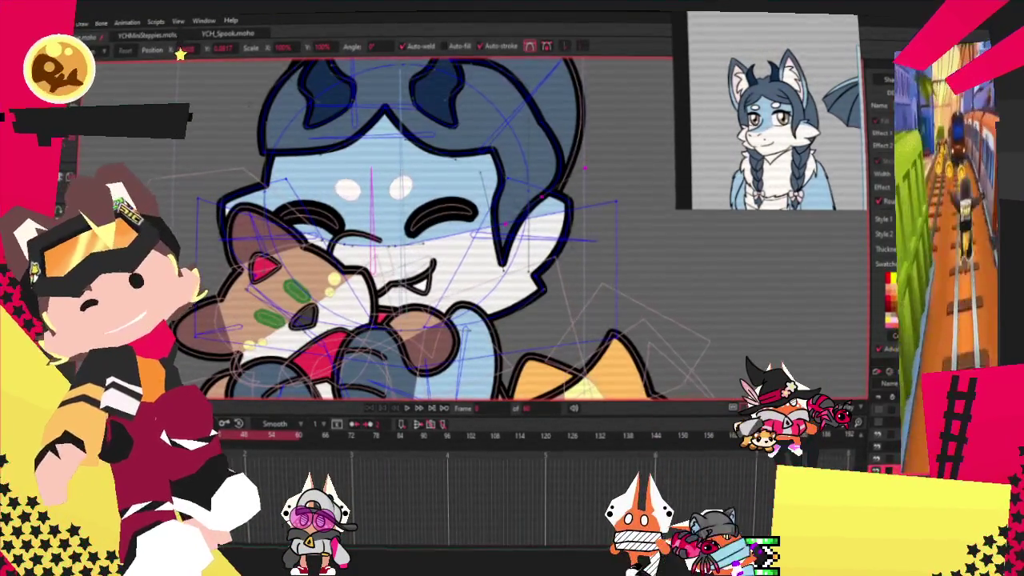
key("a")
scroll(252, 188, "up", 1)
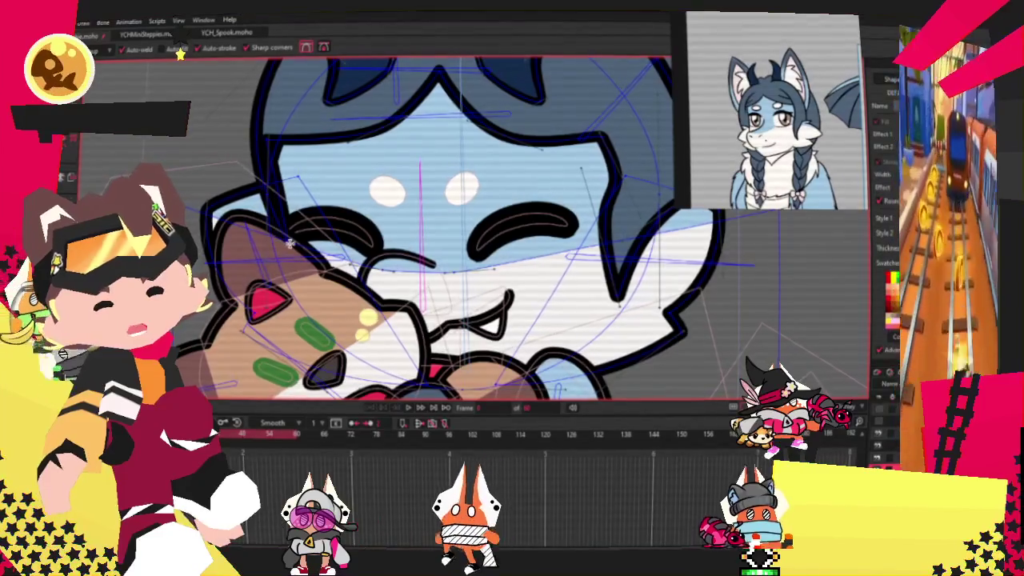
left_click_drag(265, 72, 201, 183)
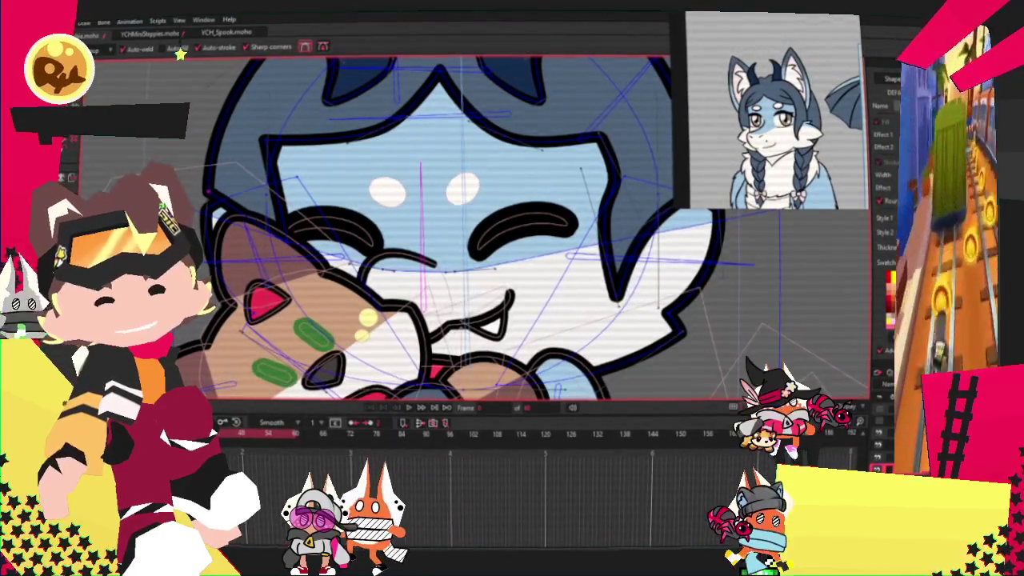
Shift the left lock's corner point right and lower the hair outline's top-left corner.
key("t")
scroll(271, 152, "up", 1)
scroll(271, 152, "up", 1)
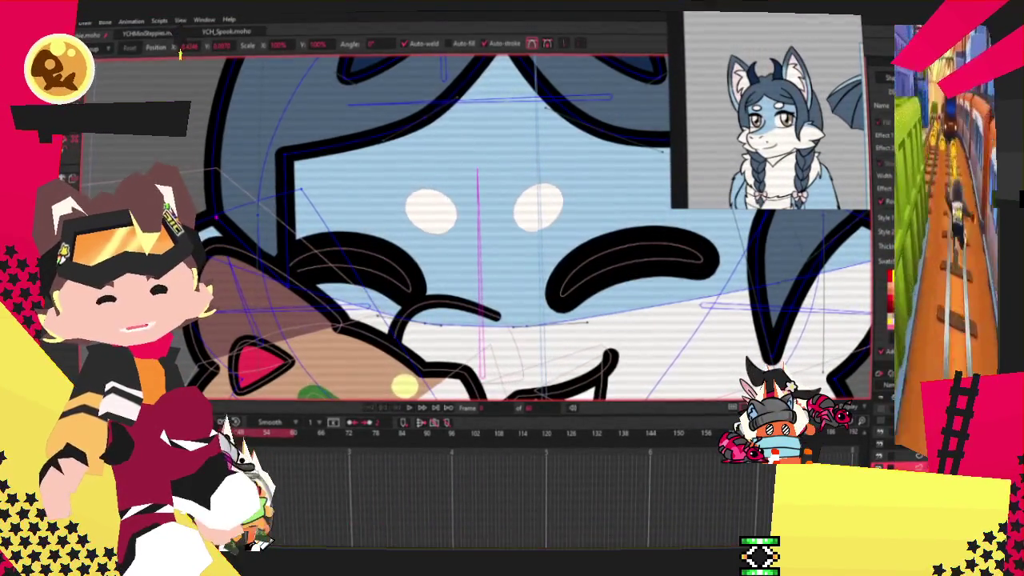
scroll(296, 258, "up", 1)
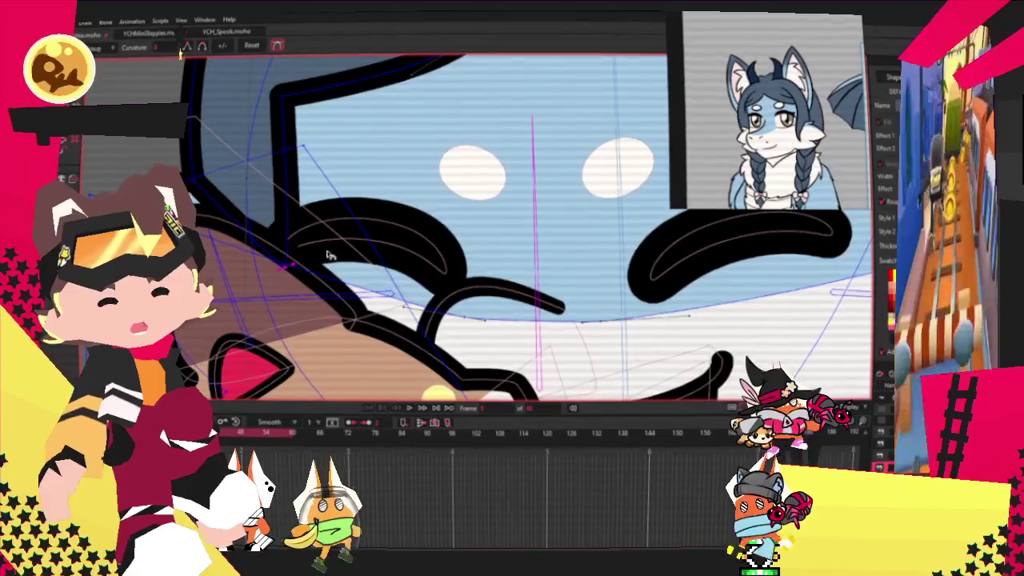
left_click_drag(304, 148, 330, 150)
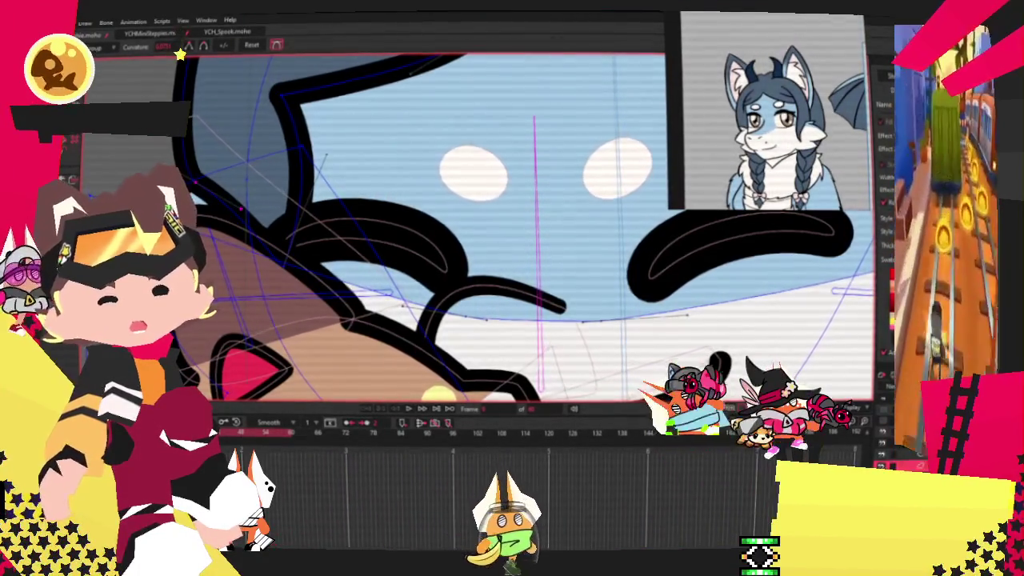
key("t")
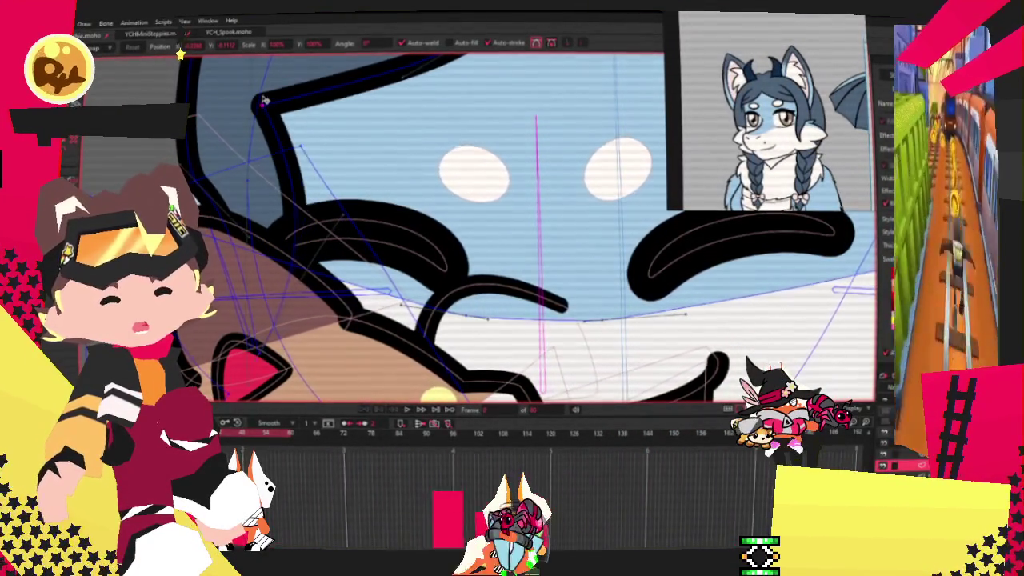
left_click_drag(276, 94, 273, 109)
scroll(273, 104, "down", 5)
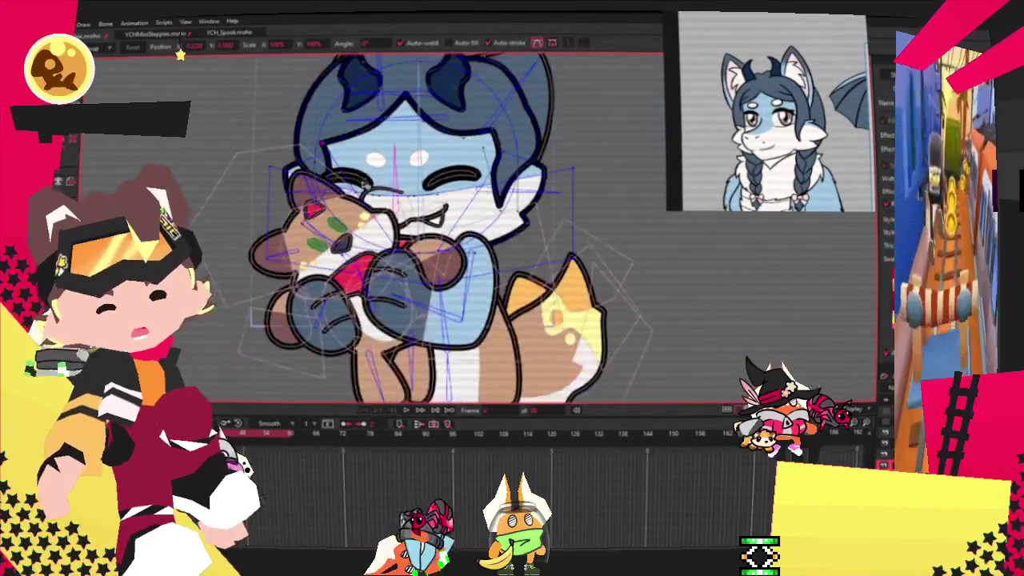
With the Curvature tool, pull the top hair curve point upward into a small sharp upper-left point.
scroll(385, 142, "up", 5)
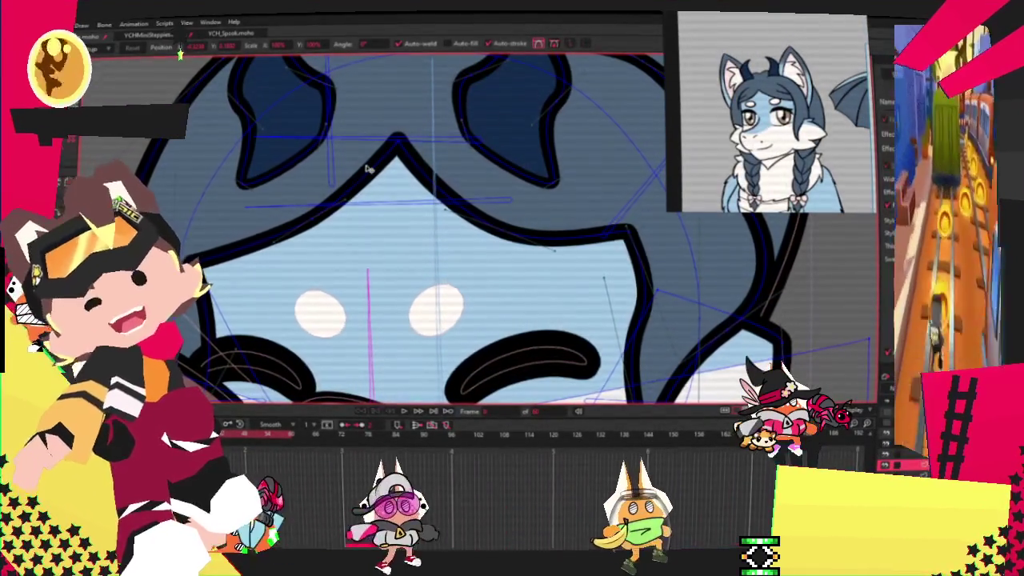
scroll(367, 168, "down", 4)
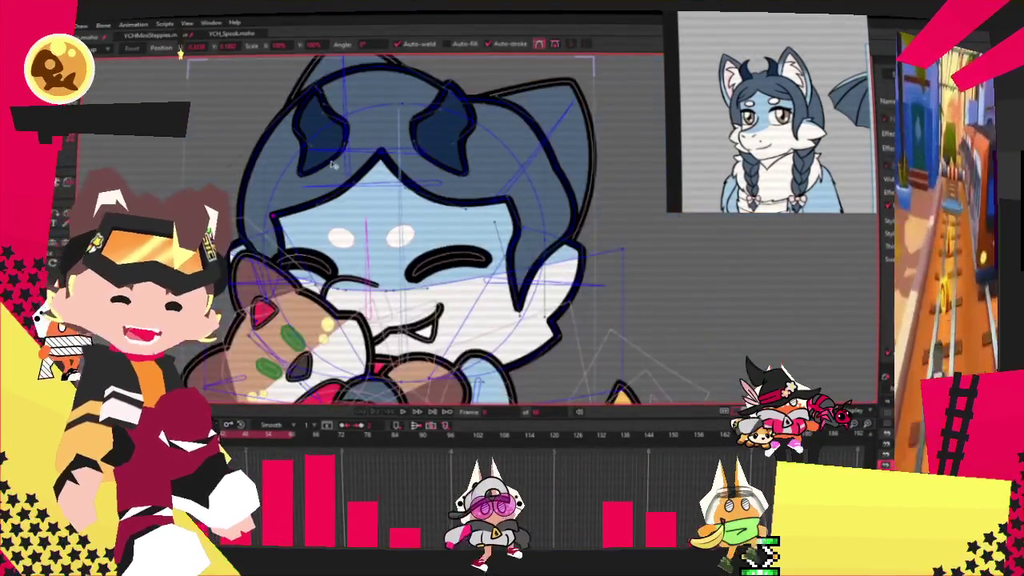
scroll(320, 147, "up", 3)
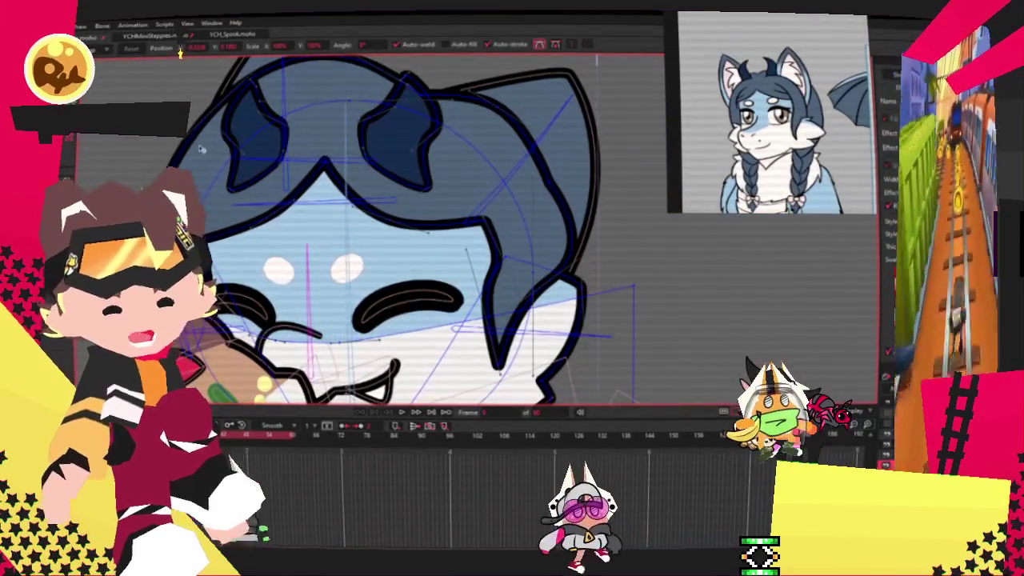
scroll(203, 148, "down", 4)
scroll(204, 148, "up", 3)
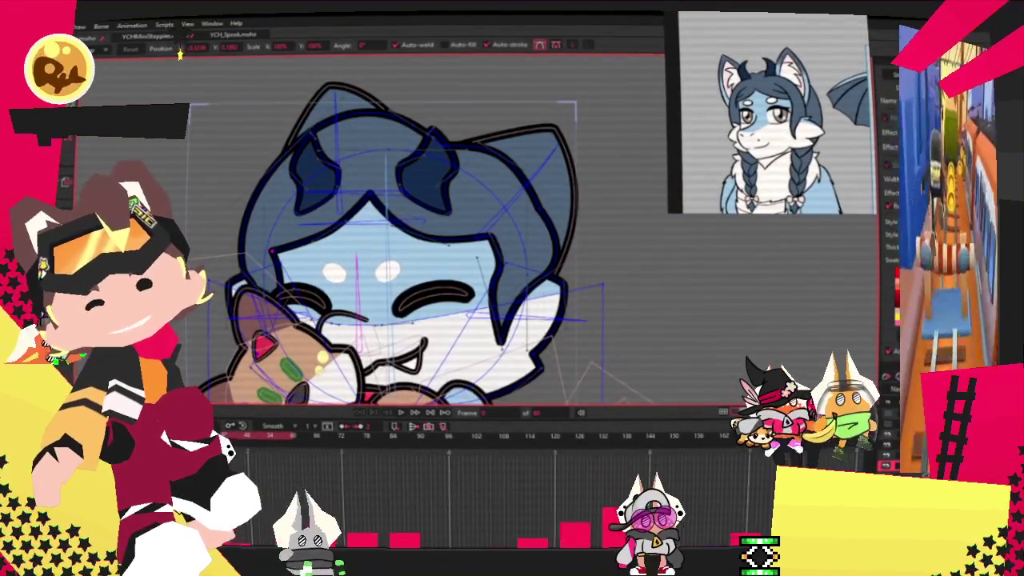
scroll(278, 195, "up", 2)
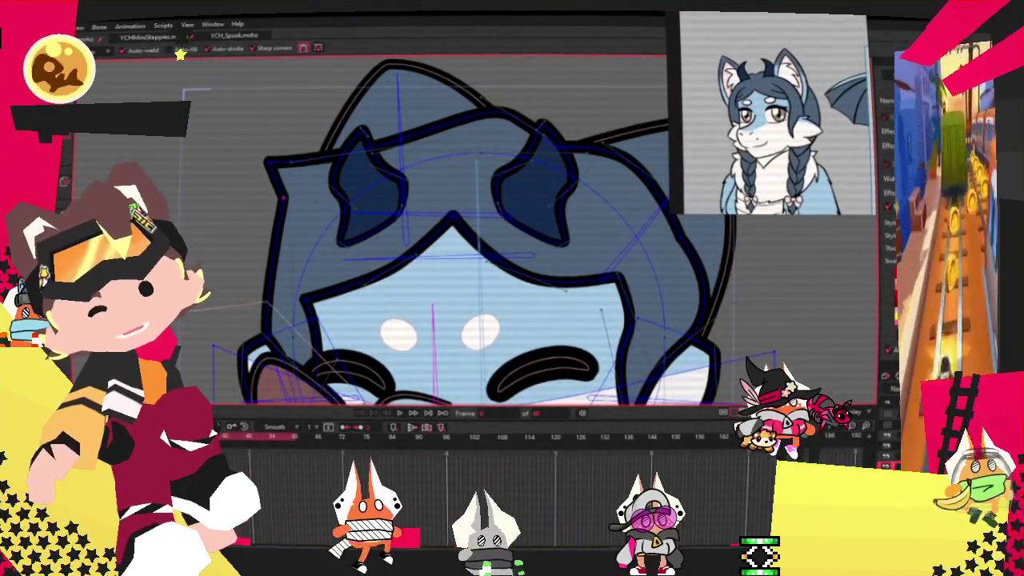
scroll(296, 183, "up", 2)
key("c")
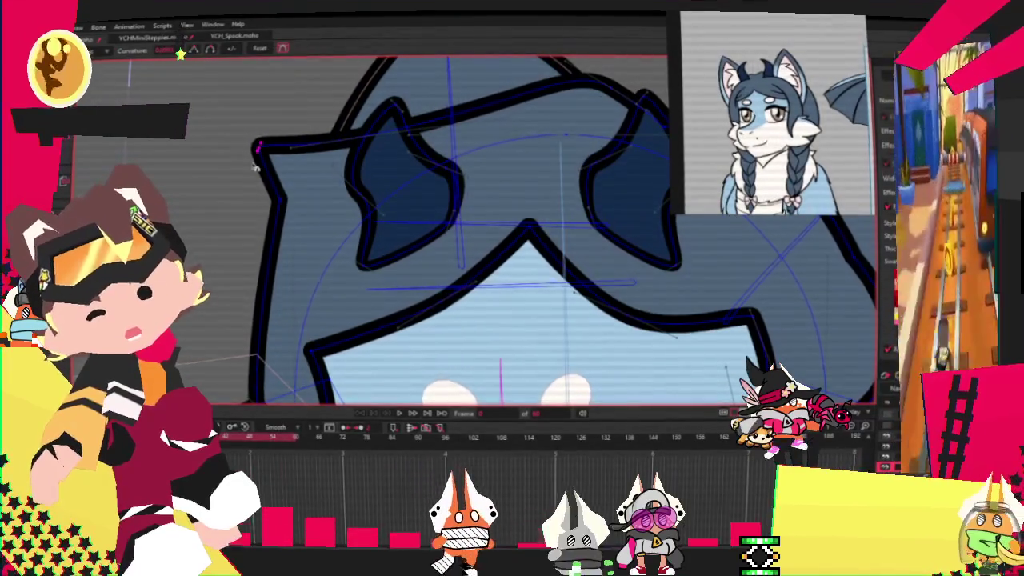
scroll(256, 167, "down", 3)
scroll(307, 175, "up", 2)
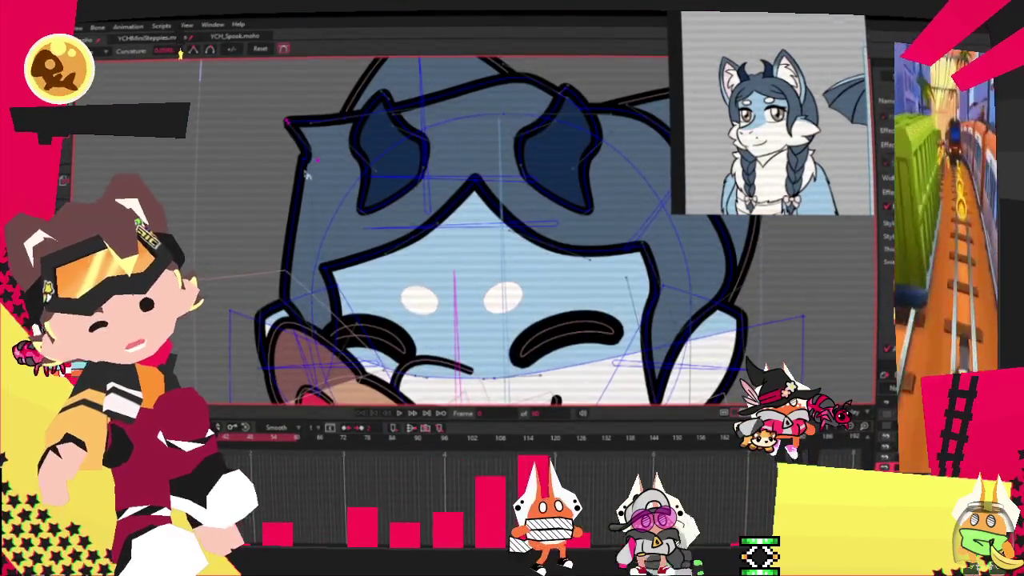
scroll(306, 175, "up", 2)
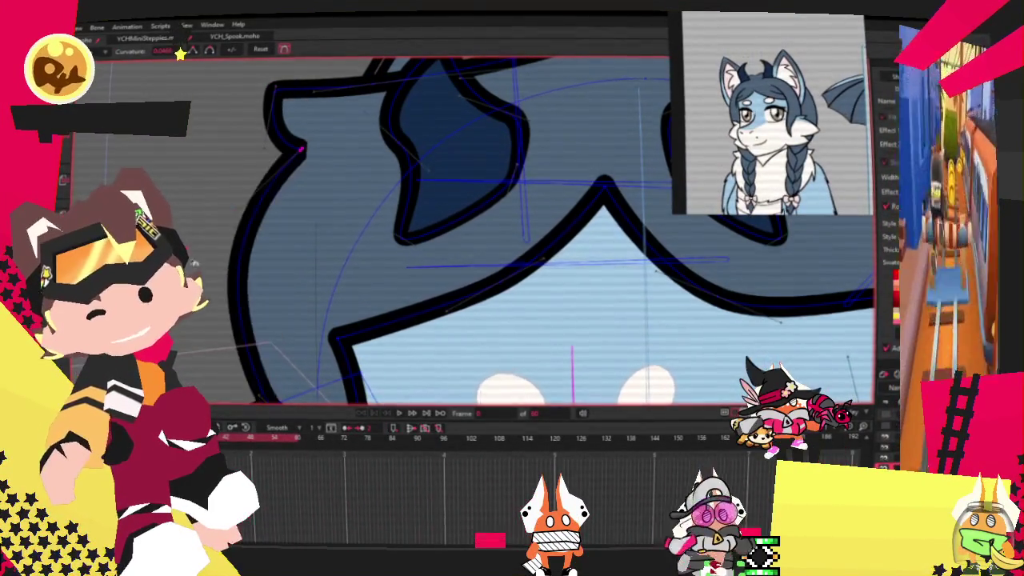
scroll(307, 230, "down", 2)
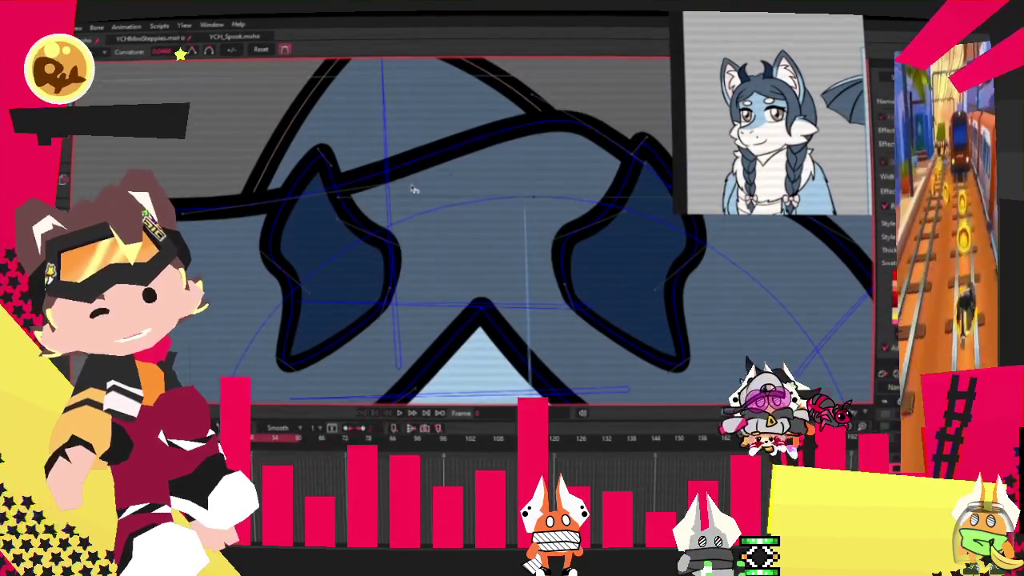
left_click_drag(348, 163, 382, 122)
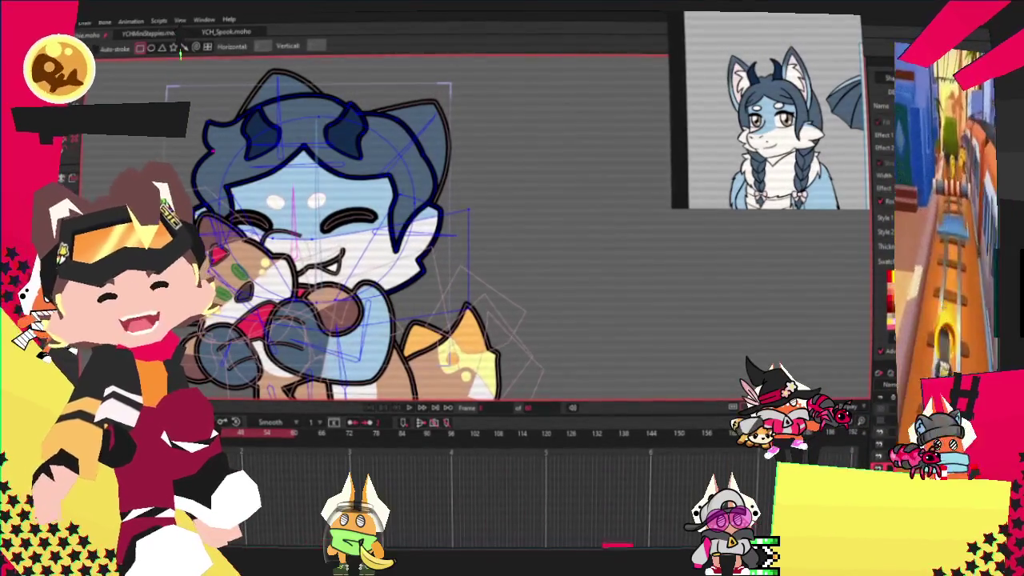
Draw a dark rectangle beside the arm as a shading shape.
scroll(427, 187, "up", 2)
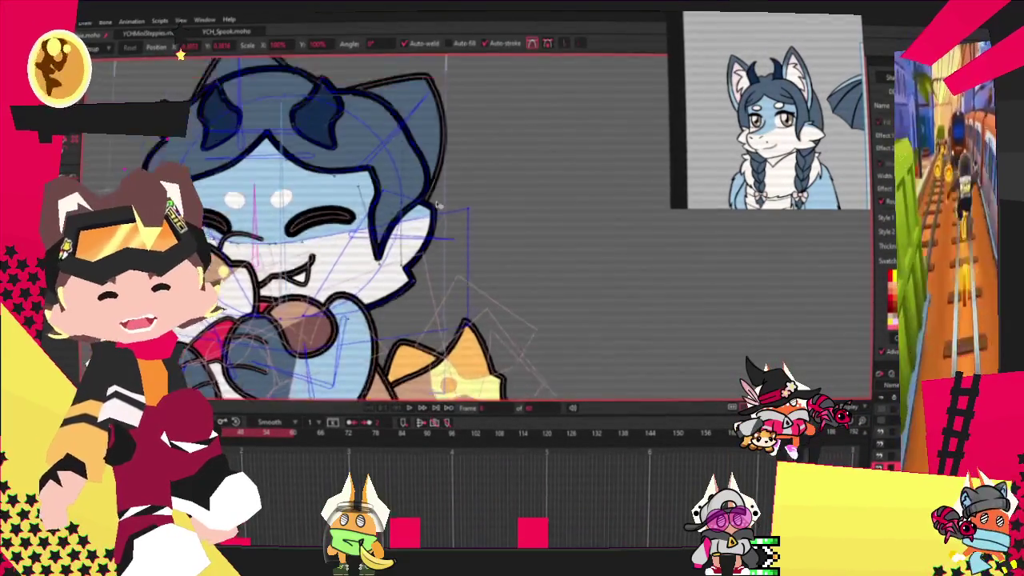
scroll(426, 186, "up", 4)
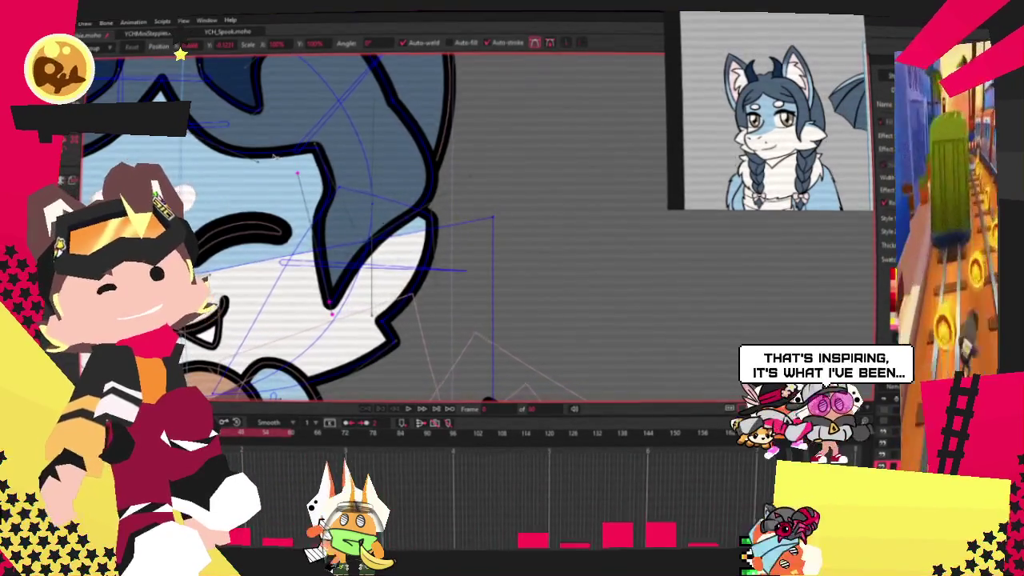
scroll(304, 168, "down", 2)
scroll(324, 145, "down", 3)
scroll(324, 145, "up", 3)
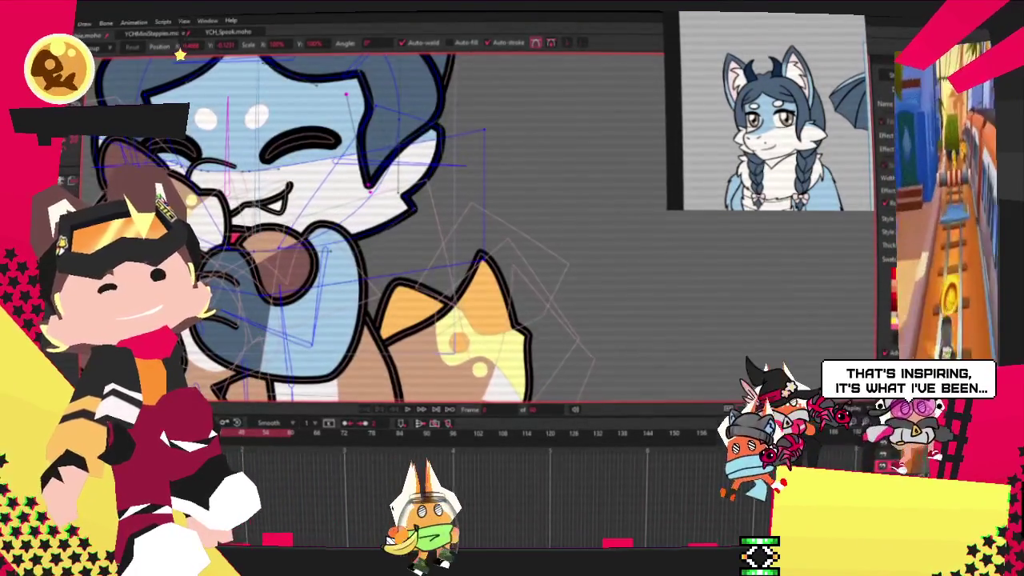
key("r")
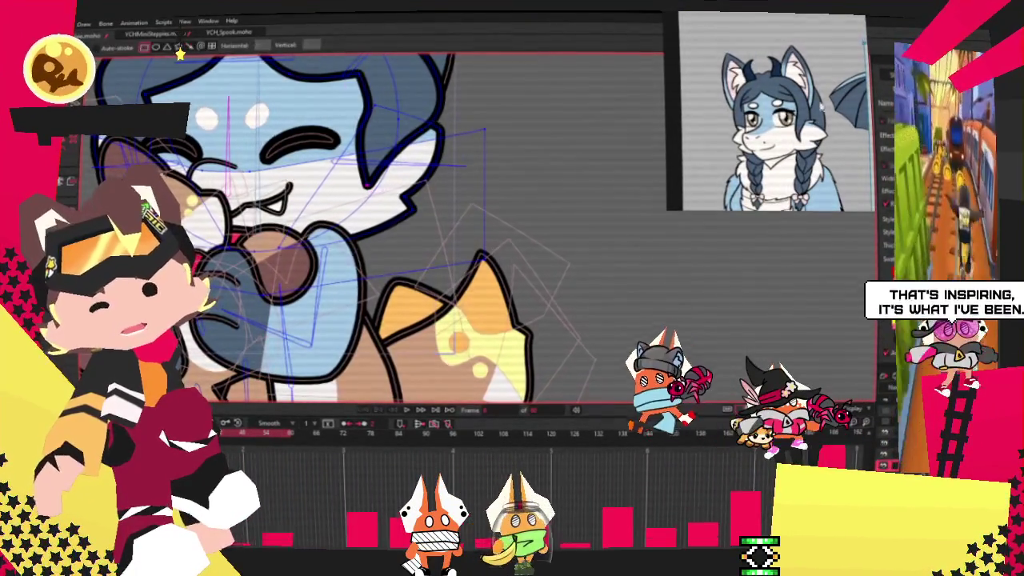
left_click_drag(350, 210, 416, 328)
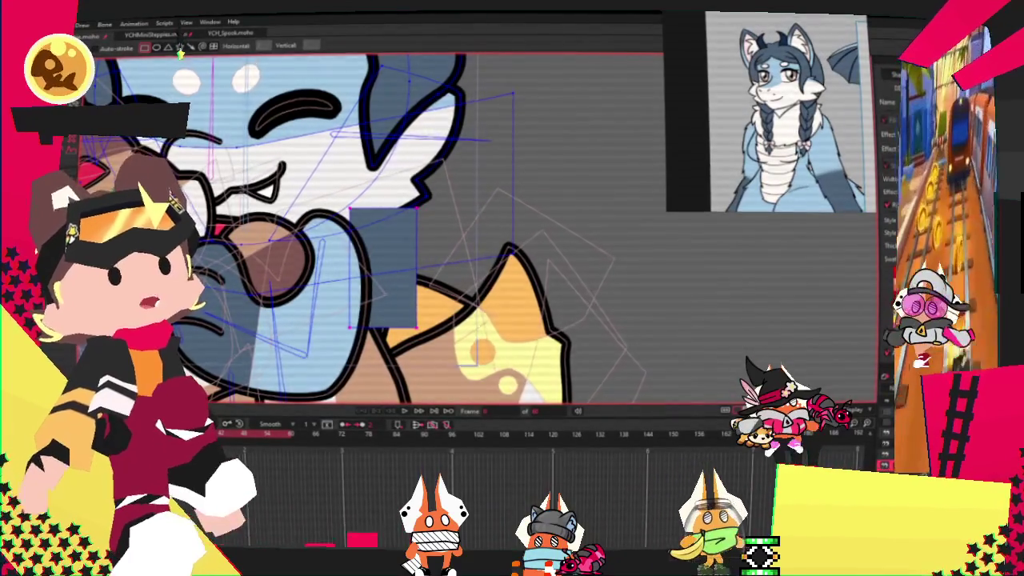
Drag the shading rectangle's lower corner up to start fitting it to the arm.
key("g")
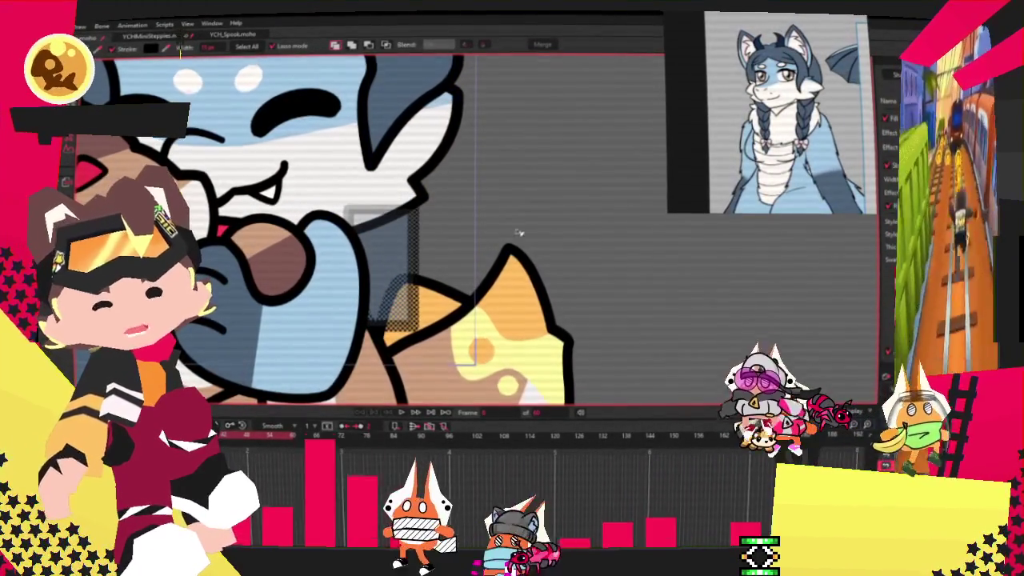
key("t")
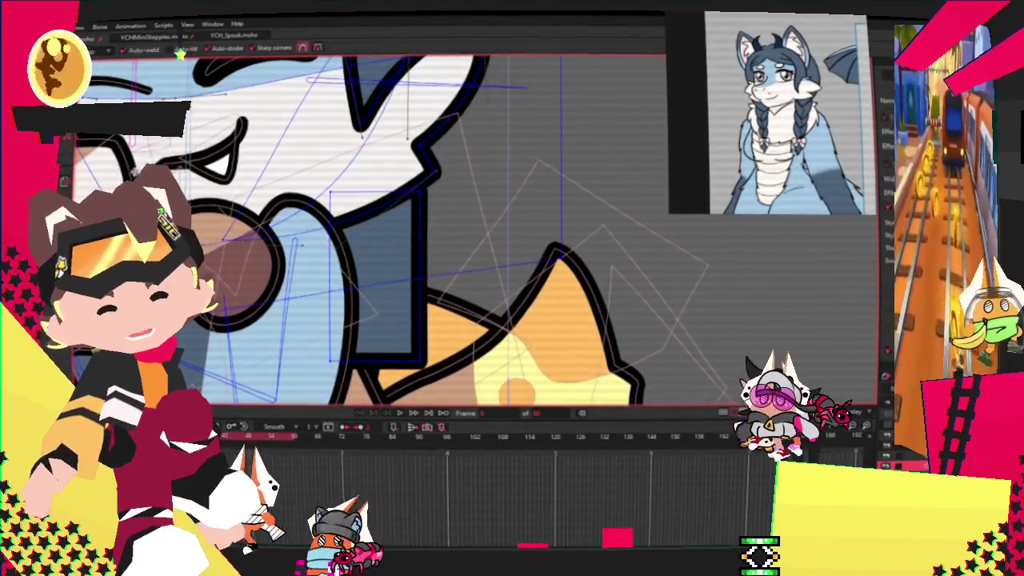
left_click_drag(408, 338, 392, 308)
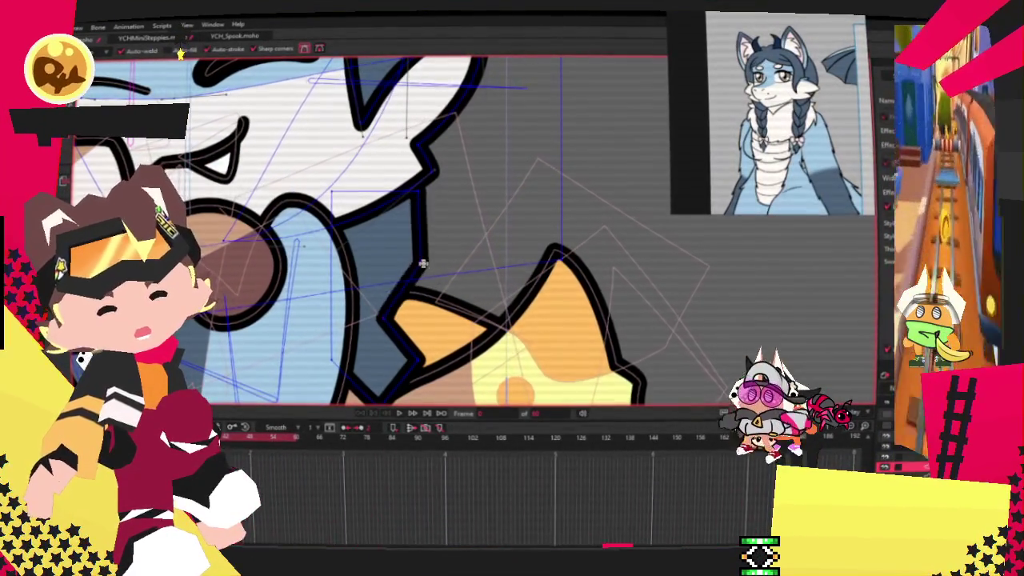
key("c")
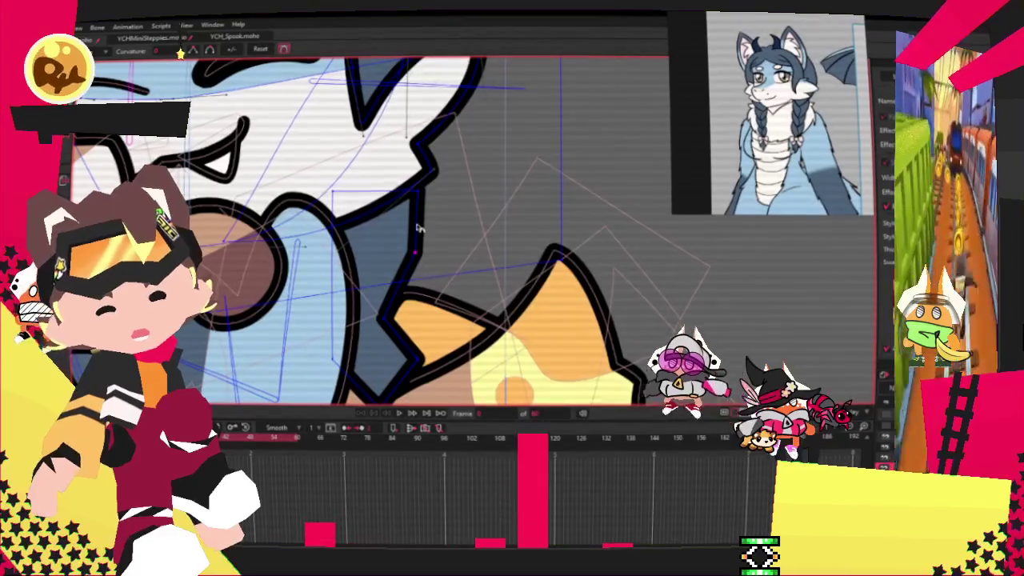
scroll(724, 390, "down", 5)
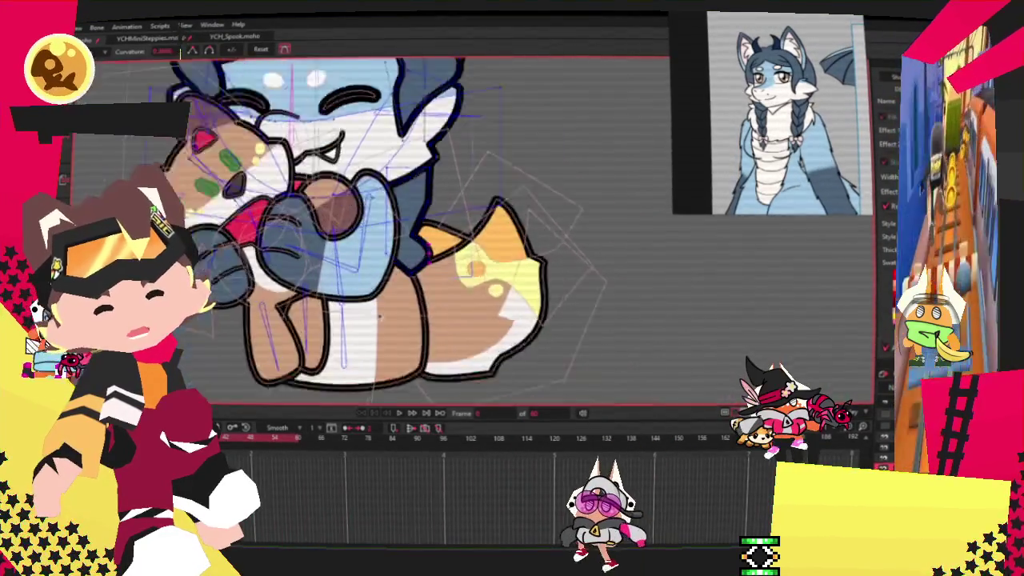
Round the arm shading's edge and shift its top and right edges left inside the arm.
scroll(422, 193, "up", 5)
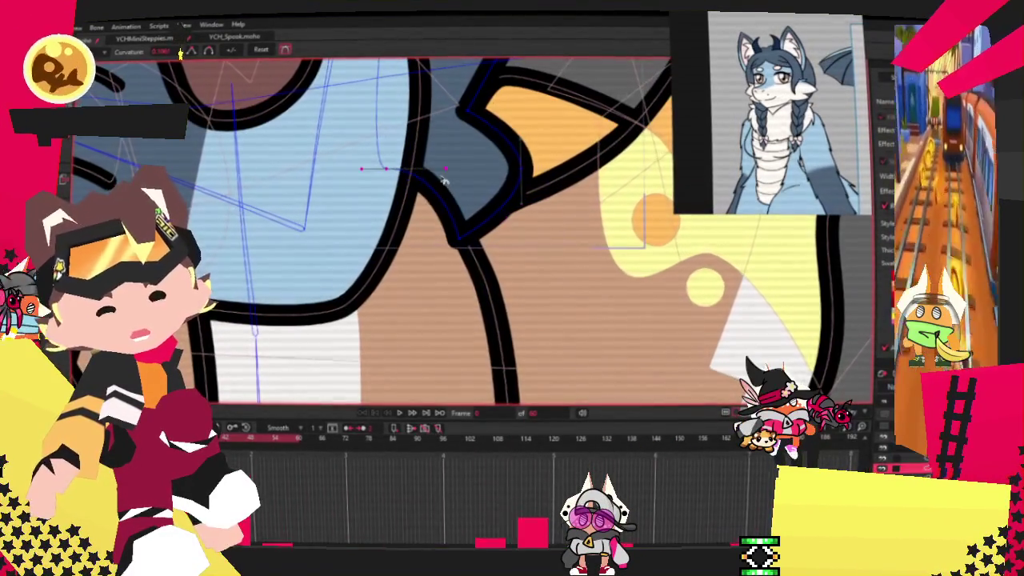
scroll(396, 173, "down", 2)
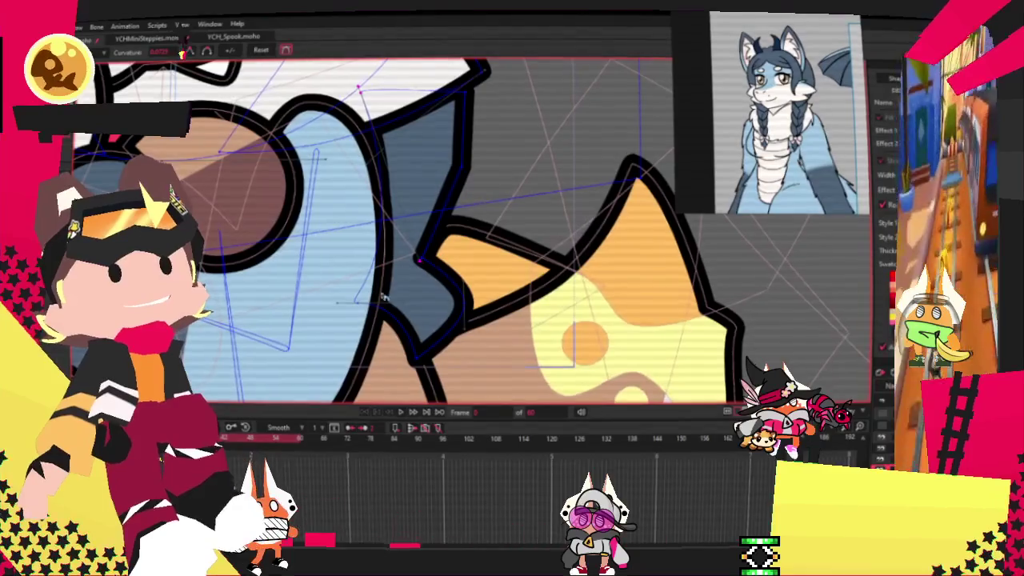
left_click(456, 208)
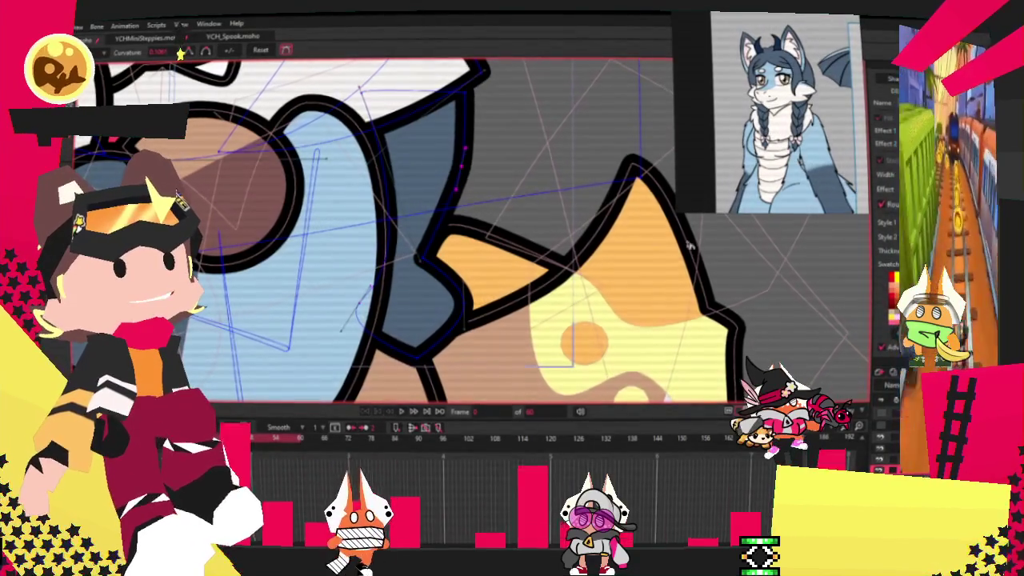
key("t")
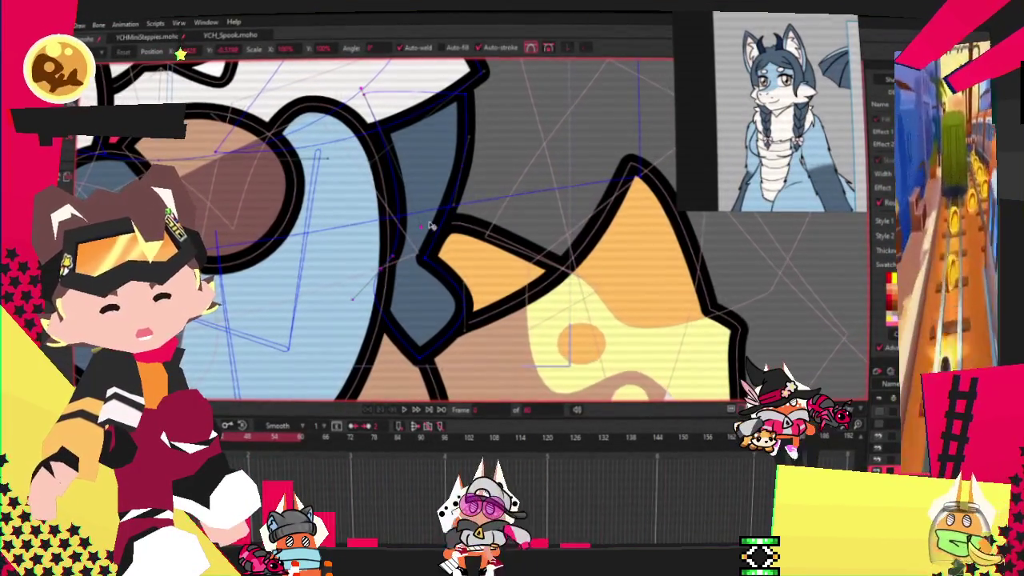
left_click_drag(502, 284, 475, 317)
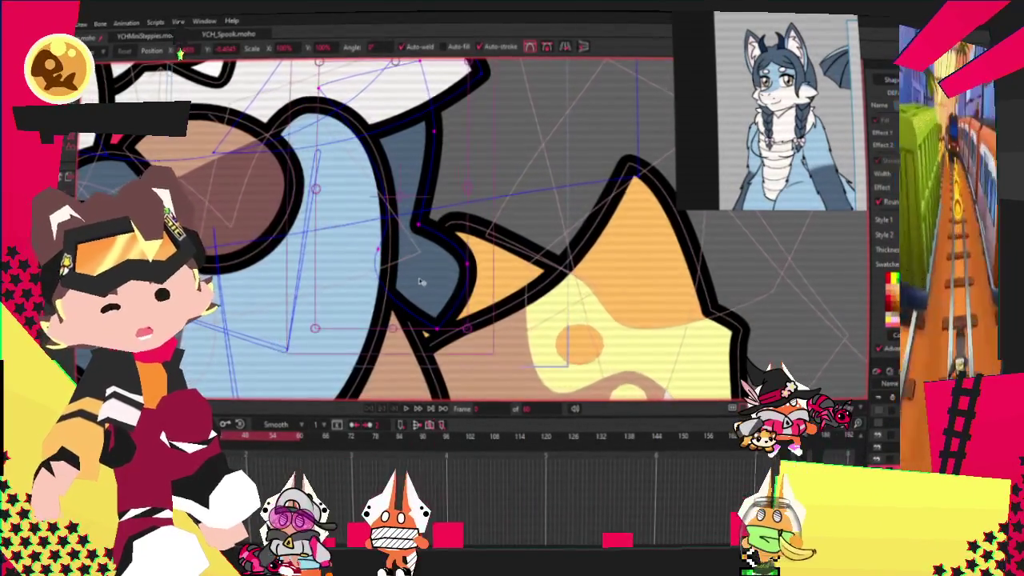
scroll(424, 297, "down", 2)
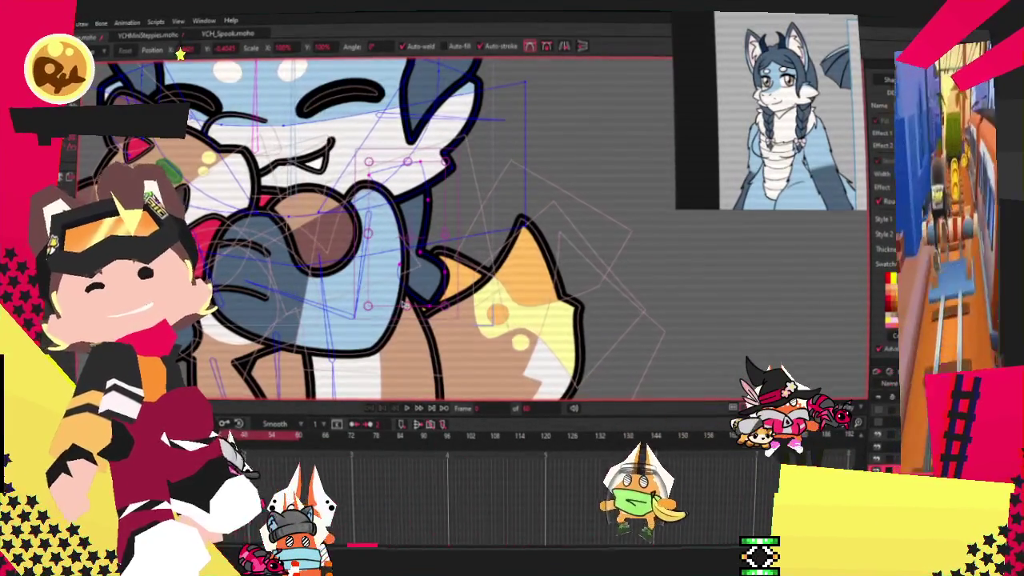
scroll(405, 304, "down", 2)
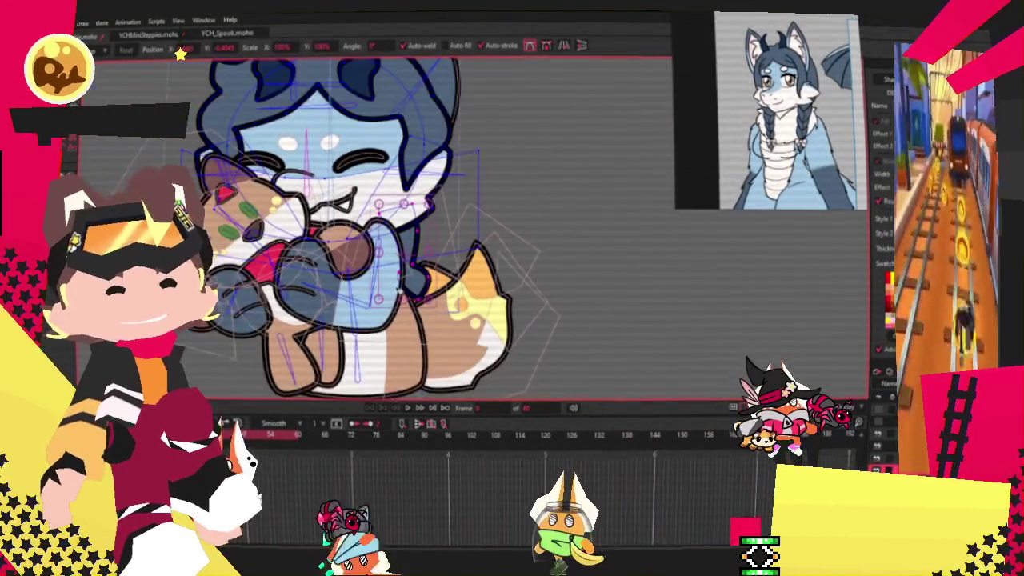
scroll(397, 272, "up", 2)
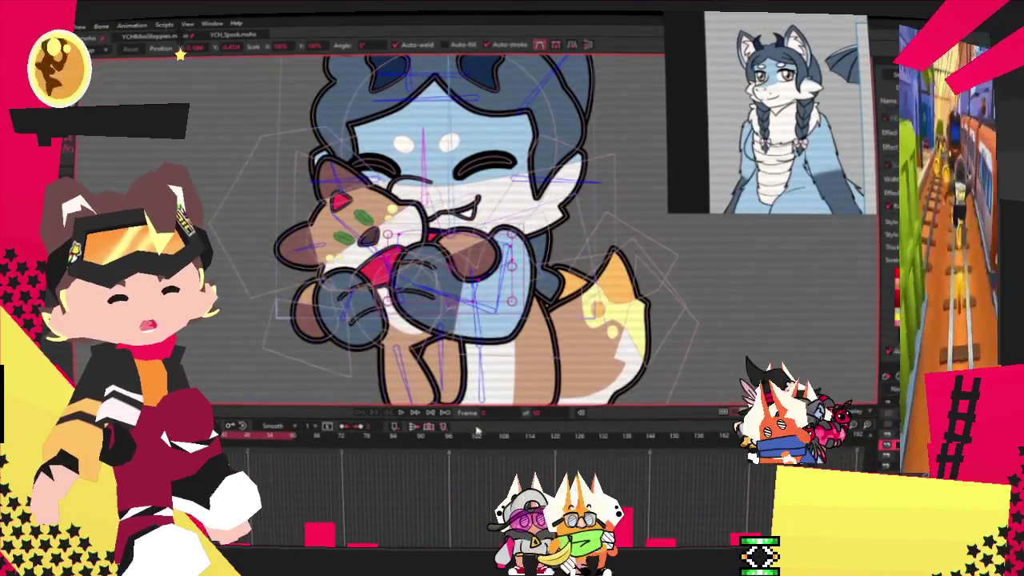
scroll(472, 232, "up", 3)
key("q")
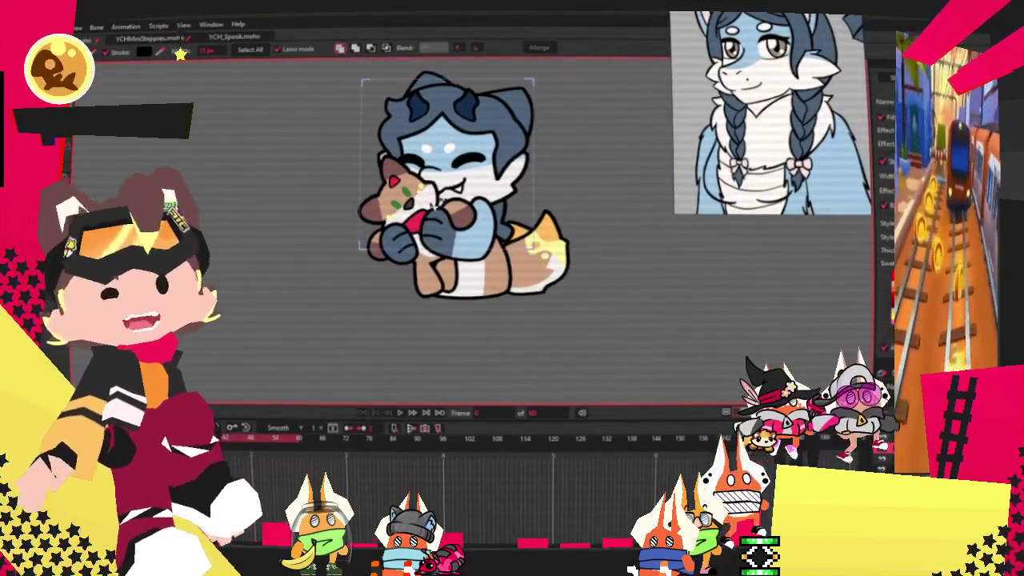
scroll(402, 254, "up", 2)
scroll(342, 264, "up", 1)
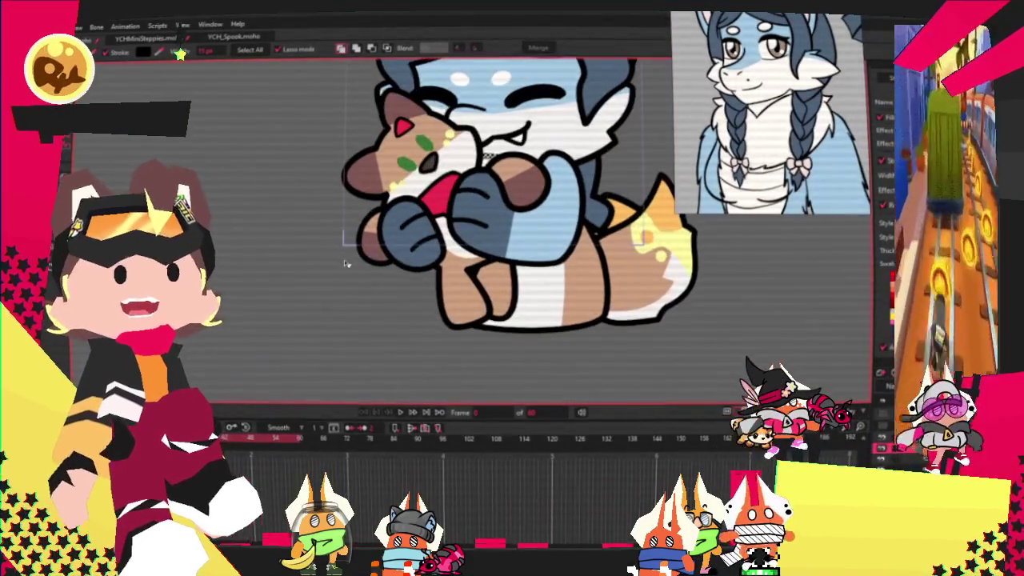
scroll(418, 272, "down", 2)
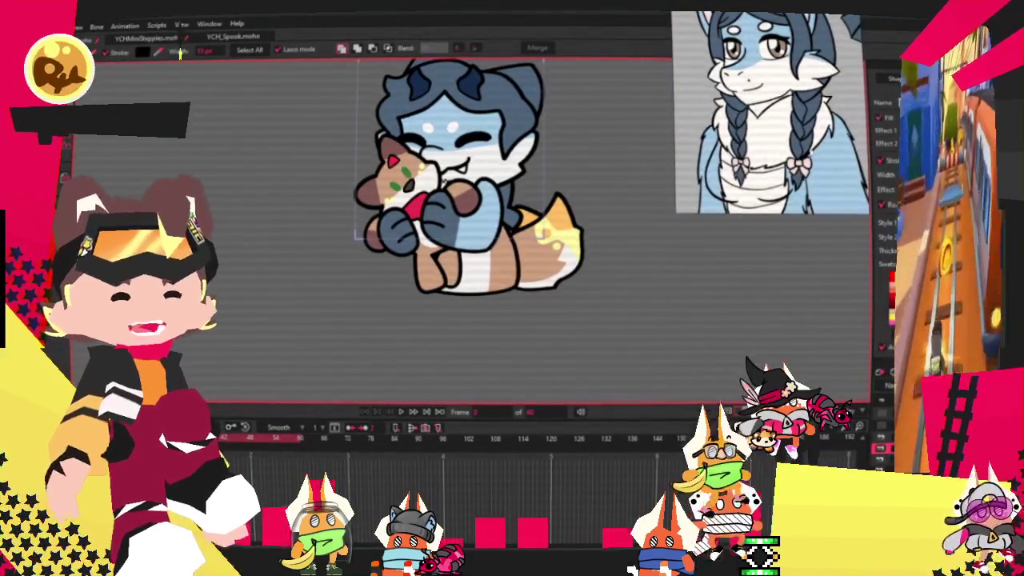
scroll(494, 301, "up", 2)
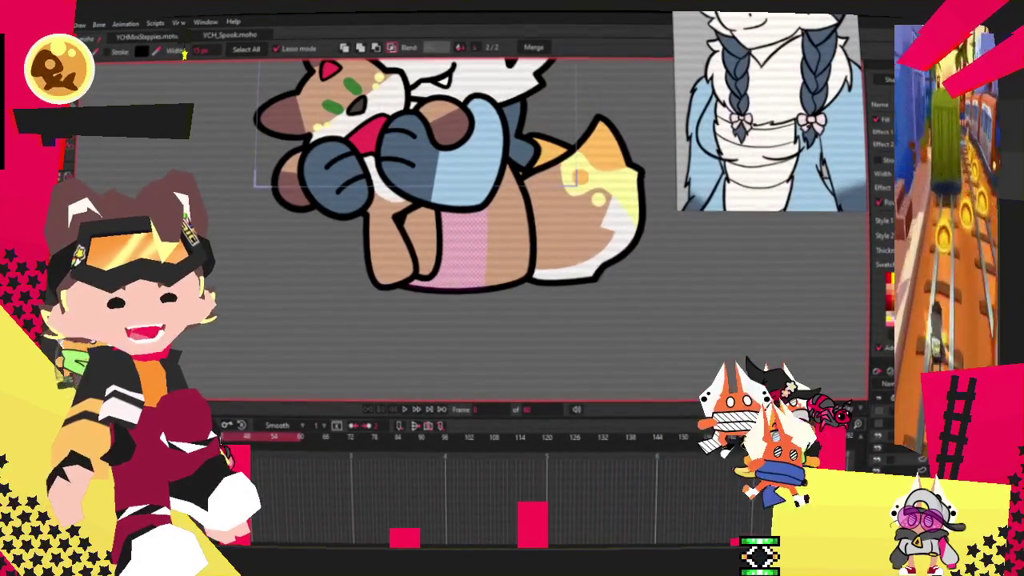
Delete the selected pink fill from the belly.
key("Delete")
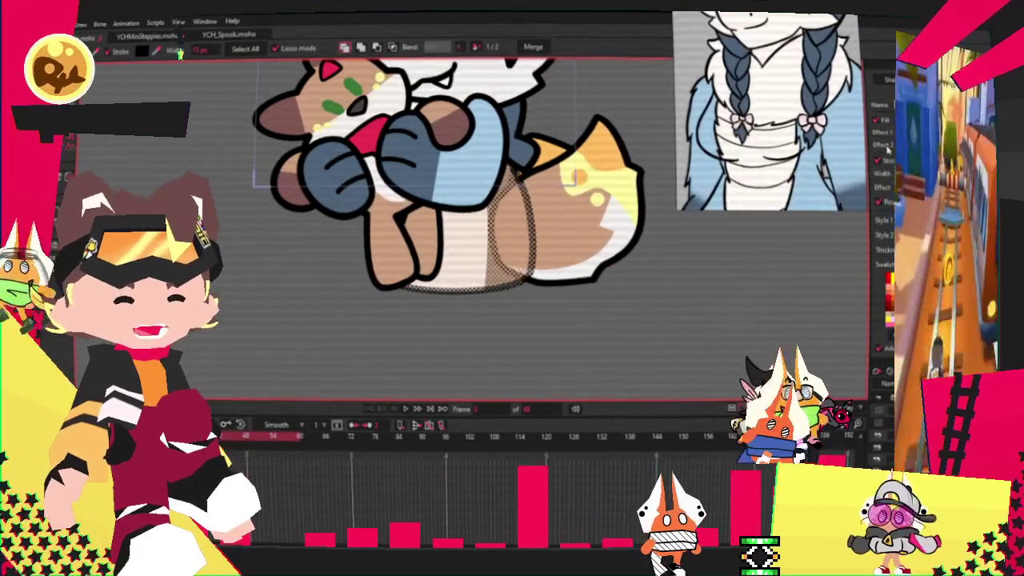
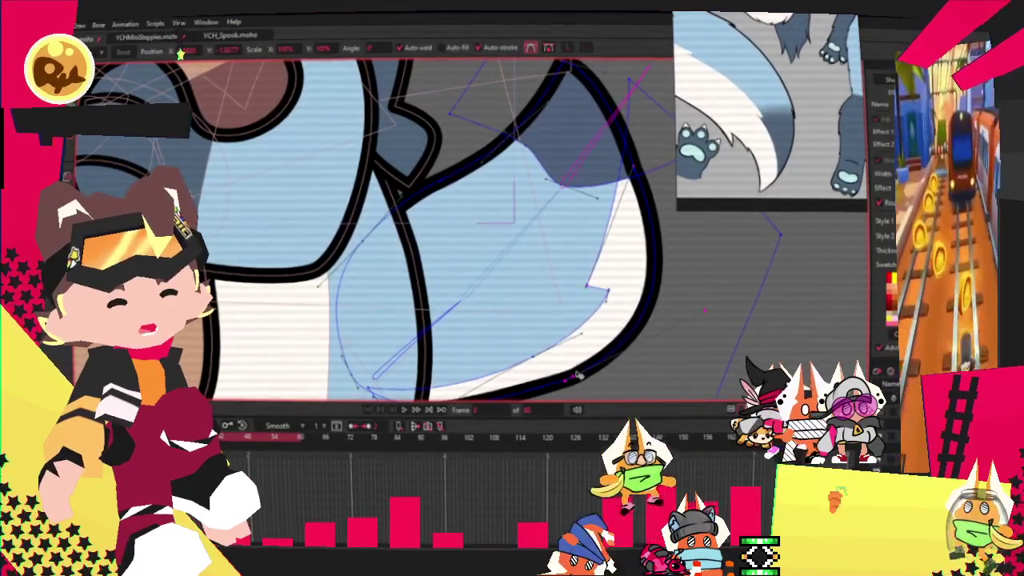
Step through several animation frames to check the tail.
key("ctrl+z")
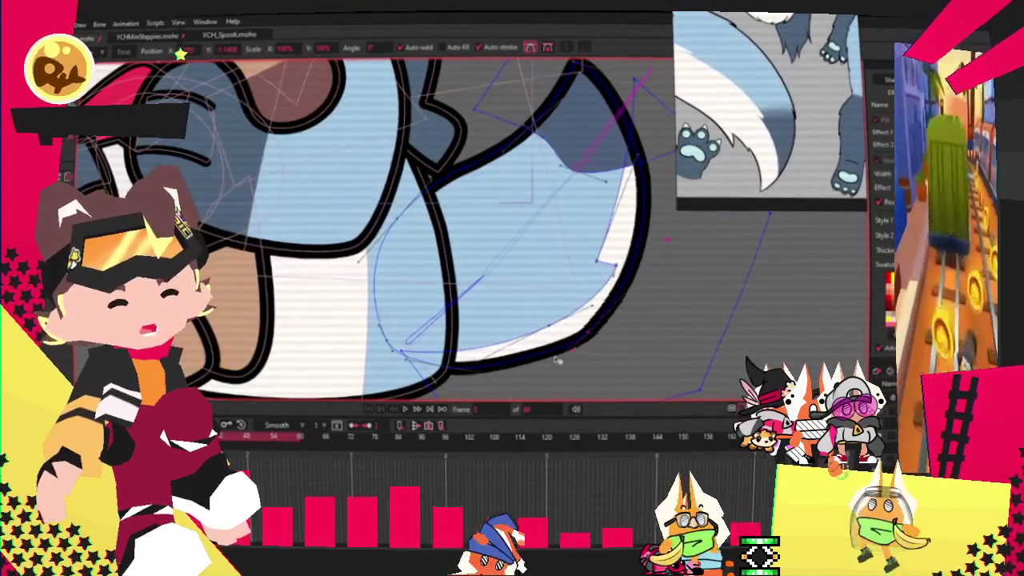
key("ctrl+z")
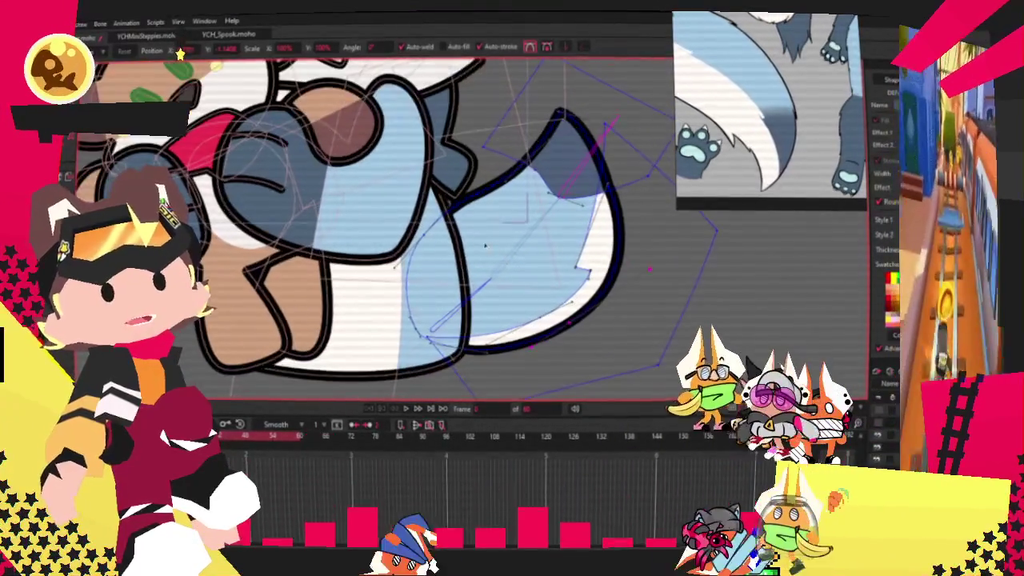
key("ctrl+z")
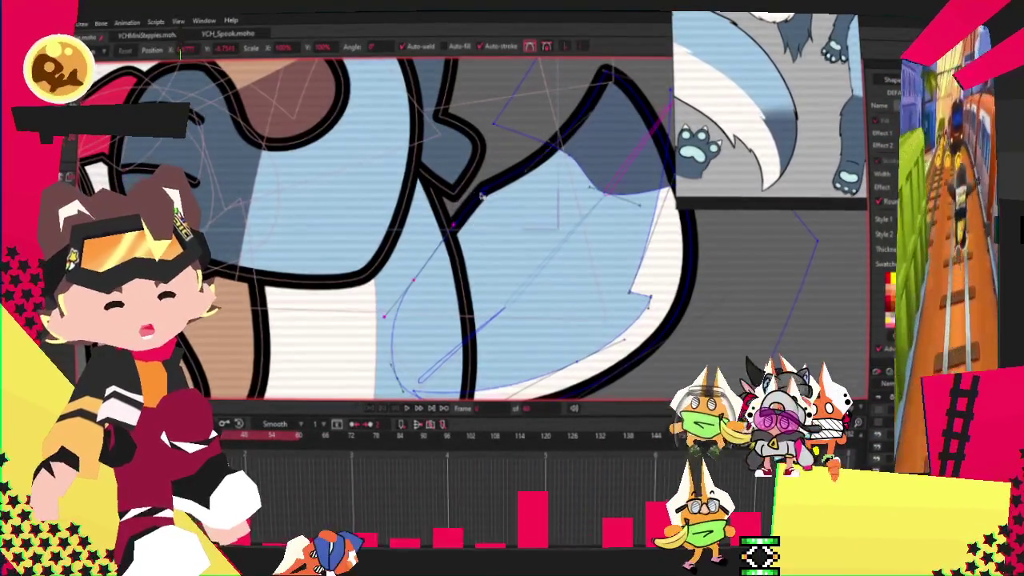
Drag the tail's right-side outline points outward into a fuller bulge.
mouse_move(497, 211)
left_mouse_down()
mouse_move(562, 171)
mouse_move(630, 74)
mouse_move(573, 108)
left_mouse_up()
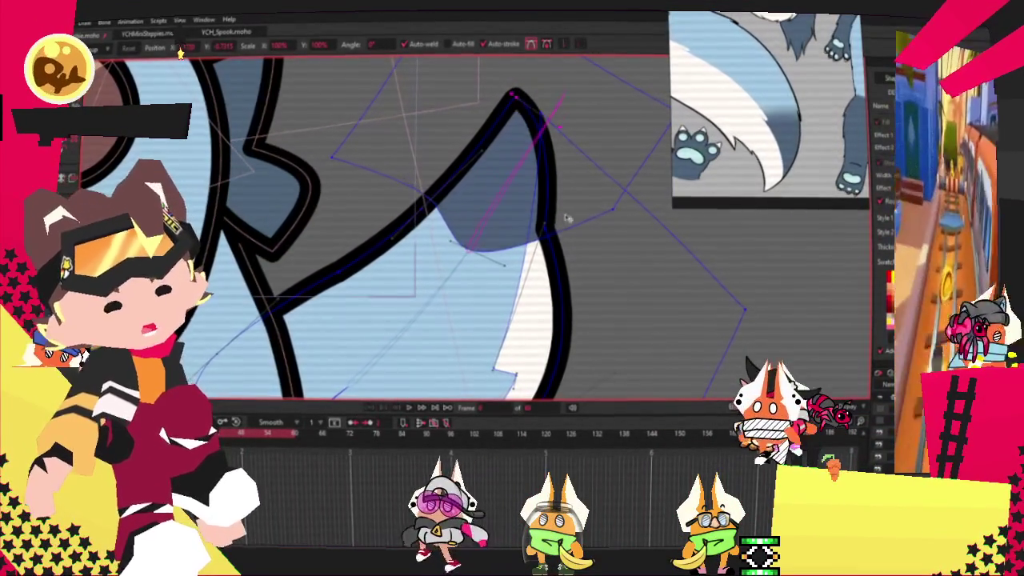
left_click_drag(570, 218, 585, 251)
scroll(580, 308, "down", 3)
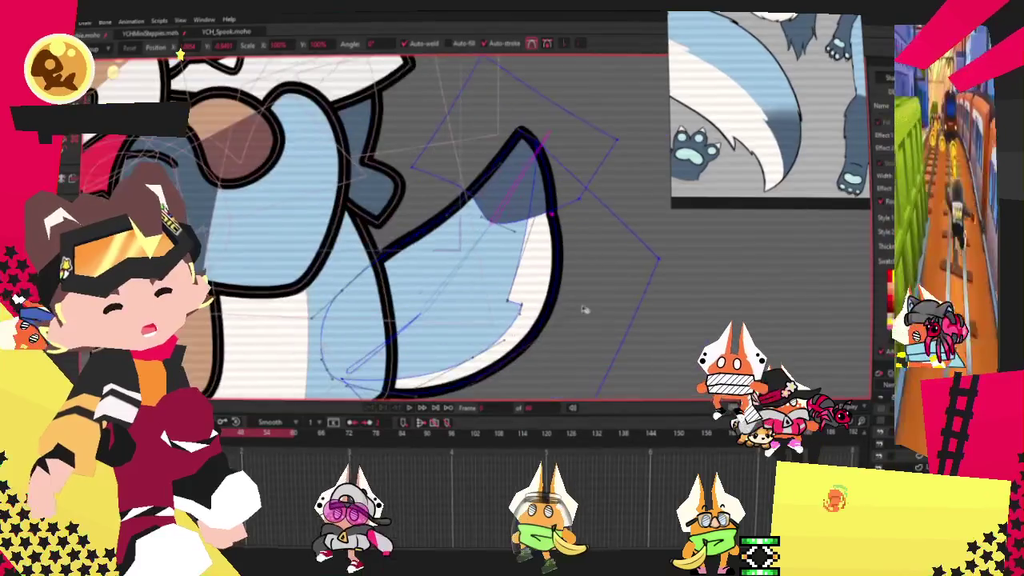
scroll(507, 247, "up", 2)
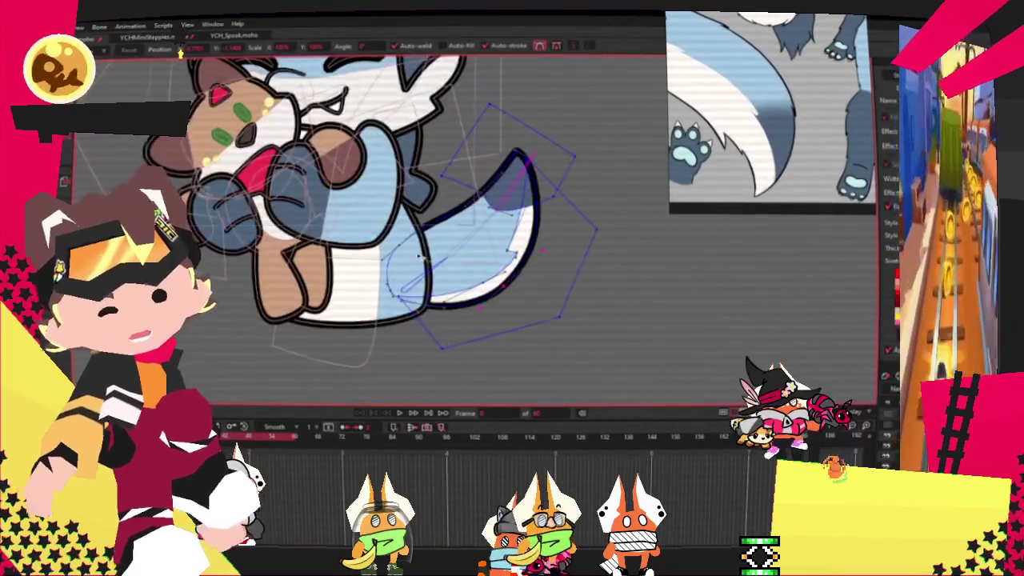
Zoom in on the tail and select a point on its curve.
scroll(512, 207, "up", 3)
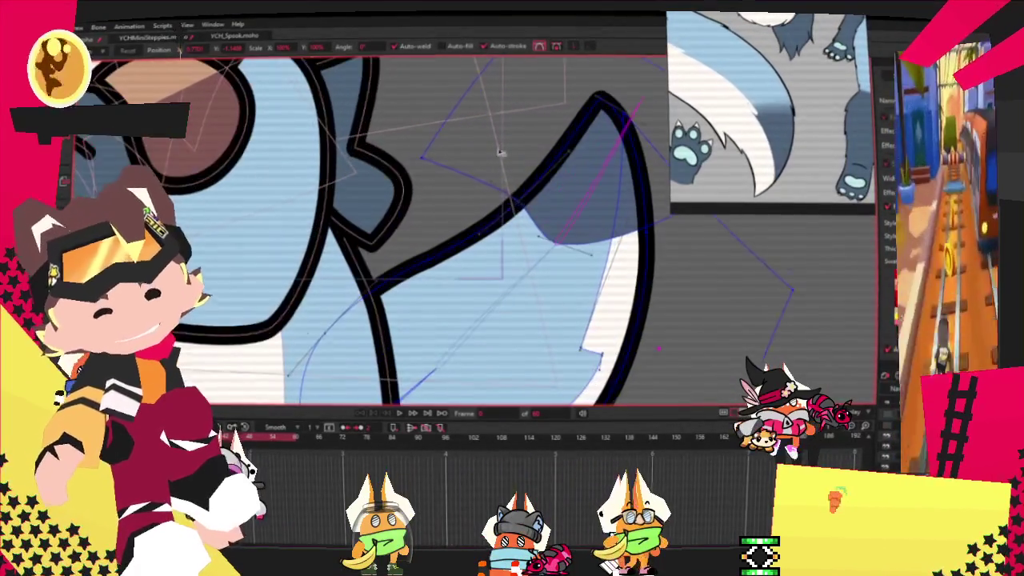
left_click(560, 238)
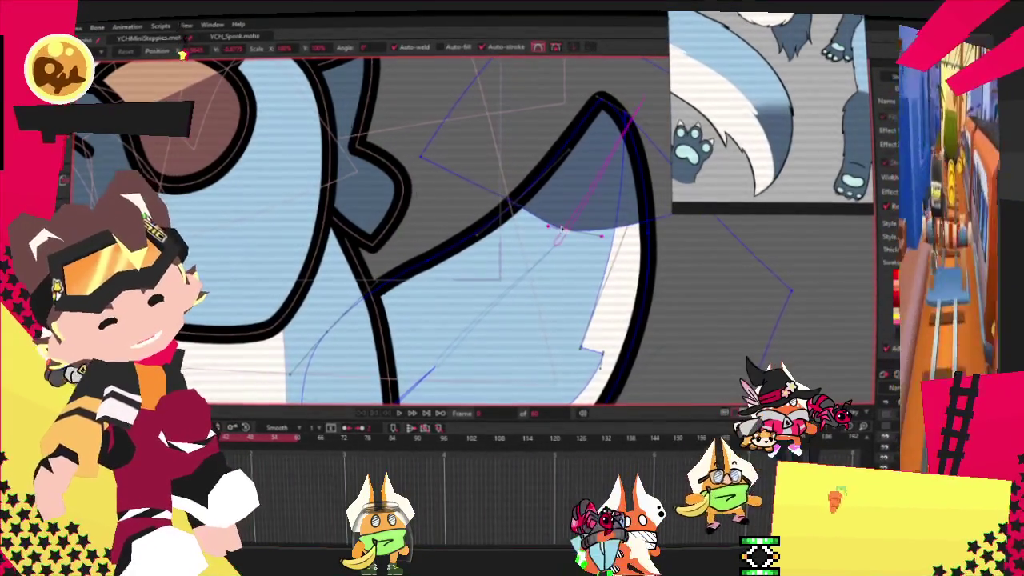
scroll(492, 225, "down", 2)
scroll(490, 226, "up", 2)
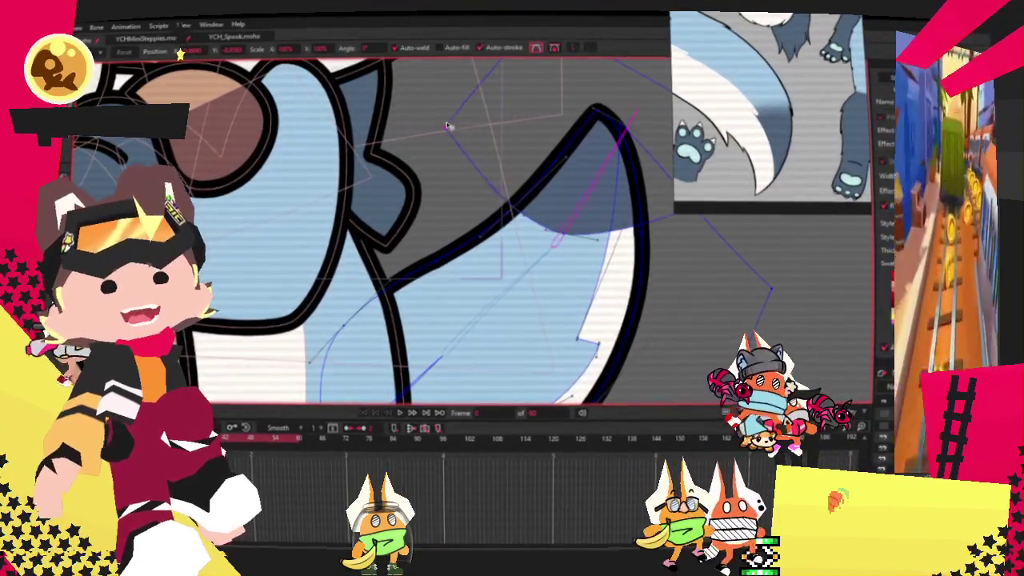
scroll(448, 127, "down", 3)
scroll(448, 126, "down", 3)
scroll(448, 126, "down", 3)
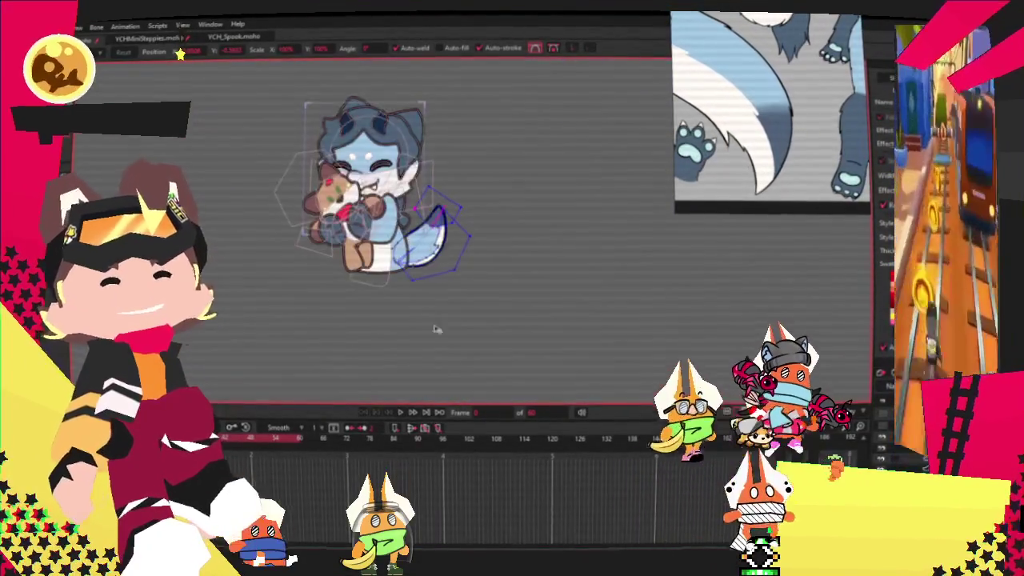
scroll(368, 224, "down", 2)
scroll(368, 224, "up", 5)
scroll(466, 401, "up", 2)
scroll(466, 402, "up", 2)
scroll(465, 401, "up", 2)
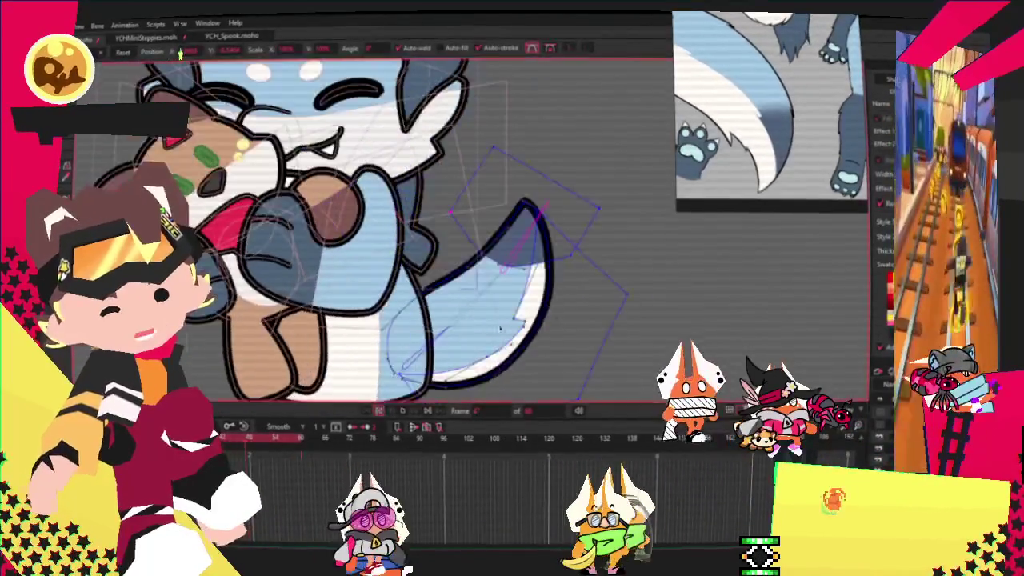
scroll(512, 320, "up", 2)
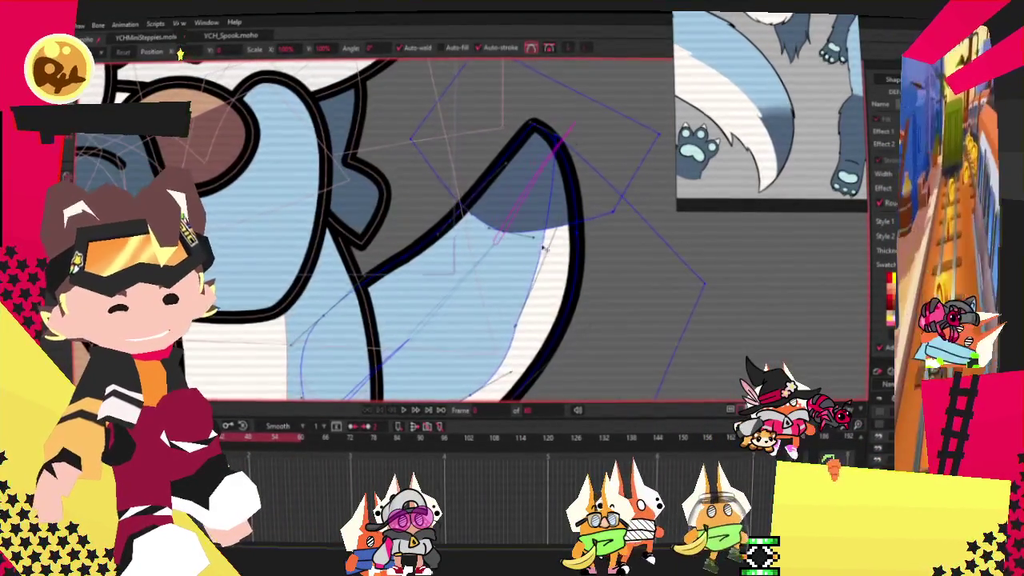
scroll(543, 249, "up", 2)
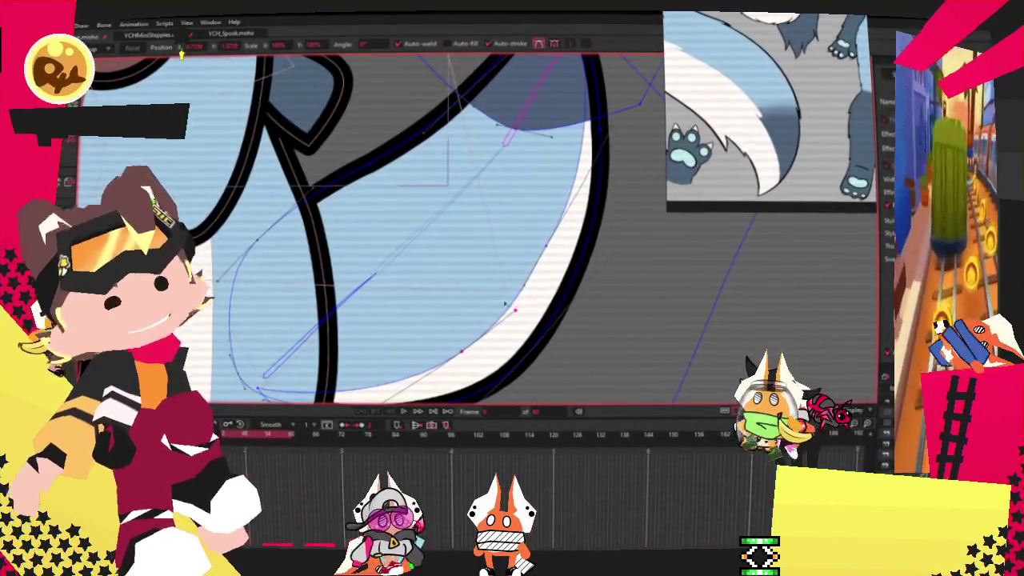
Drag the tail's bottom curve smoother, then play the animation to check it.
left_click_drag(464, 360, 505, 331)
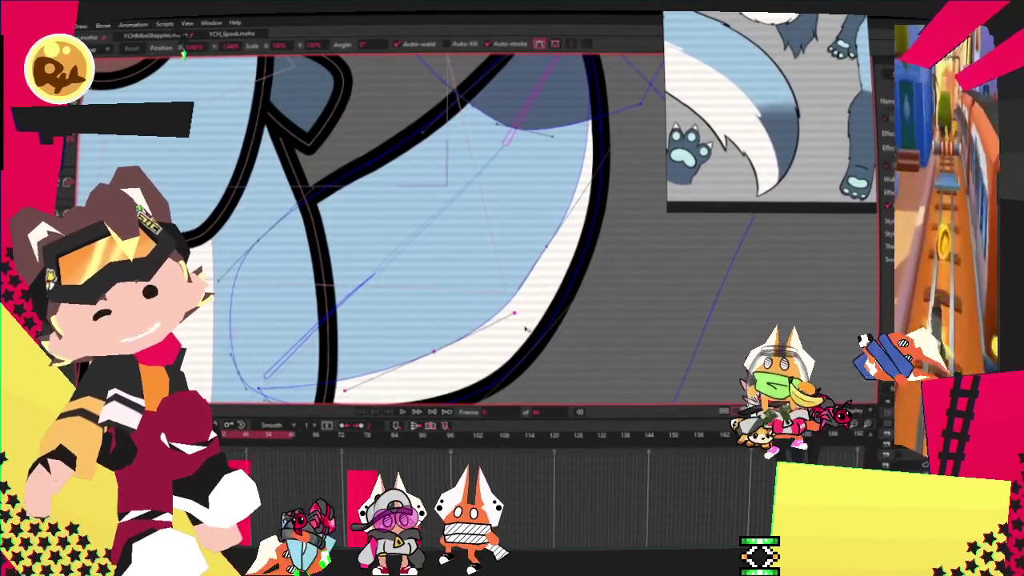
scroll(462, 394, "down", 5)
scroll(462, 394, "down", 2)
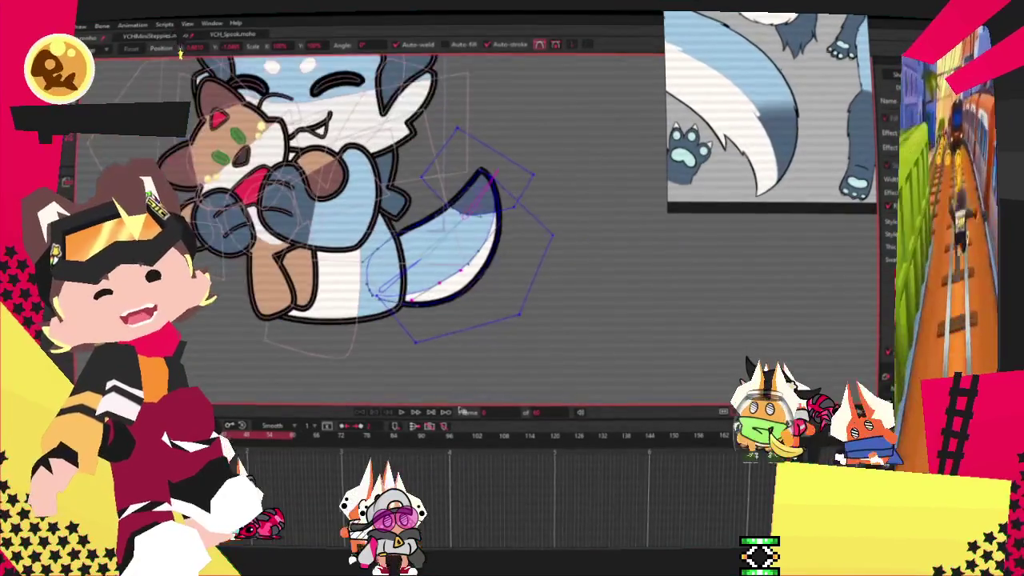
left_click(402, 414)
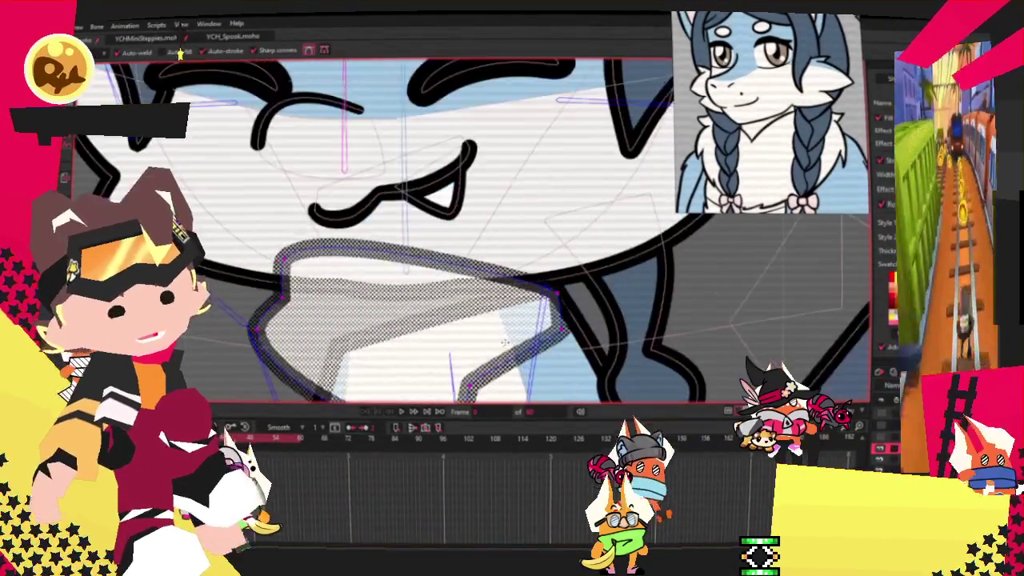
Add a dip and pull up a new peak on the bandana's top edge.
left_click_drag(382, 264, 383, 289)
left_click_drag(482, 292, 482, 252)
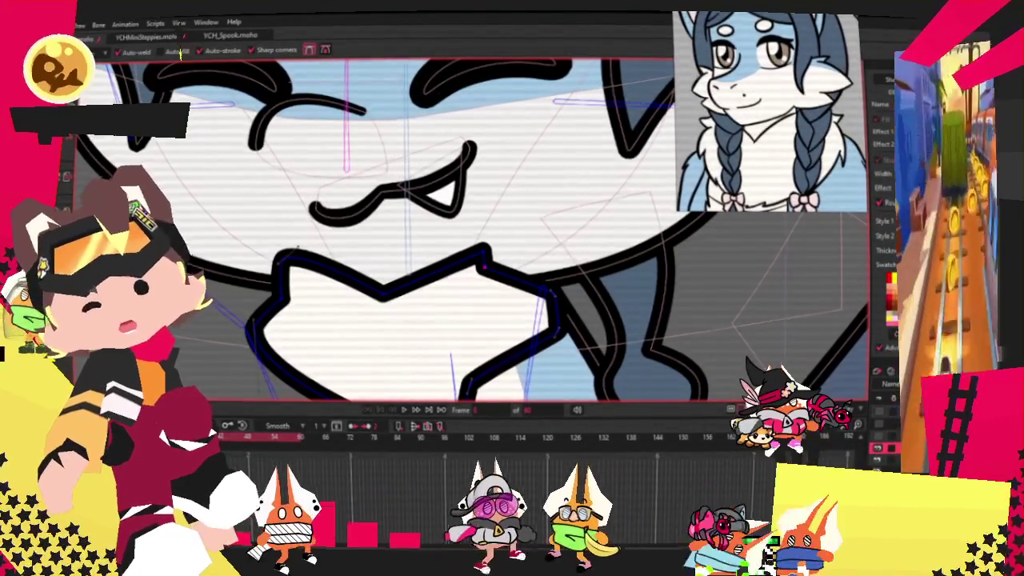
scroll(393, 227, "up", 3)
scroll(393, 226, "up", 2)
Adjust the curvature of the bandana edge's new points to smooth the shape.
key("c")
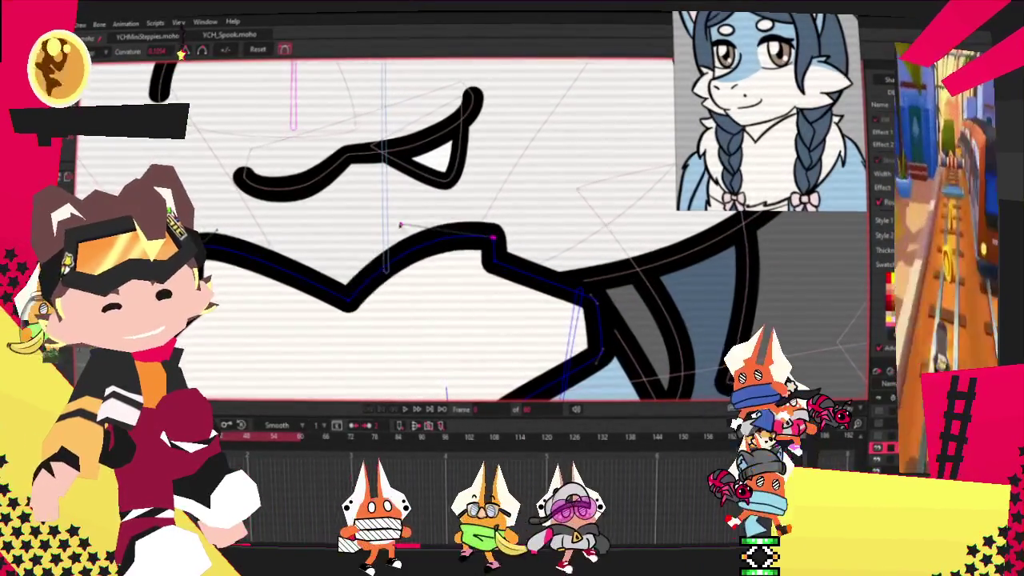
scroll(394, 227, "down", 2)
scroll(390, 248, "down", 2)
scroll(387, 280, "down", 2)
scroll(384, 306, "down", 2)
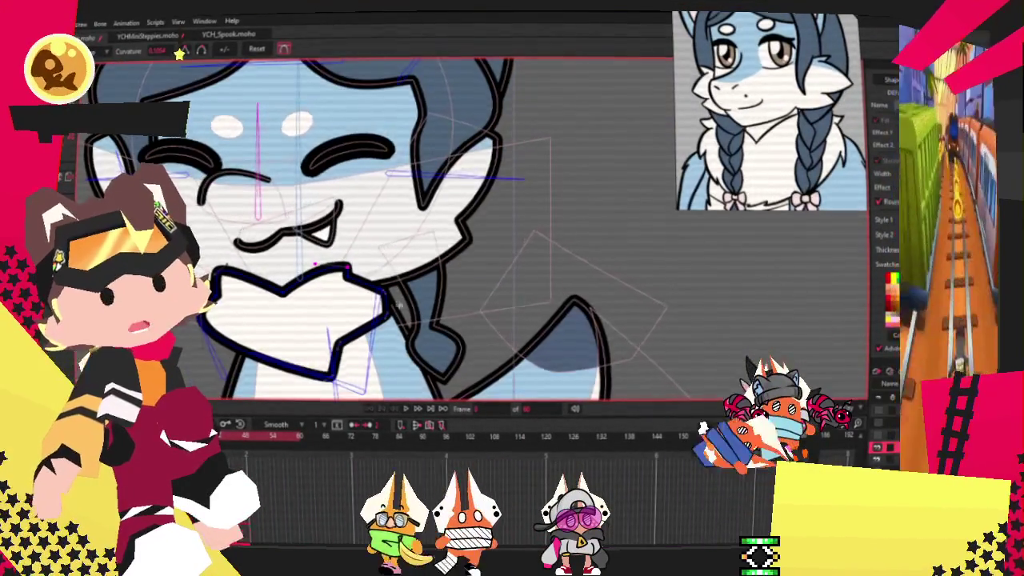
scroll(385, 308, "up", 3)
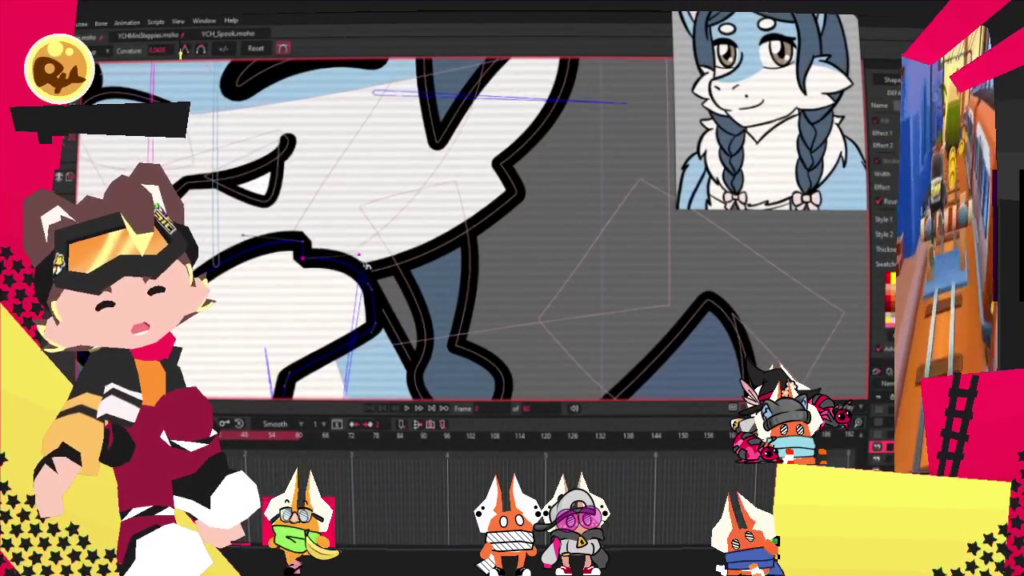
scroll(377, 228, "down", 3)
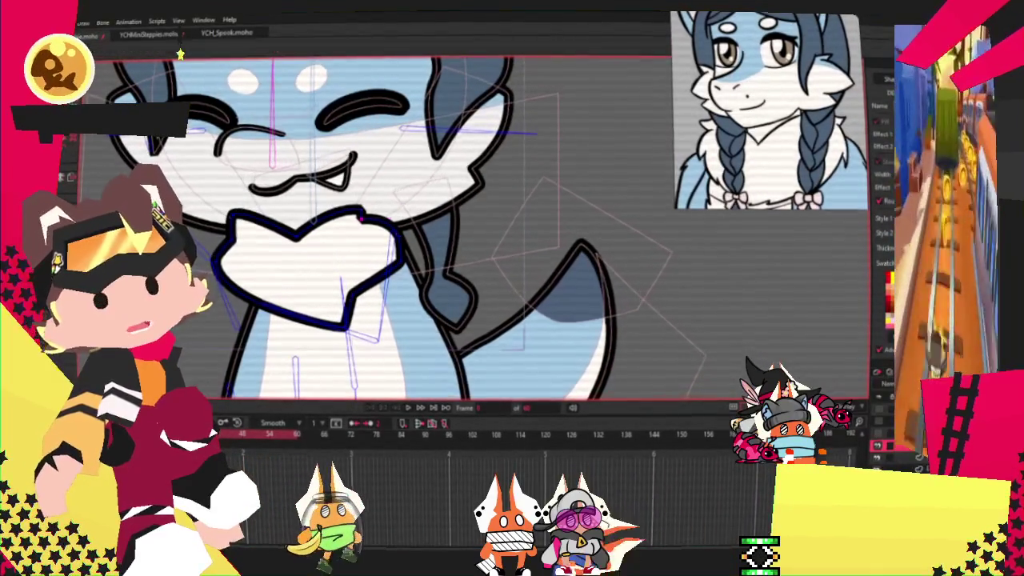
scroll(364, 220, "up", 2)
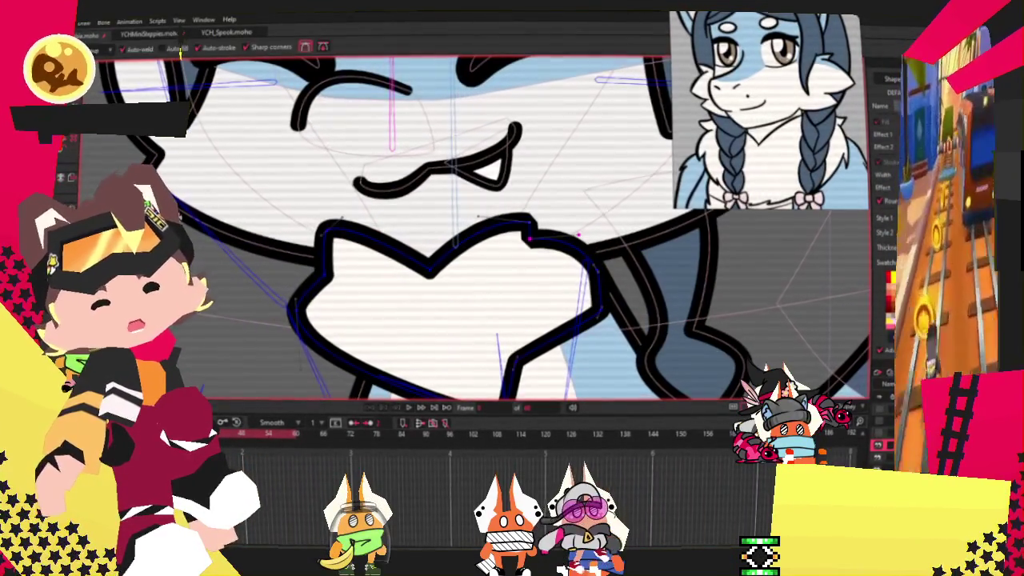
scroll(359, 254, "down", 2)
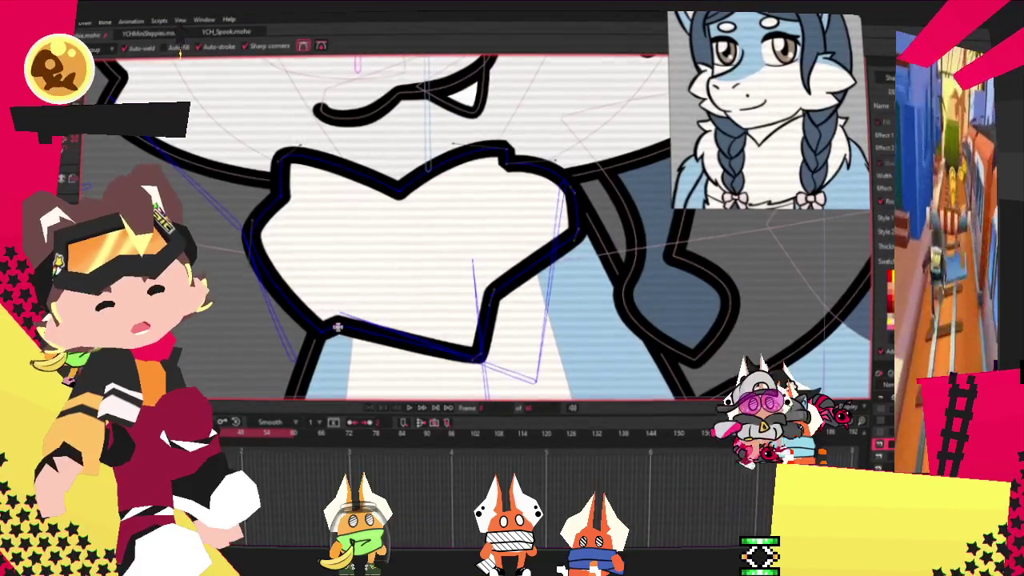
key("c")
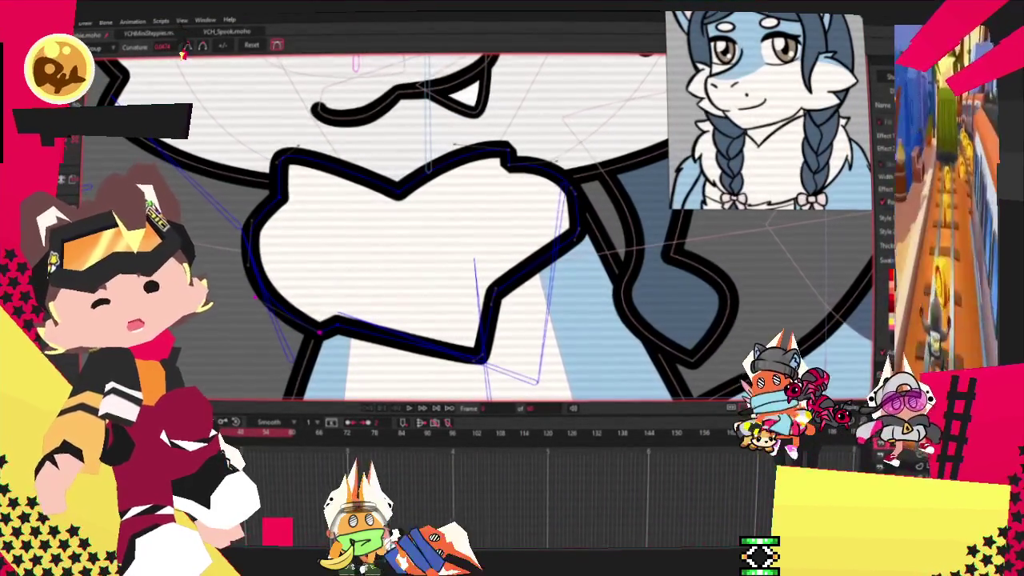
key("t")
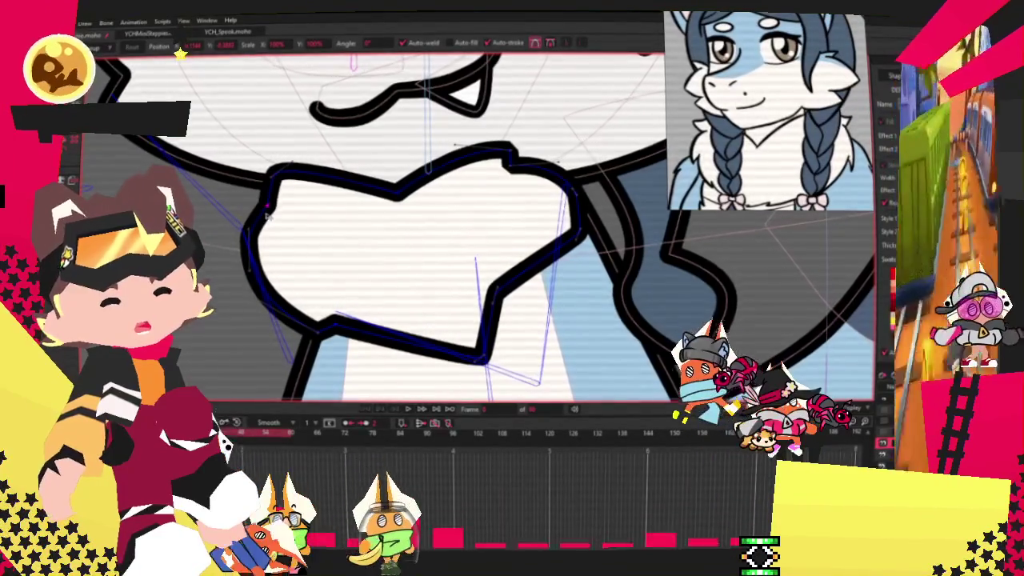
scroll(344, 272, "down", 3)
scroll(448, 360, "down", 1)
scroll(431, 344, "down", 1)
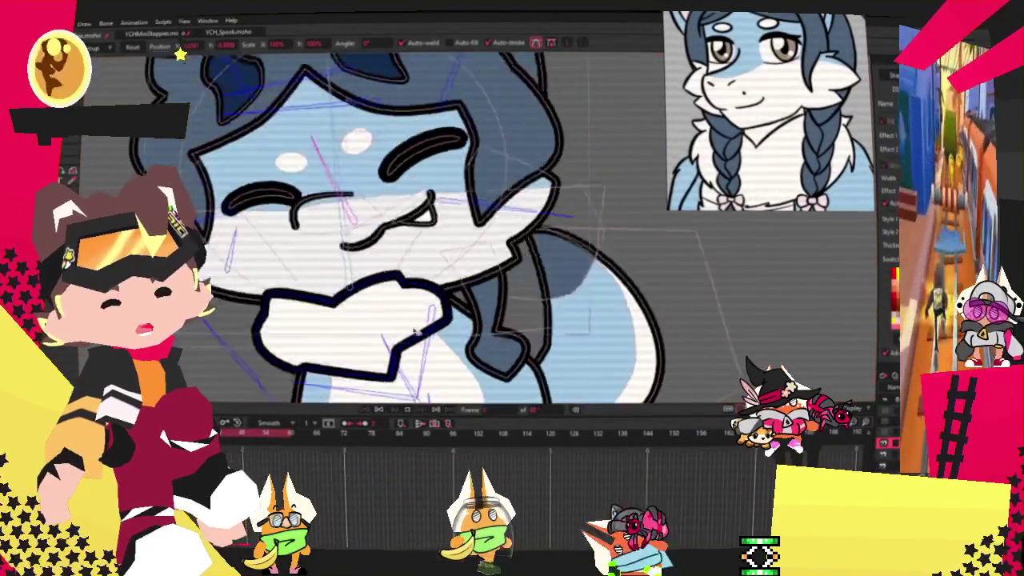
scroll(418, 327, "down", 2)
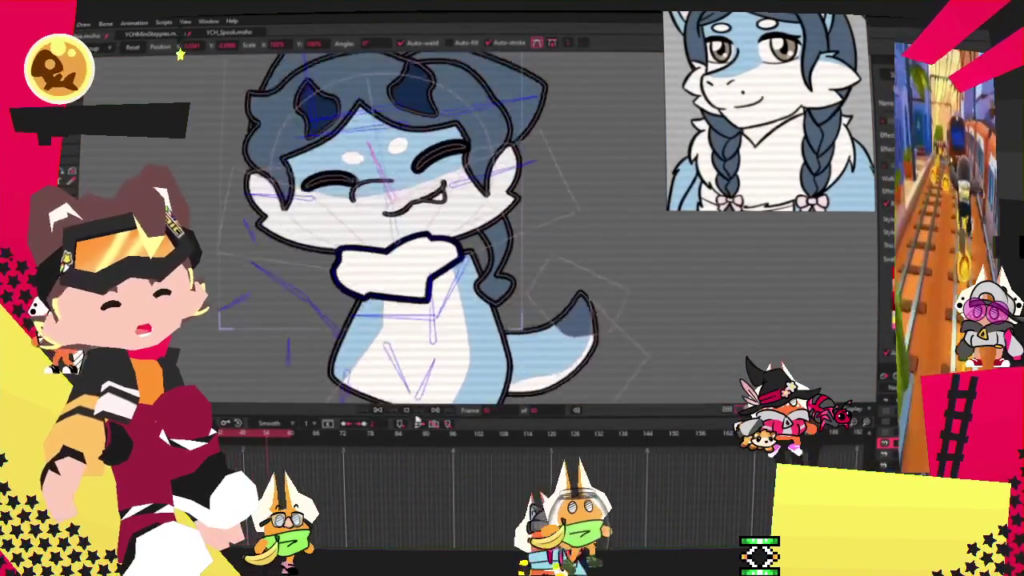
Step back three frames to frame 0 of the animation.
left_click(417, 416)
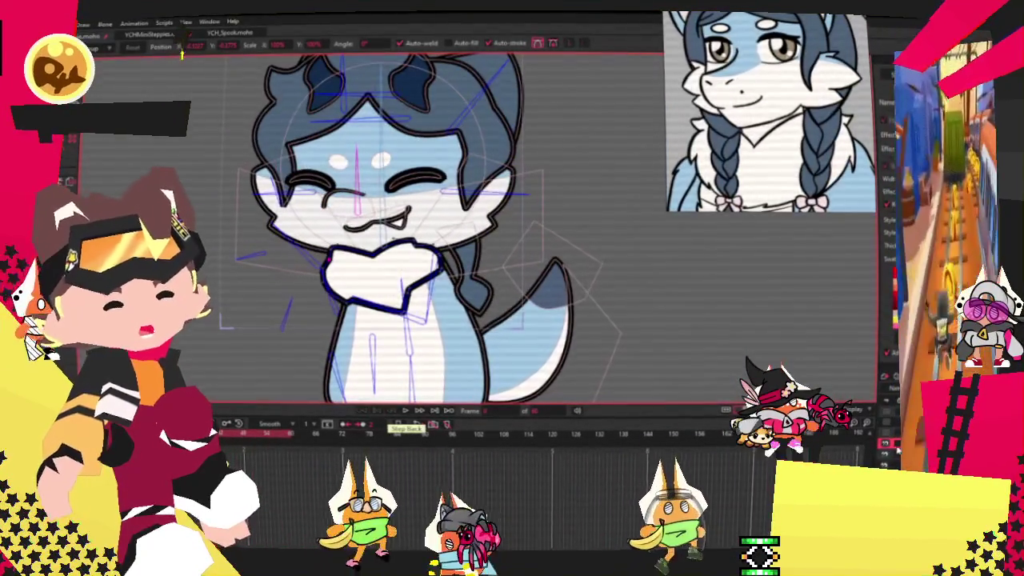
left_click(405, 410)
left_click(404, 412)
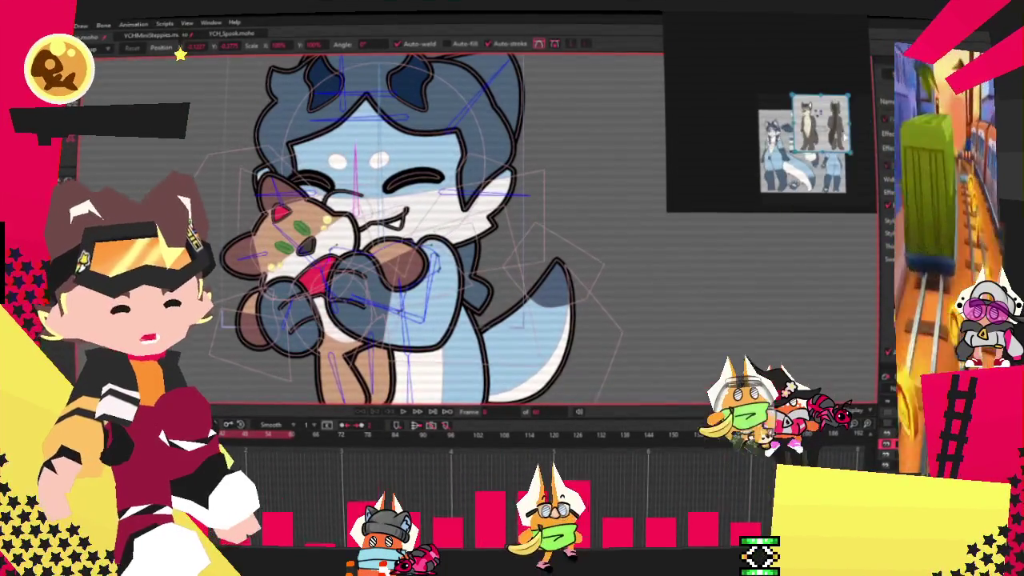
Switch to Select Bone and zoom the canvas onto the plush cat.
scroll(783, 127, "up", 3)
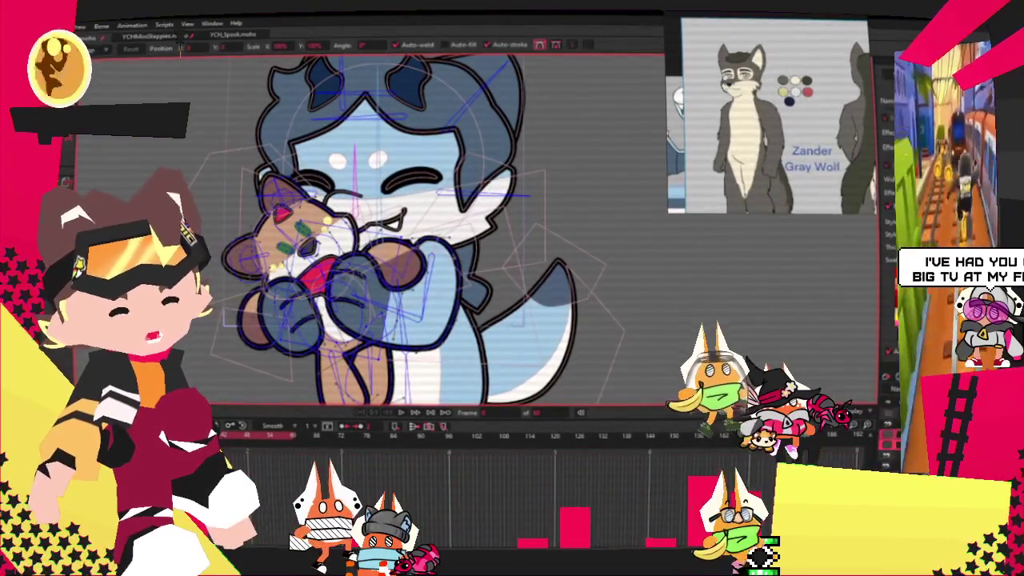
key("z")
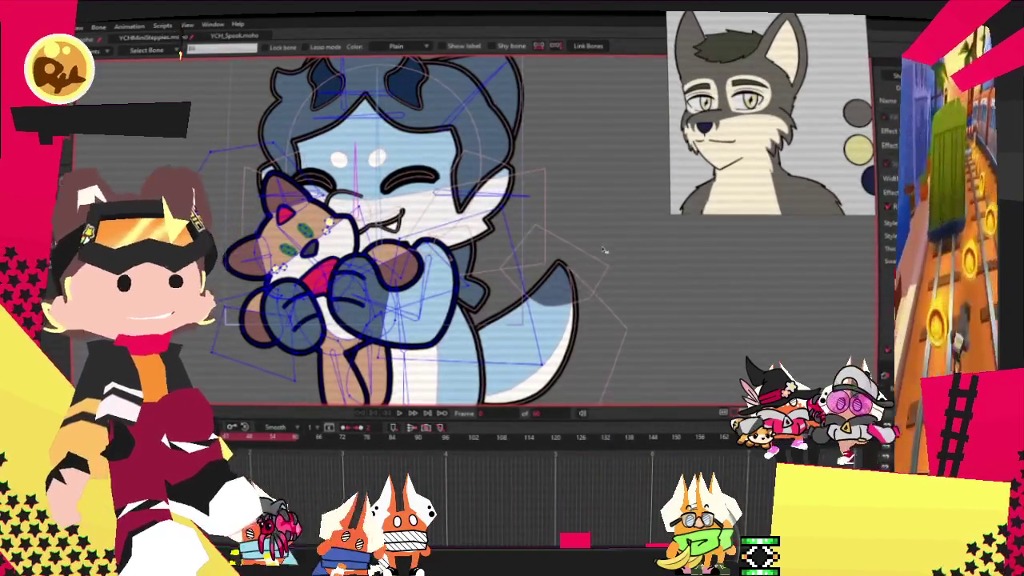
scroll(596, 256, "up", 3)
scroll(574, 290, "down", 2)
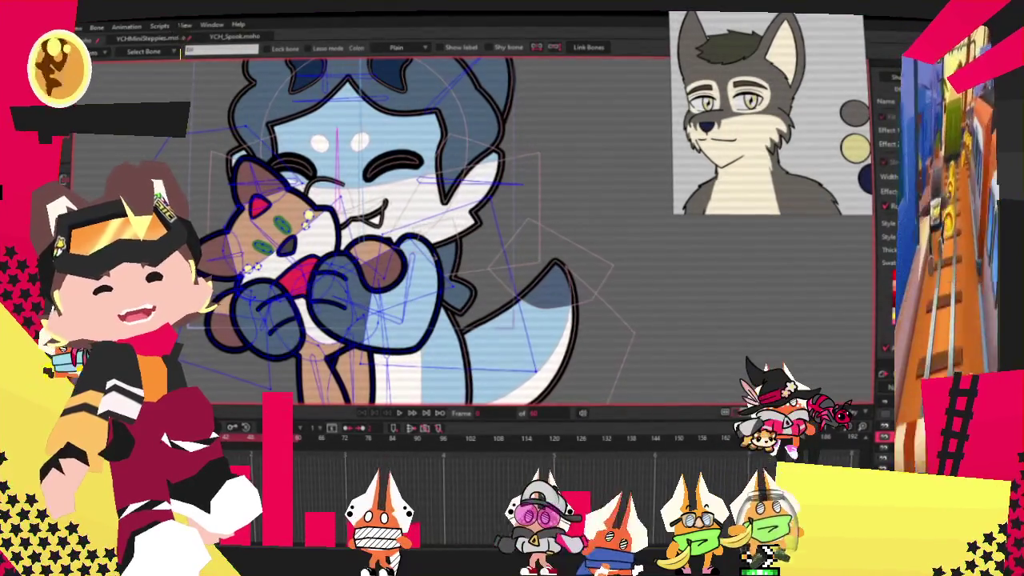
scroll(372, 215, "up", 3)
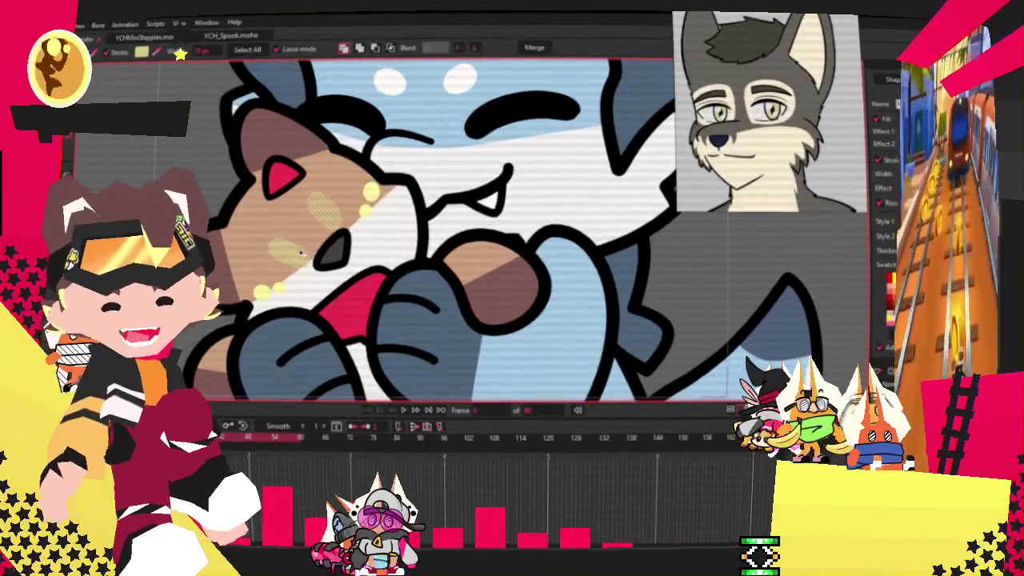
Switch to point editing and clear the current point selection.
key("g")
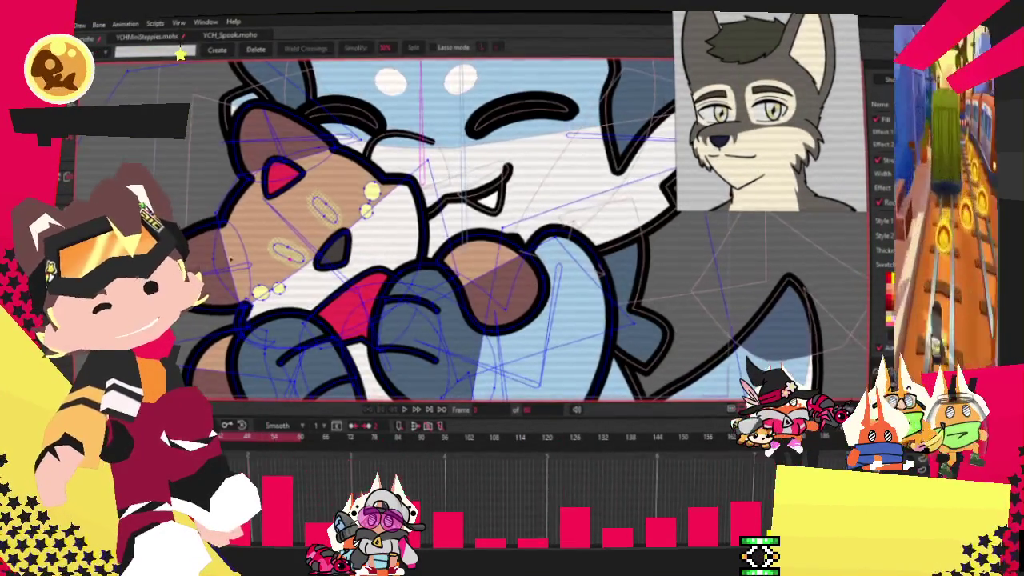
key("ctrl+shift+a")
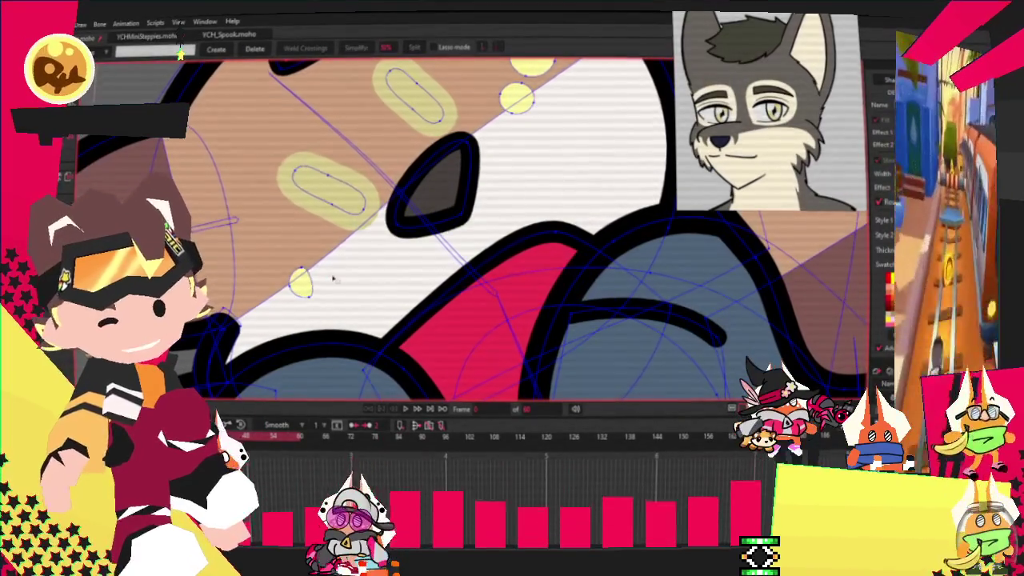
scroll(456, 171, "up", 5)
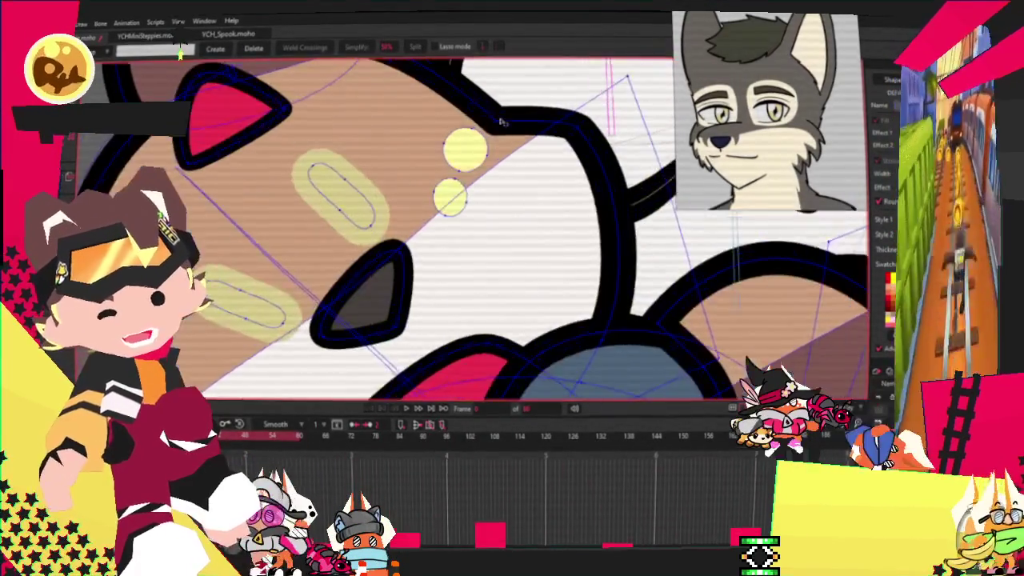
scroll(457, 171, "down", 1)
scroll(464, 164, "down", 3)
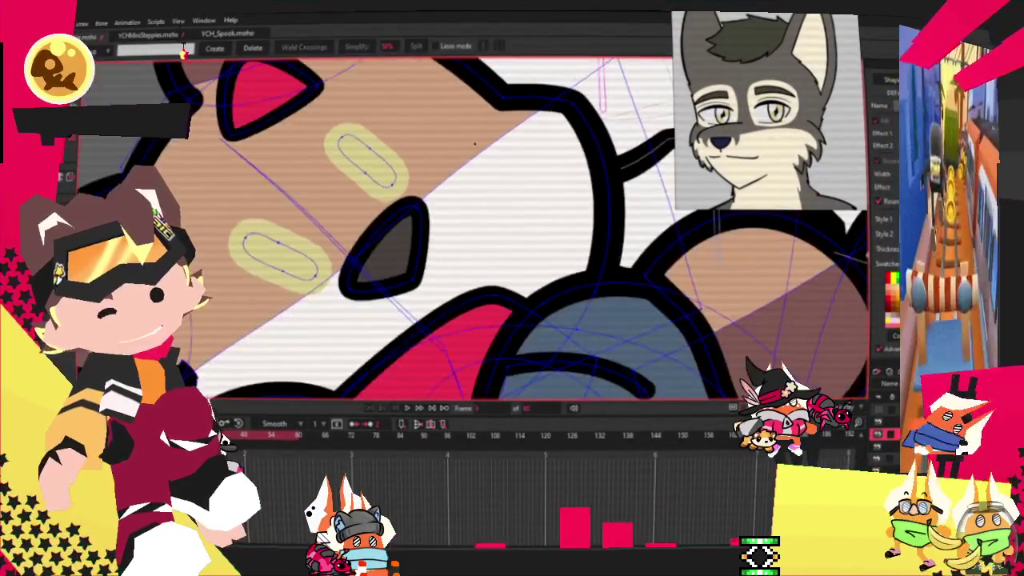
scroll(476, 154, "down", 2)
Select the plush cat's body fills and red inner-ear shape to recolour them grey and cream.
key("q")
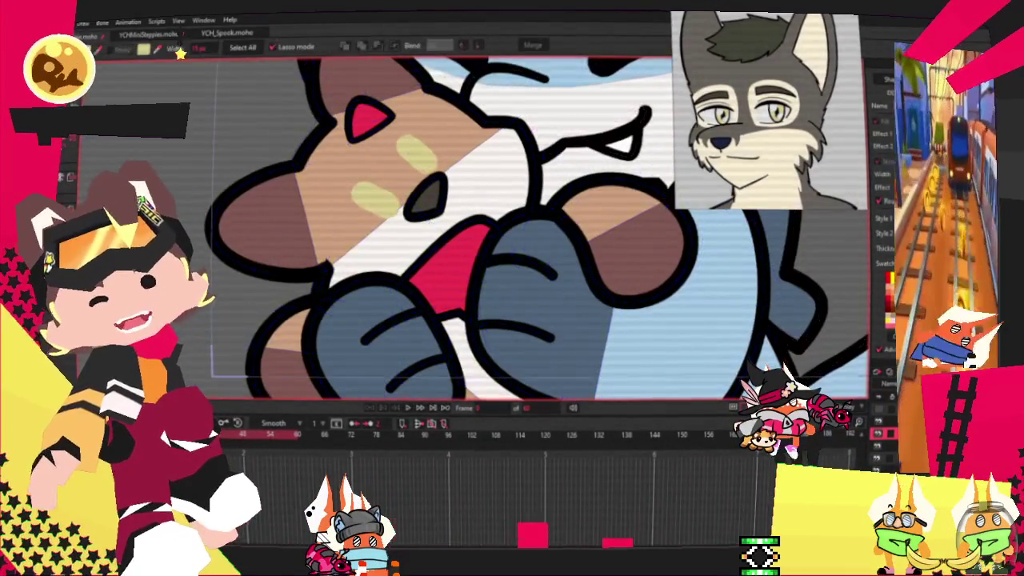
scroll(555, 207, "down", 2)
scroll(555, 207, "down", 2)
scroll(555, 208, "down", 1)
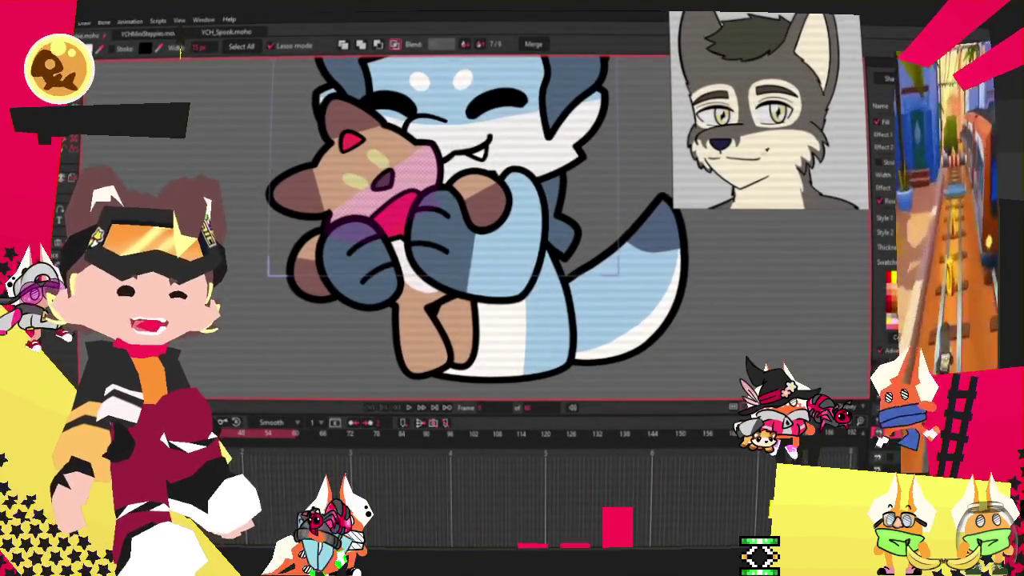
left_click(432, 320)
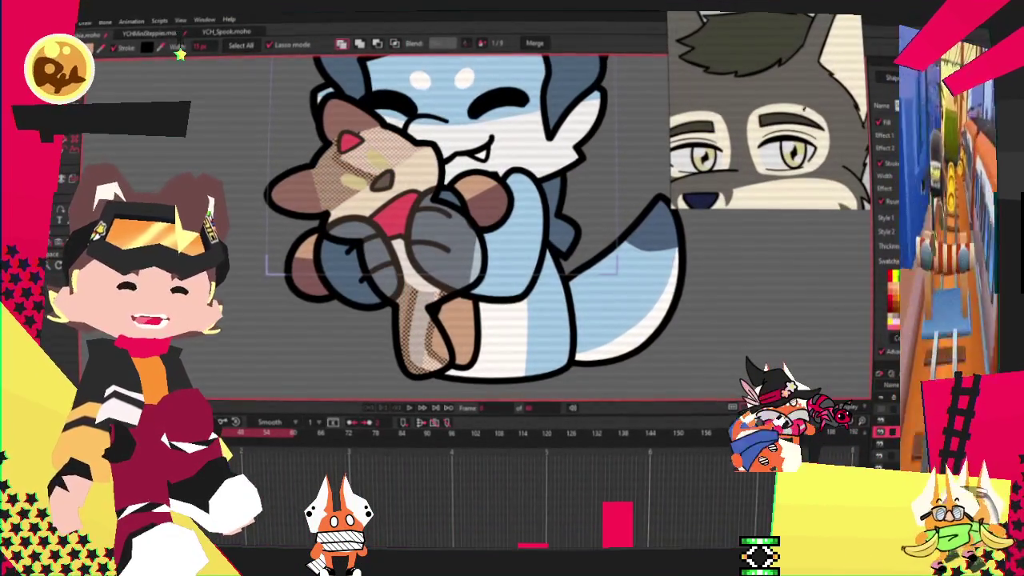
left_click(279, 209)
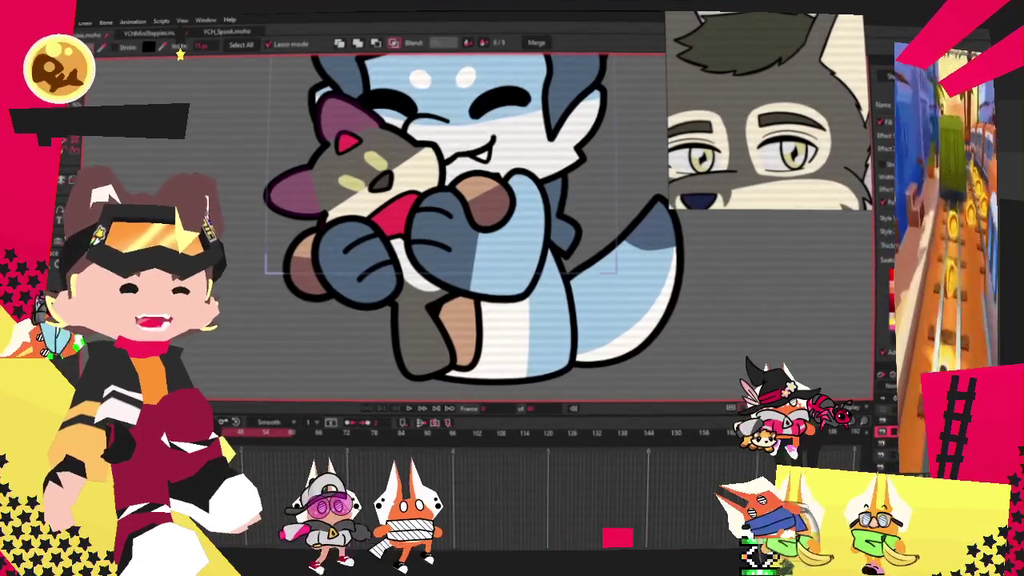
scroll(260, 136, "up", 3)
left_click(280, 184)
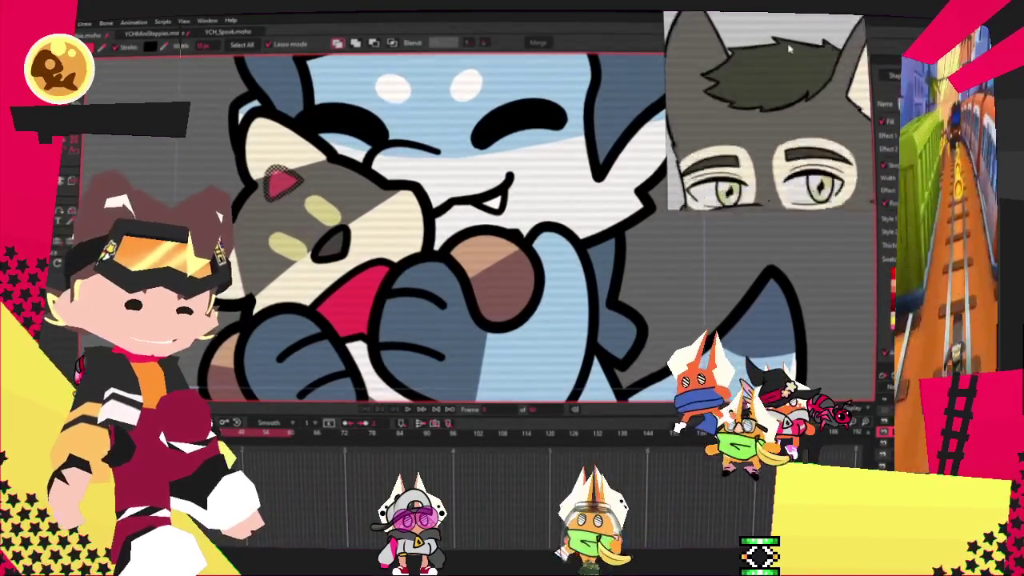
scroll(493, 206, "down", 3)
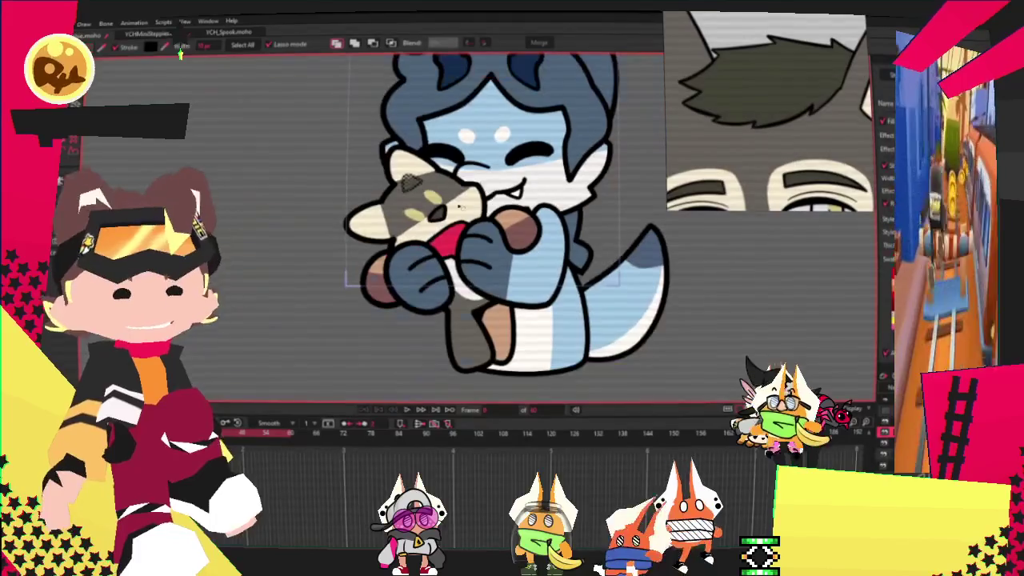
scroll(494, 207, "up", 3)
key("t")
scroll(350, 230, "up", 2)
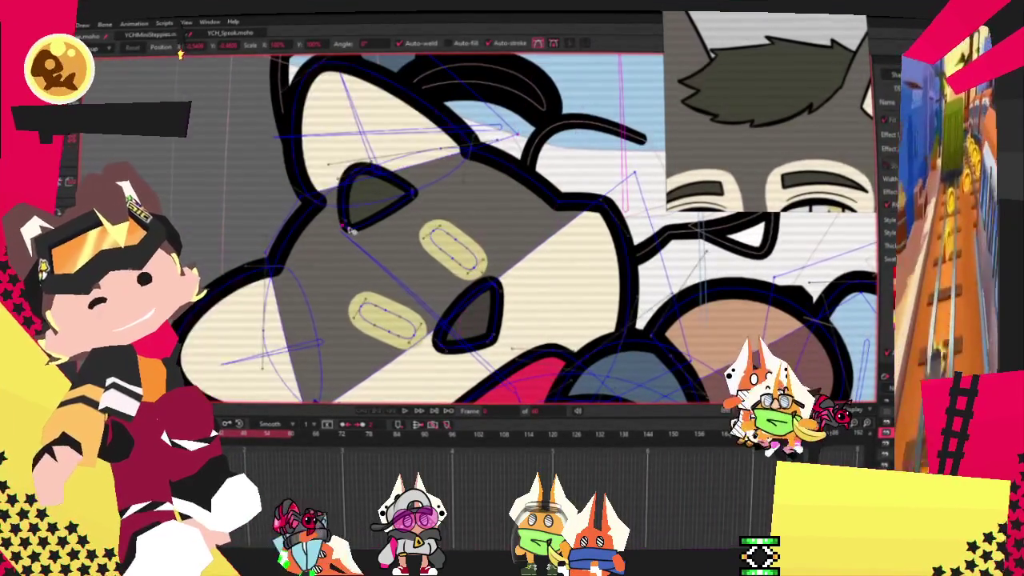
Stretch the eye shape down-left and pull the ear up into a spike with bulged edges.
left_click_drag(349, 229, 268, 256)
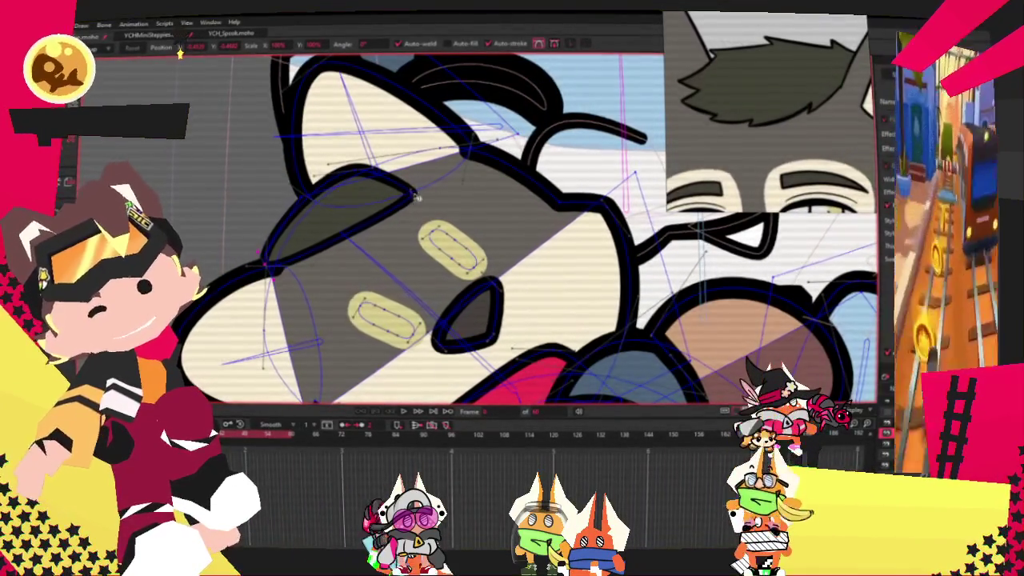
scroll(417, 197, "up", 2)
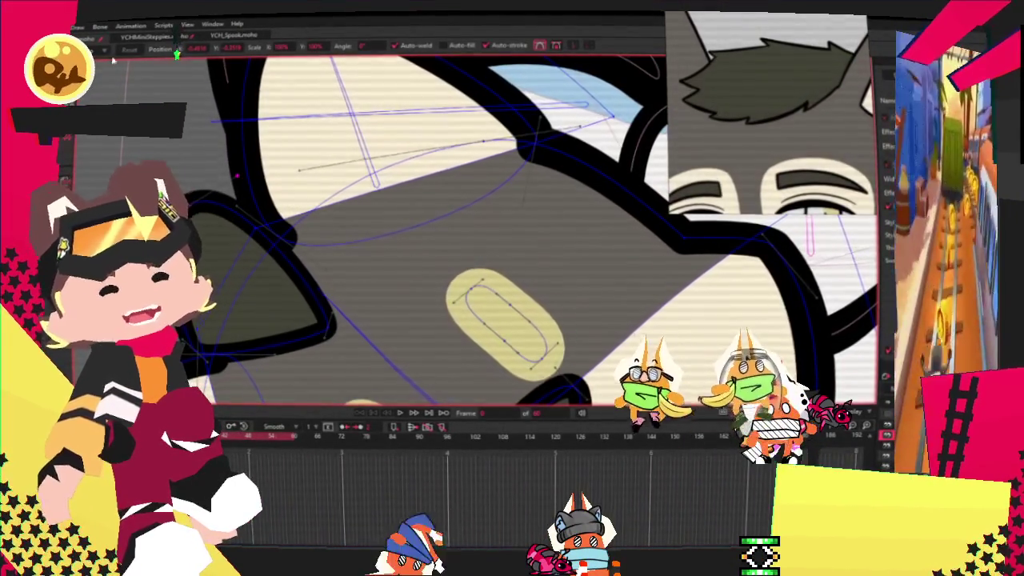
key("a")
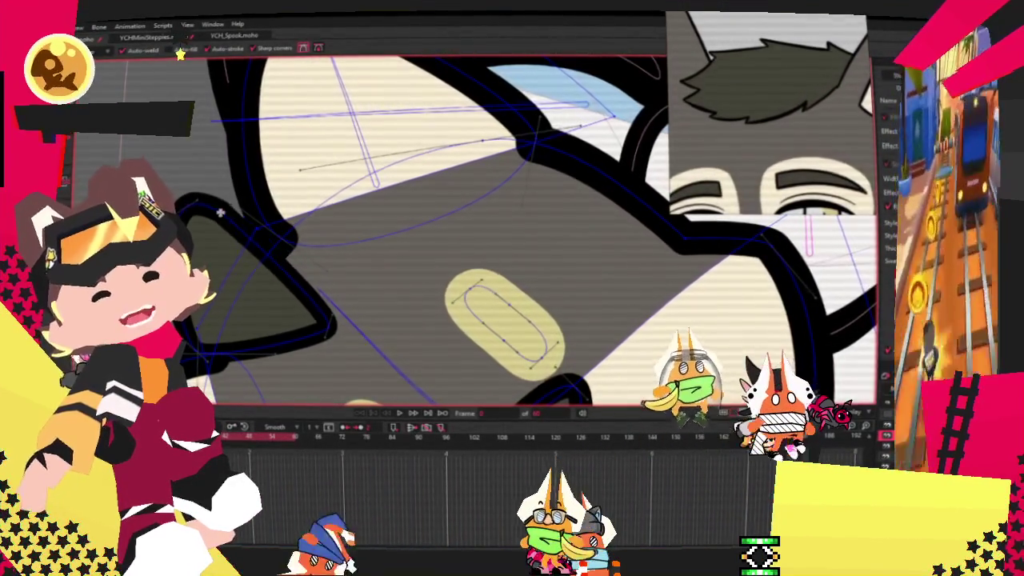
left_click_drag(220, 210, 332, 88)
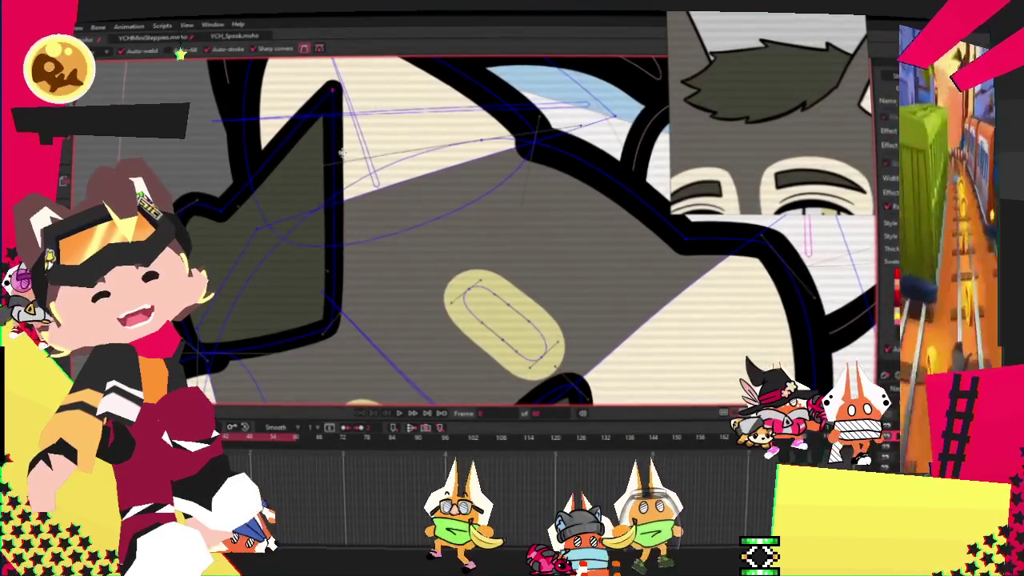
left_click_drag(338, 204, 376, 204)
mouse_move(346, 282)
left_mouse_down()
mouse_move(381, 272)
mouse_move(326, 271)
left_mouse_up()
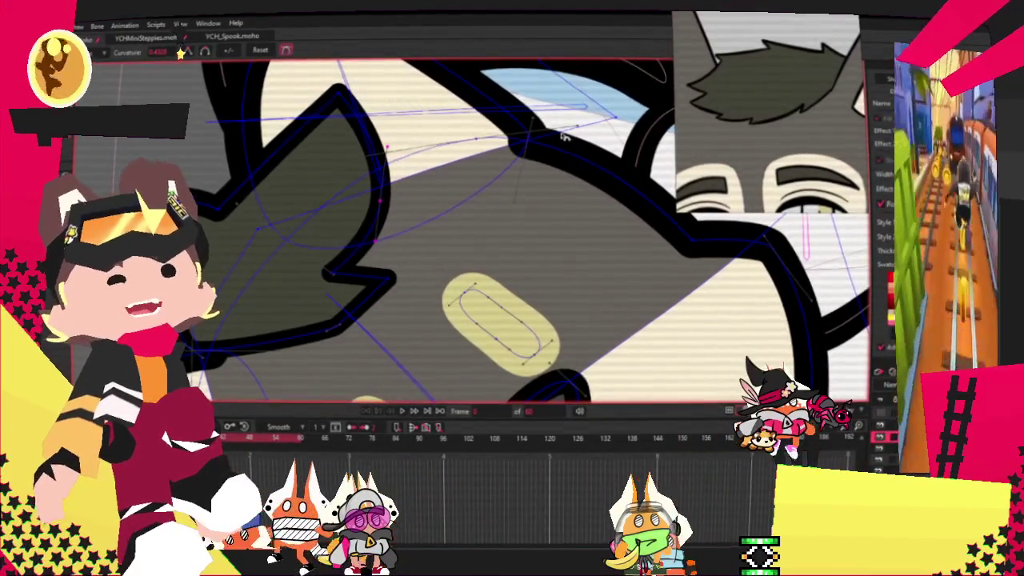
left_click_drag(236, 185, 172, 173)
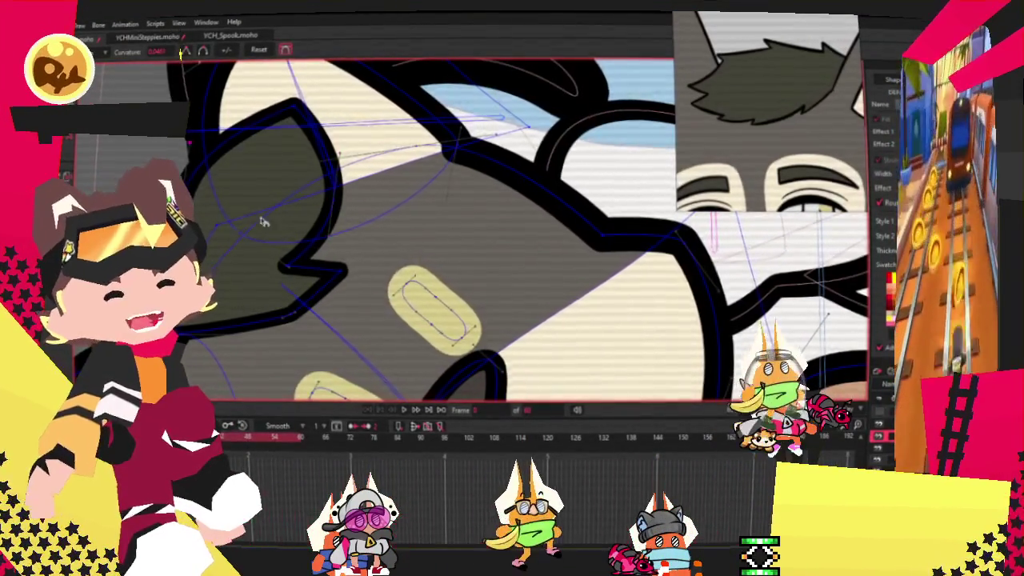
left_click_drag(257, 205, 273, 312)
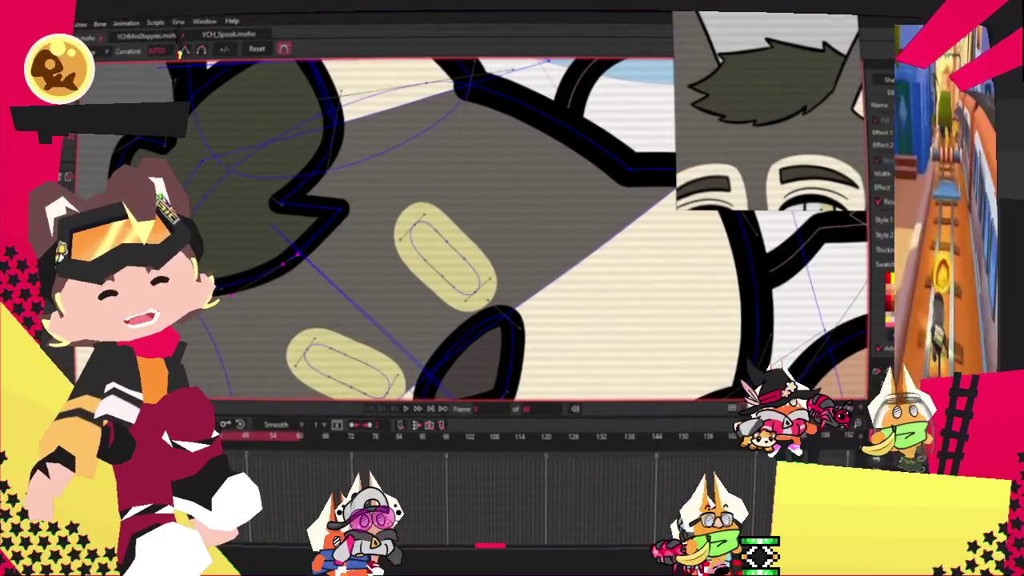
Move the zigzag's right tip down-left and its inner left point right.
key("t")
scroll(232, 288, "up", 2)
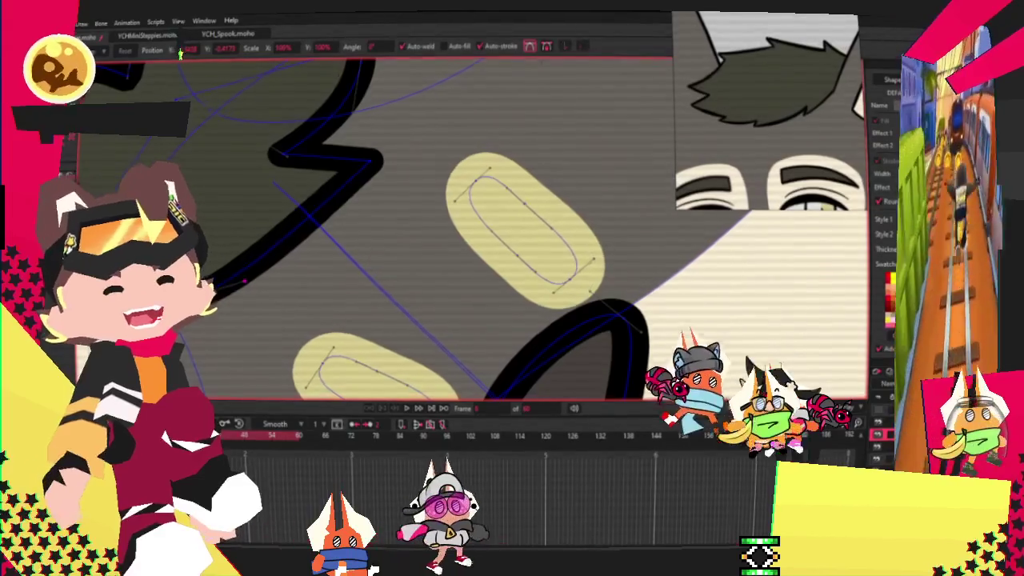
left_click_drag(366, 174, 349, 186)
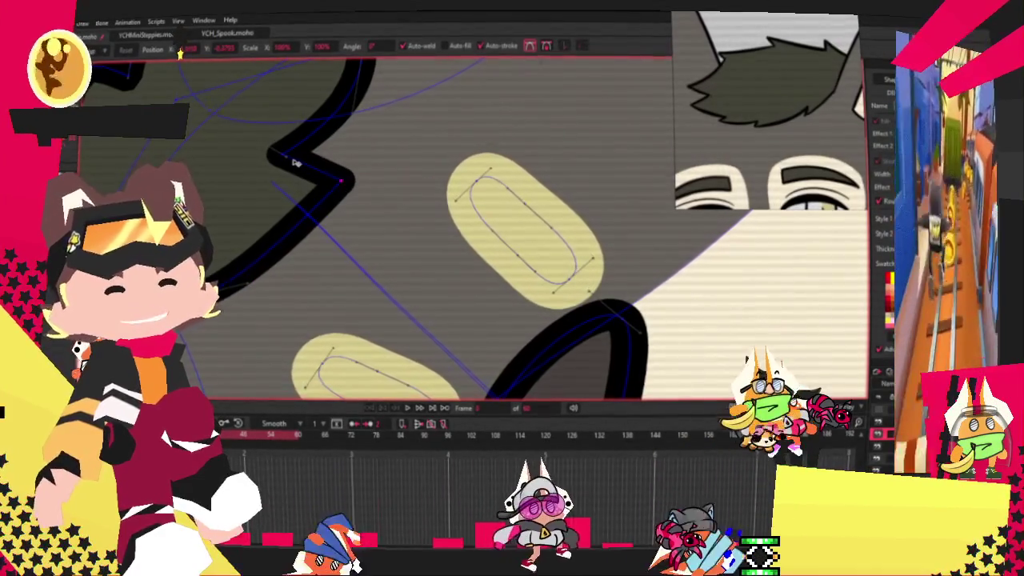
left_click_drag(271, 153, 307, 157)
scroll(306, 158, "down", 2)
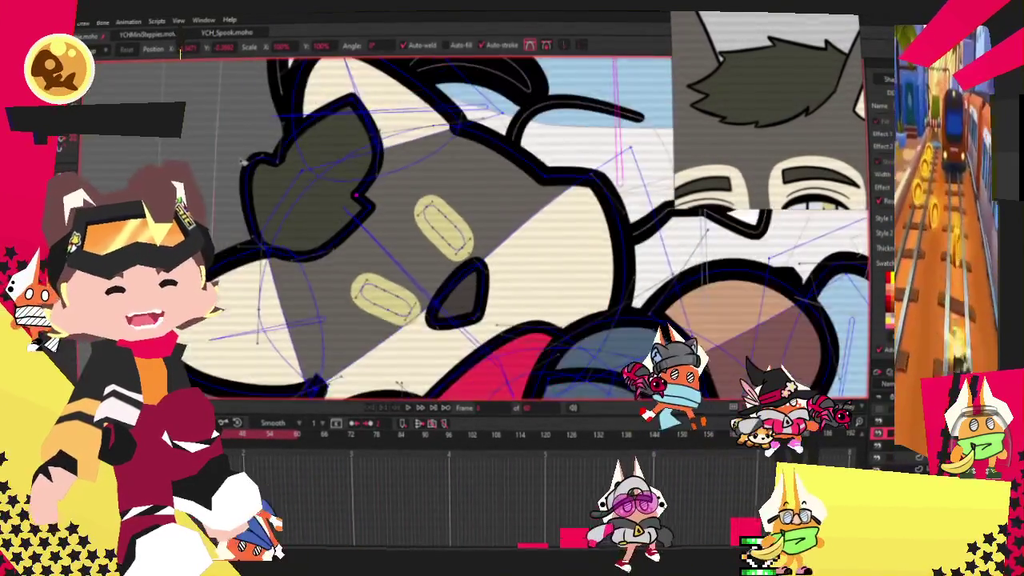
scroll(312, 147, "up", 2)
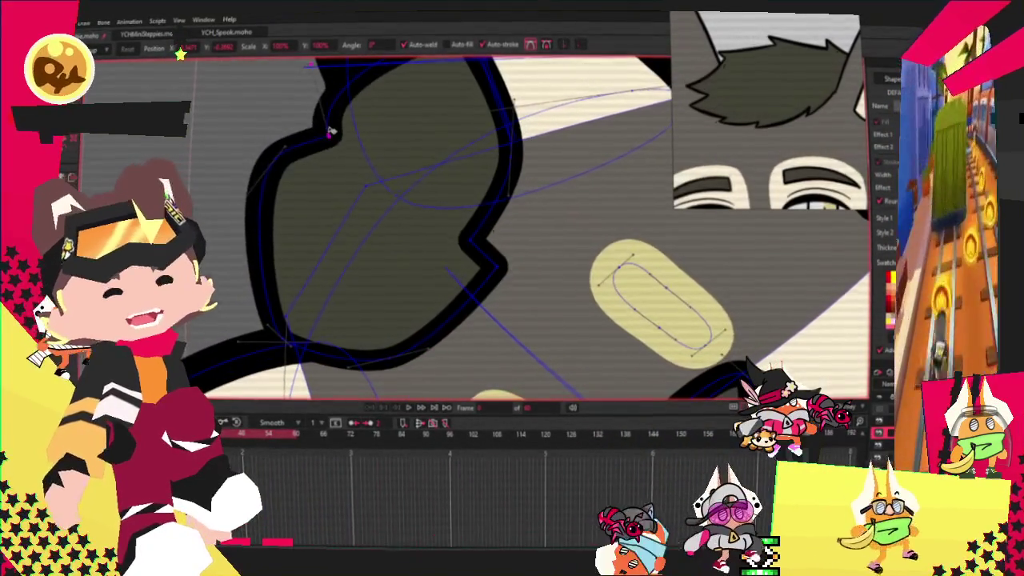
Reposition the dark patch's points to remove the notch and adjust its bottom-edge curvature.
left_click_drag(312, 146, 290, 235)
left_click_drag(282, 182, 240, 269)
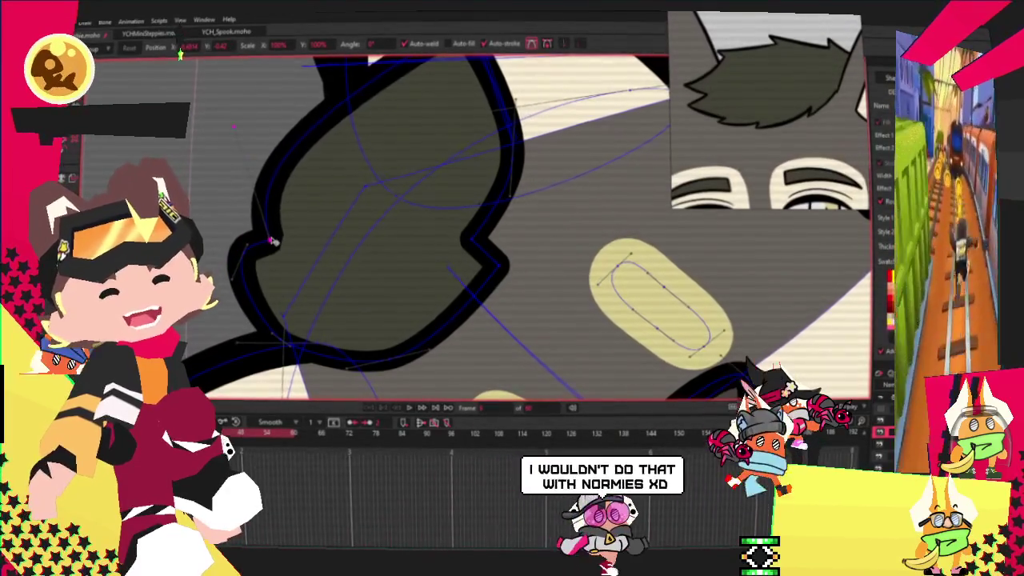
scroll(238, 208, "down", 1)
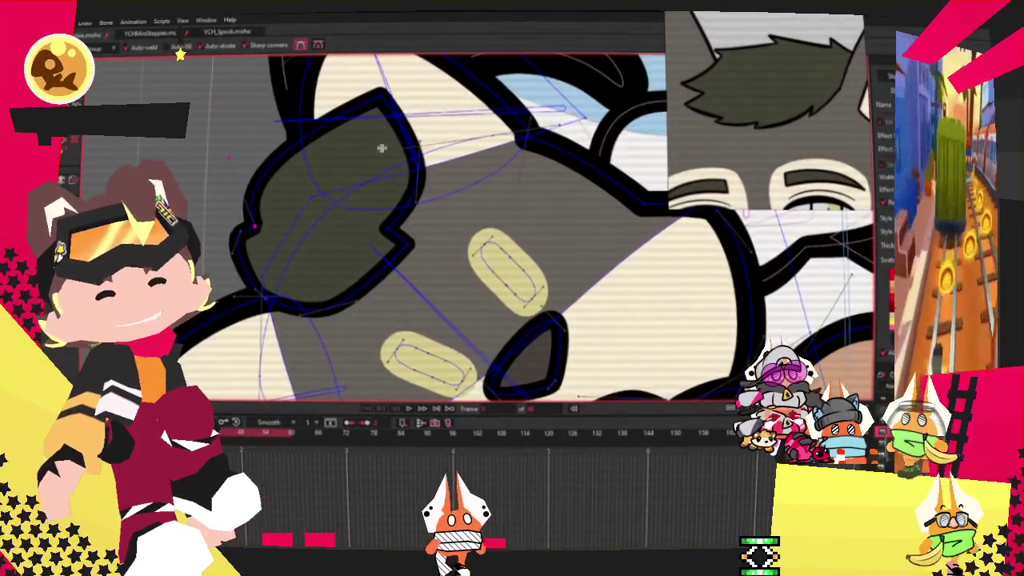
key("a")
scroll(384, 136, "up", 1)
left_click(271, 136)
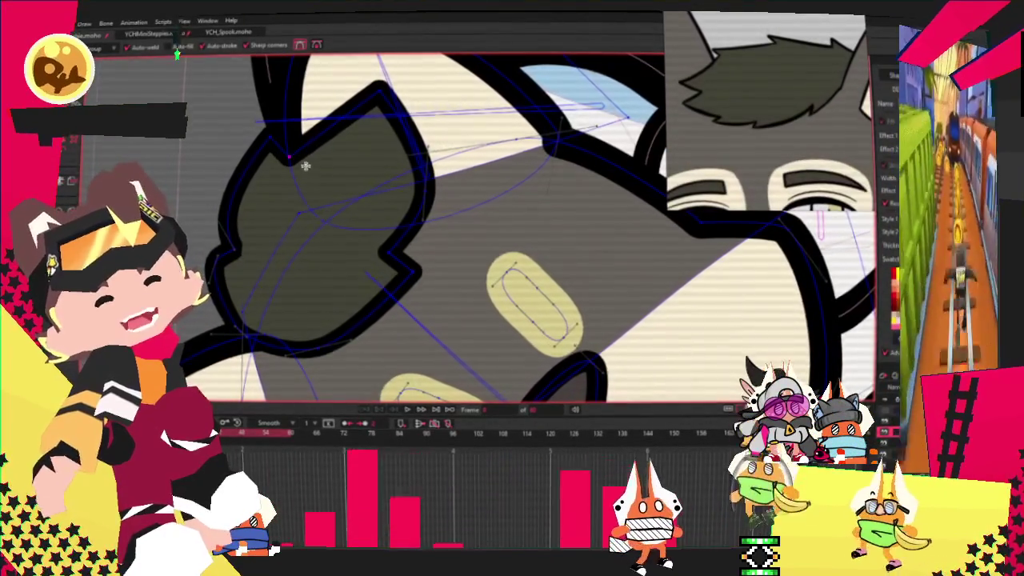
scroll(292, 164, "down", 1)
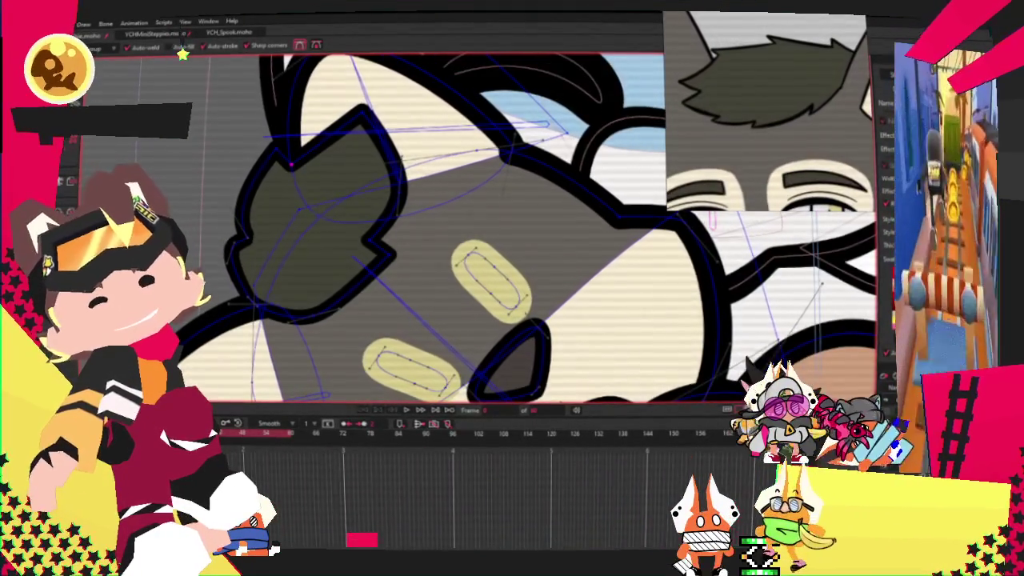
scroll(391, 195, "up", 1)
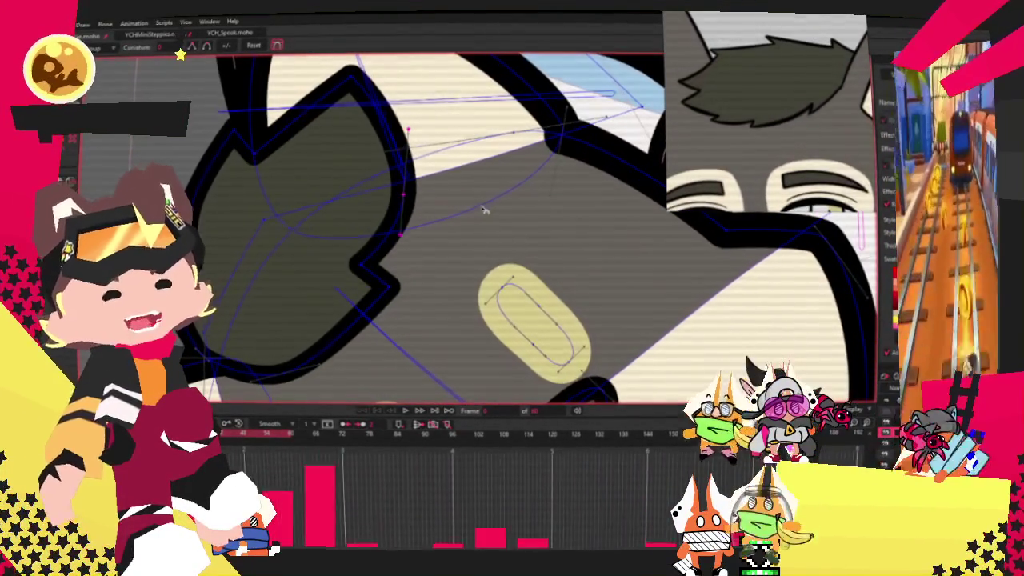
left_click(326, 270)
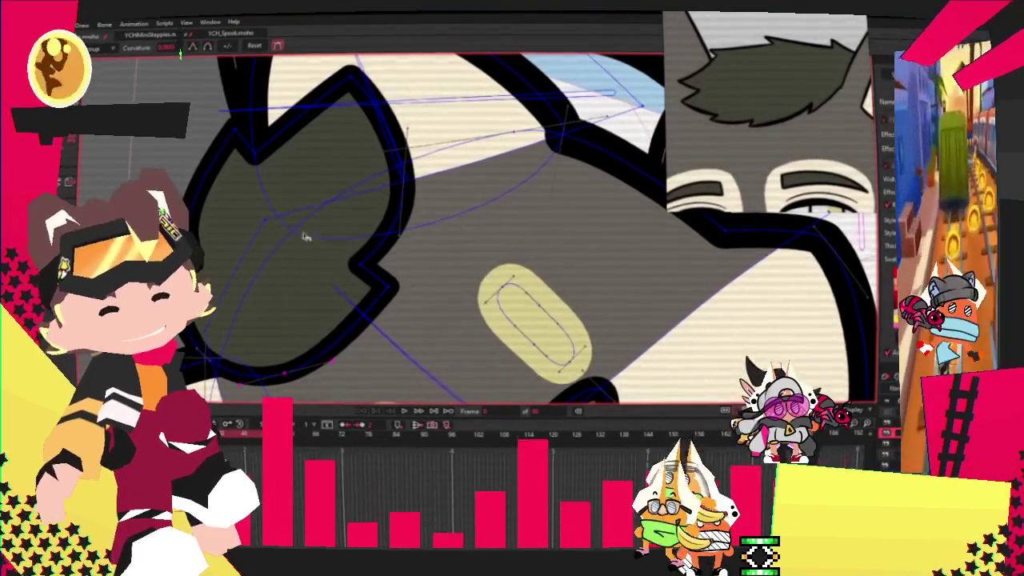
scroll(325, 271, "down", 2)
scroll(198, 146, "down", 1)
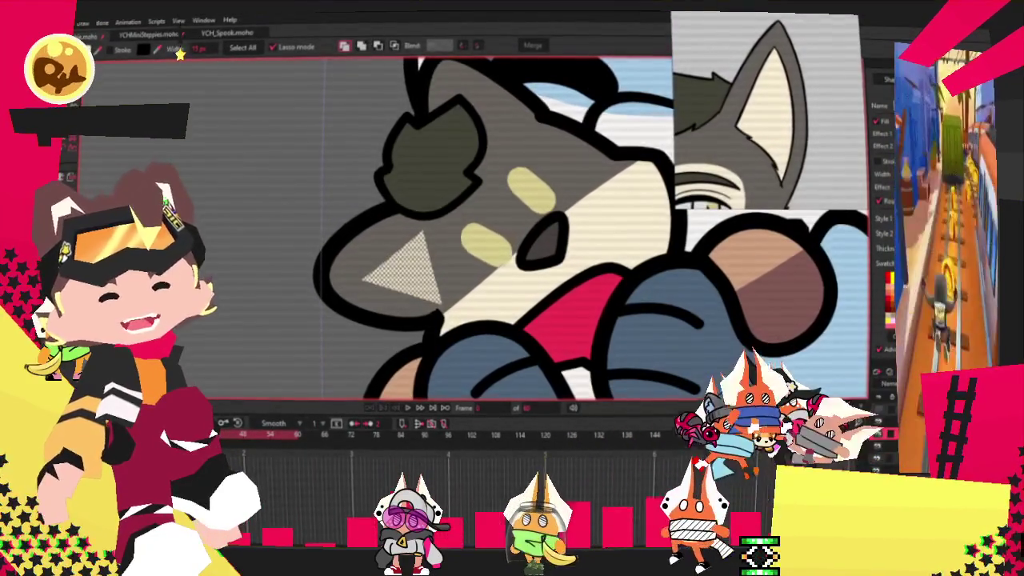
Pull the cream triangle's lower-right corner up and inward.
key("c")
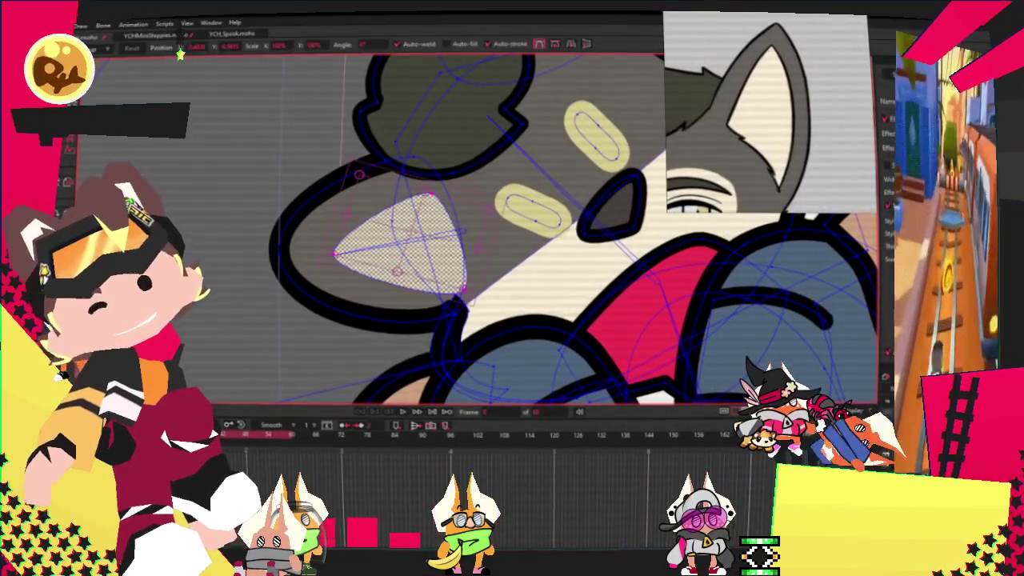
scroll(517, 275, "up", 2)
scroll(517, 275, "up", 2)
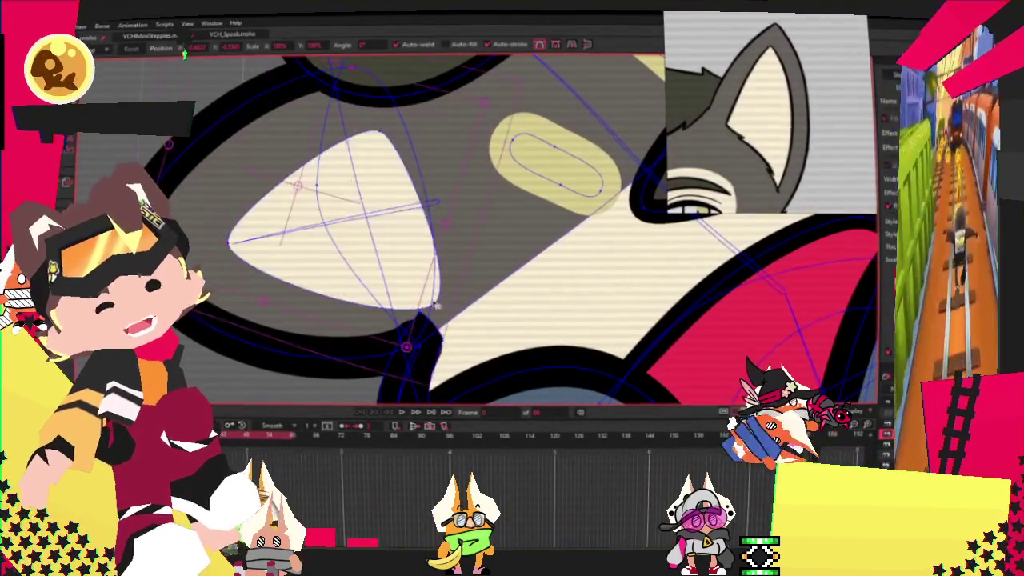
left_click_drag(446, 304, 414, 270)
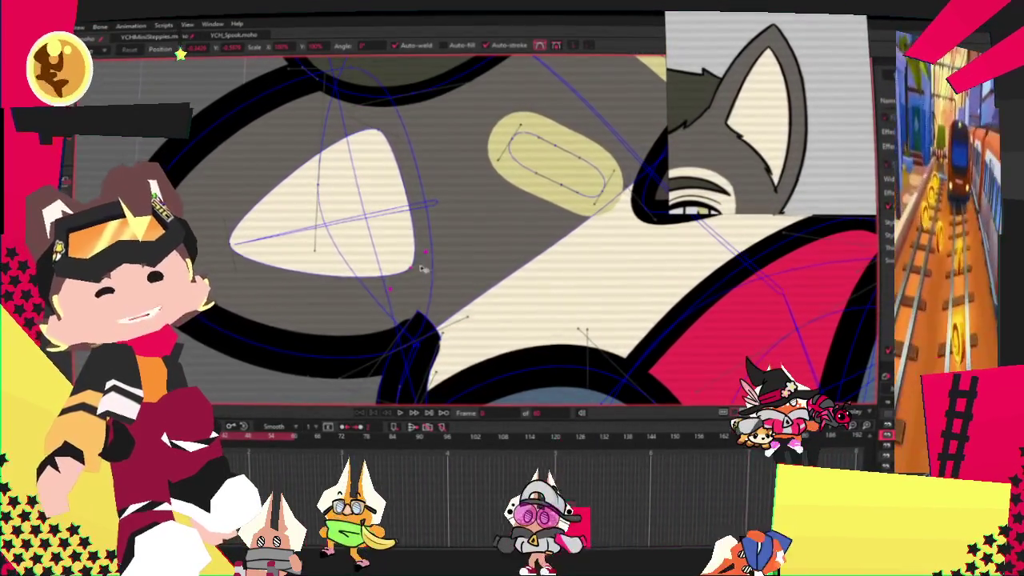
scroll(392, 182, "up", 1)
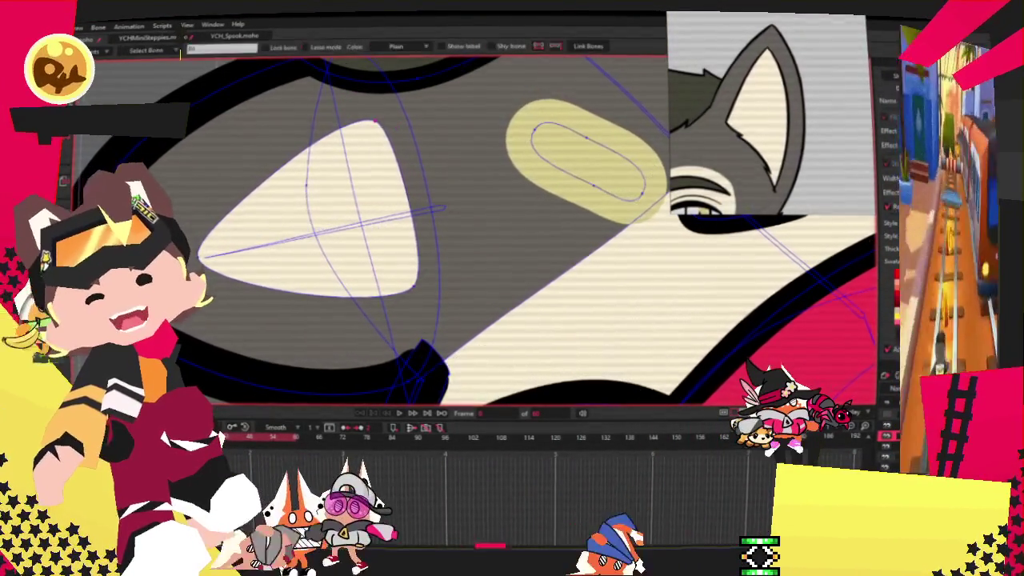
Pick the bone for the plush's ear in preparation for binding the triangle.
key("z")
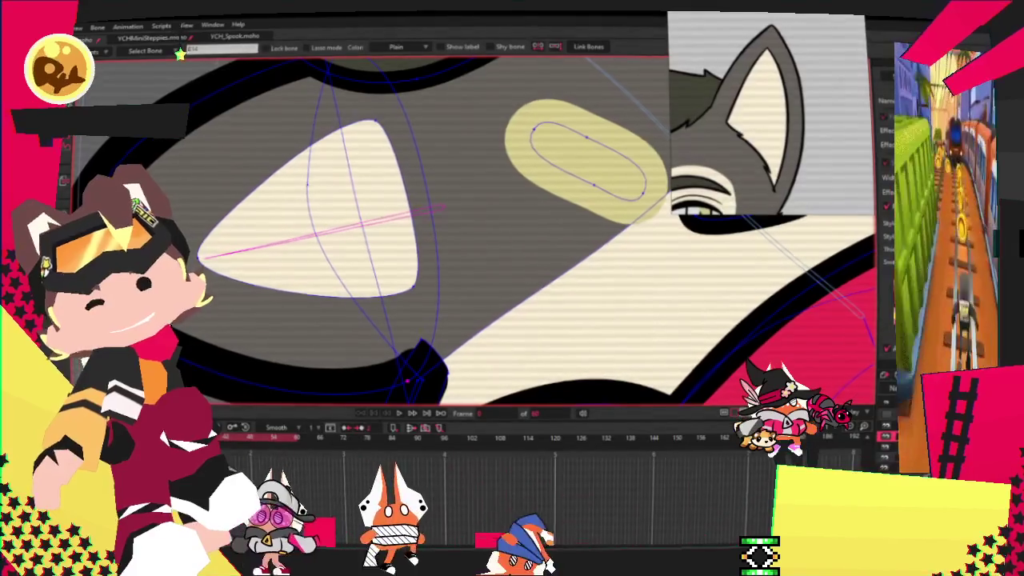
key("g")
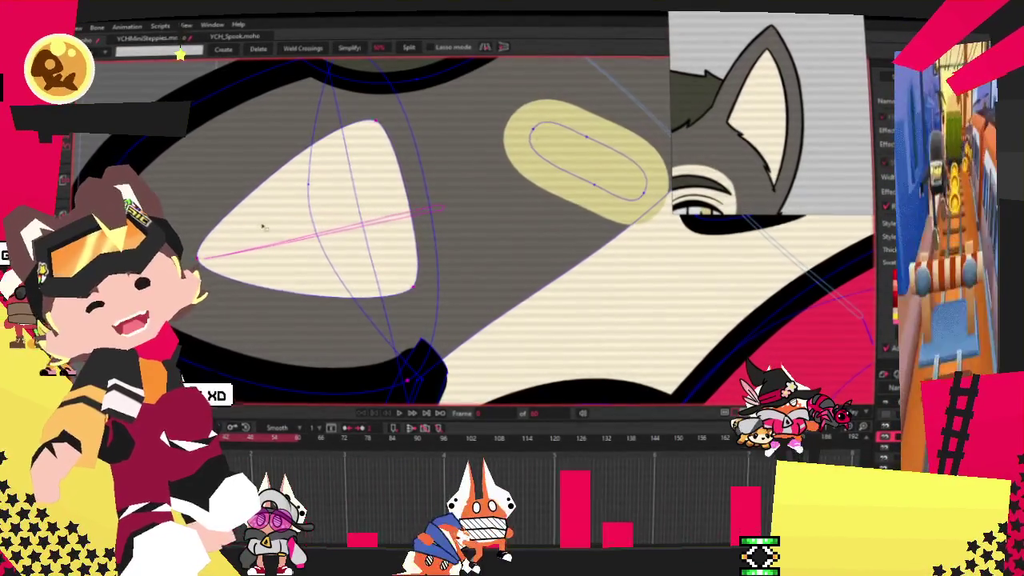
scroll(282, 217, "down", 3)
scroll(281, 217, "up", 1)
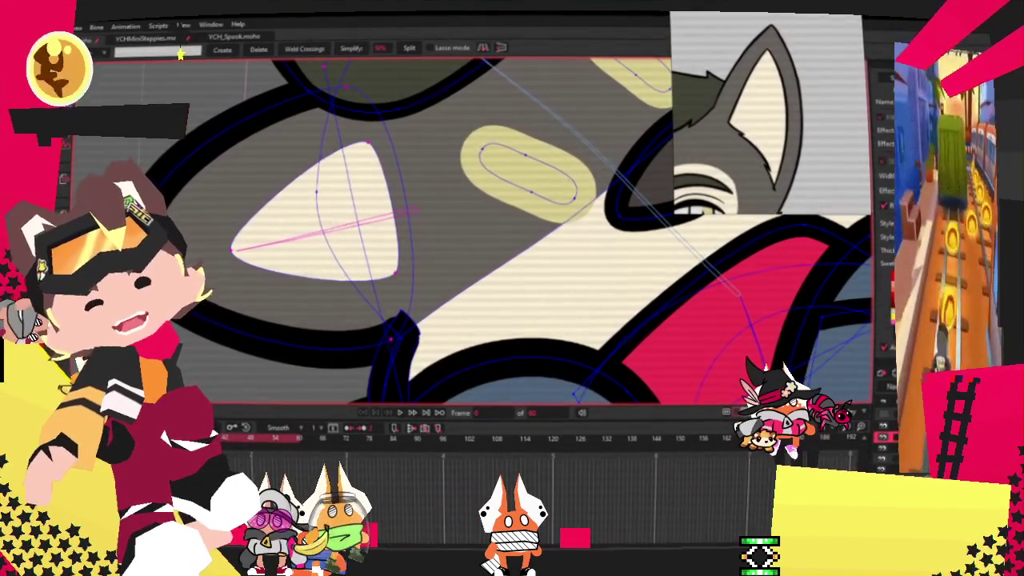
key("i")
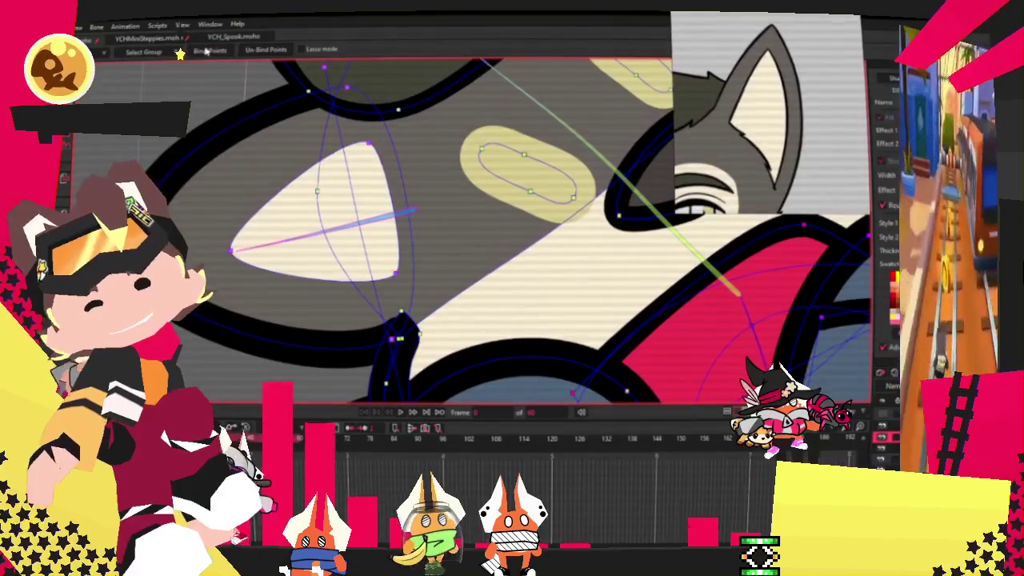
key("t")
scroll(279, 253, "up", 1)
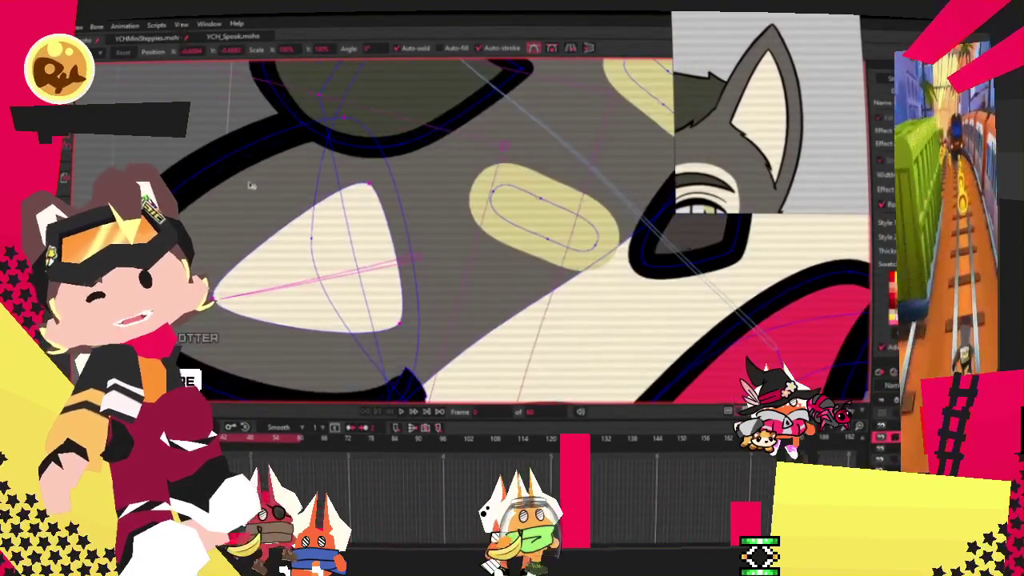
Select all the cream triangle's points and rotate it into a rounded inner-ear shape.
double_click(279, 253)
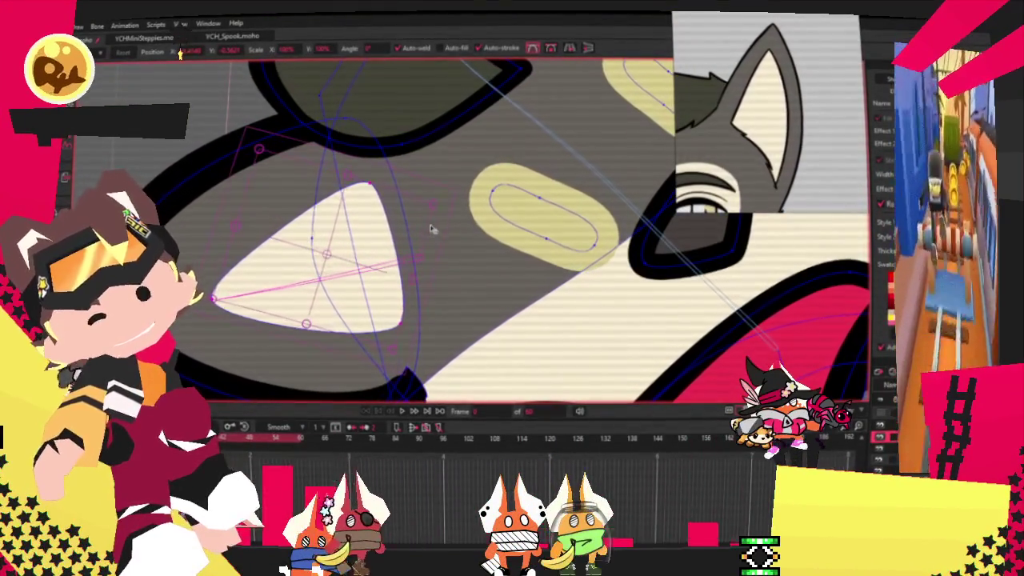
scroll(430, 230, "down", 3)
scroll(469, 162, "up", 2)
scroll(448, 184, "up", 2)
scroll(424, 208, "up", 2)
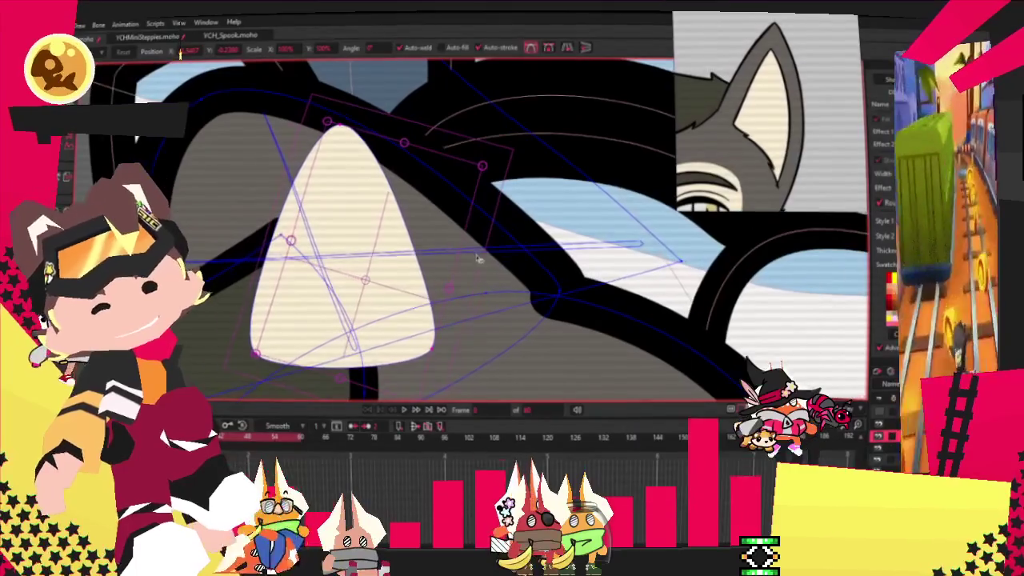
left_click_drag(398, 237, 453, 187)
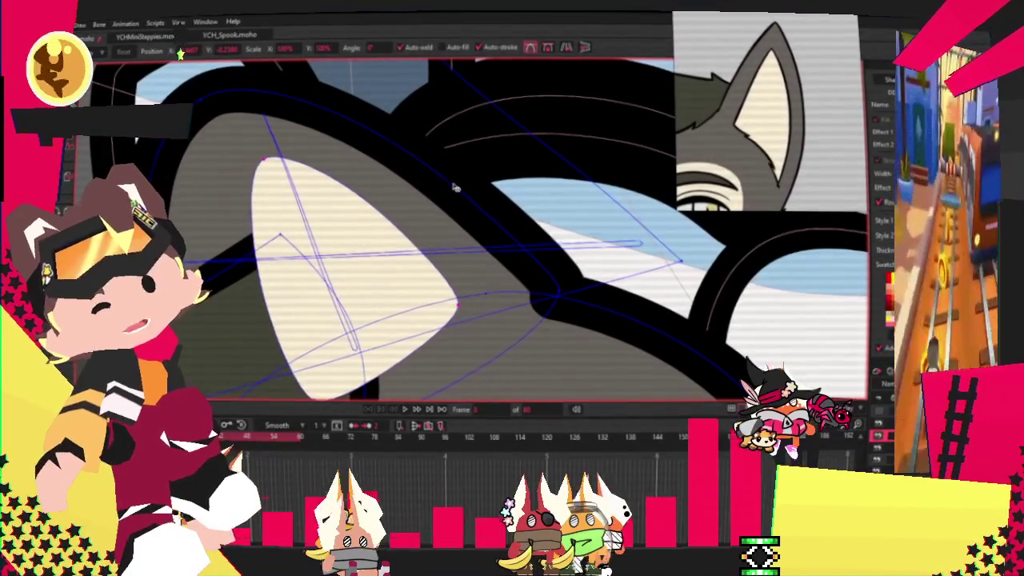
scroll(307, 318, "down", 1)
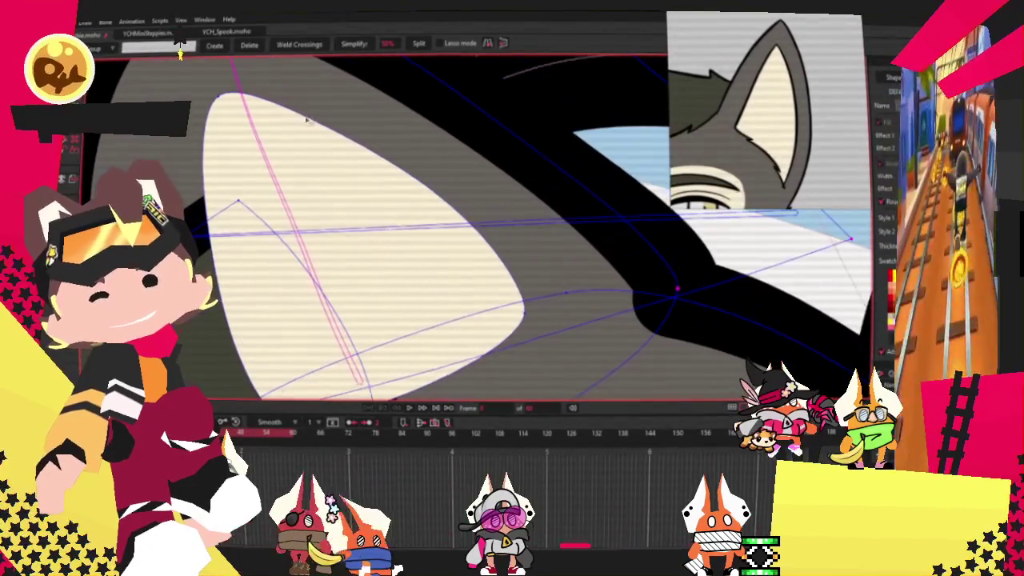
Select the cream inner-ear fill as a whole shape.
key("g")
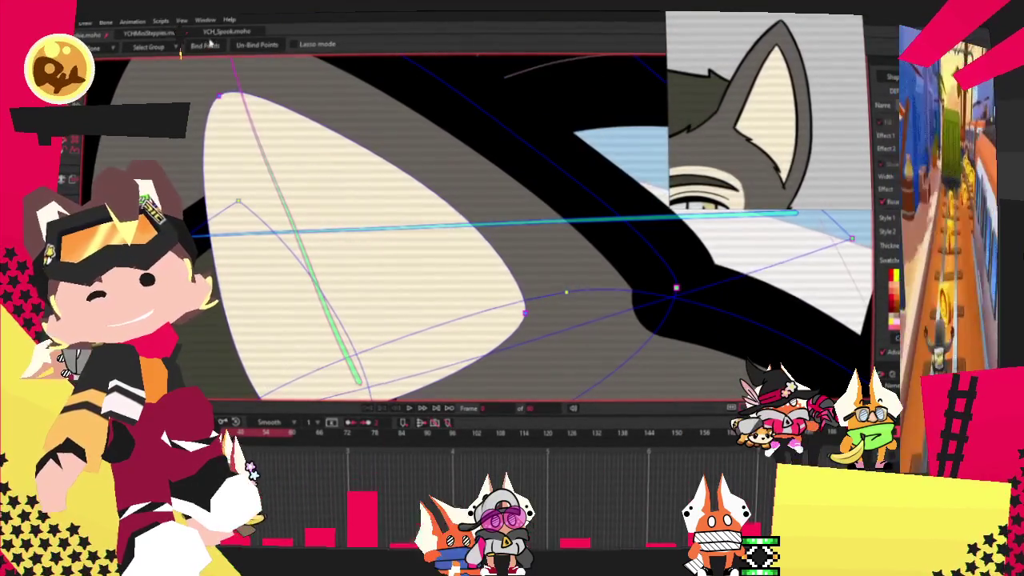
scroll(303, 147, "down", 1)
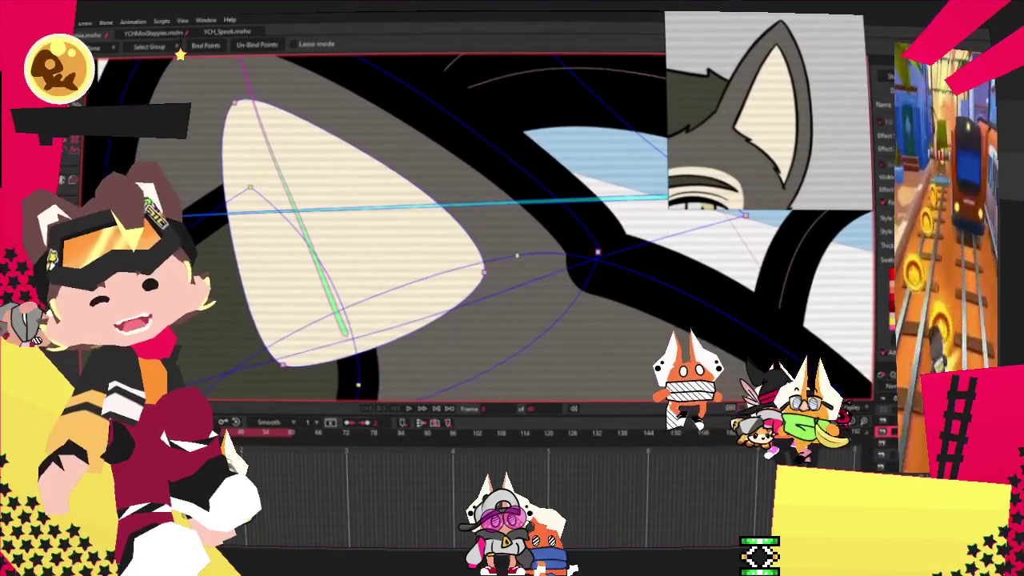
key("q")
left_click(356, 180)
scroll(356, 180, "down", 2)
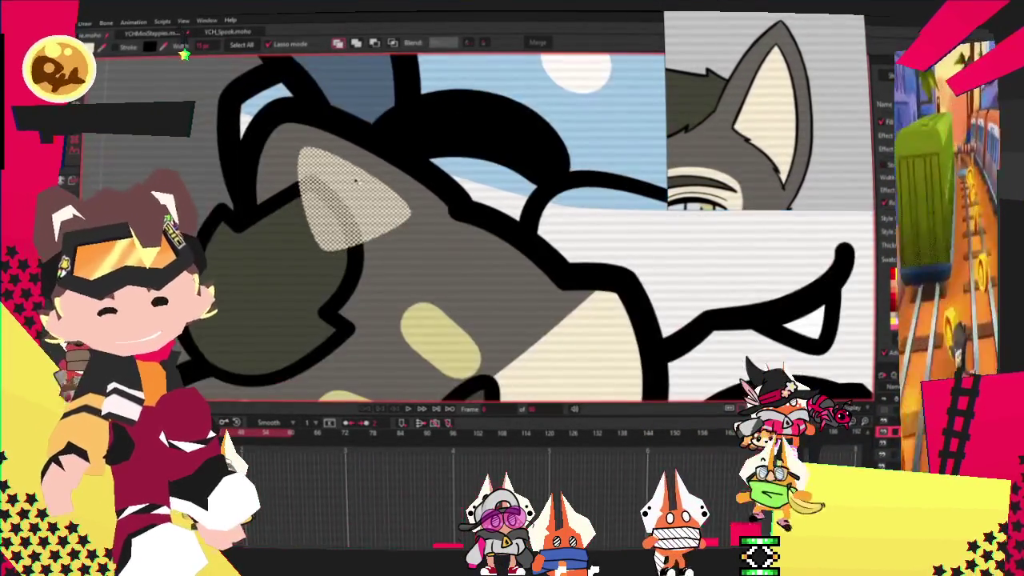
Leave point editing on the plush's face and switch to Select Shape, hiding the point overlay.
scroll(140, 171, "down", 2)
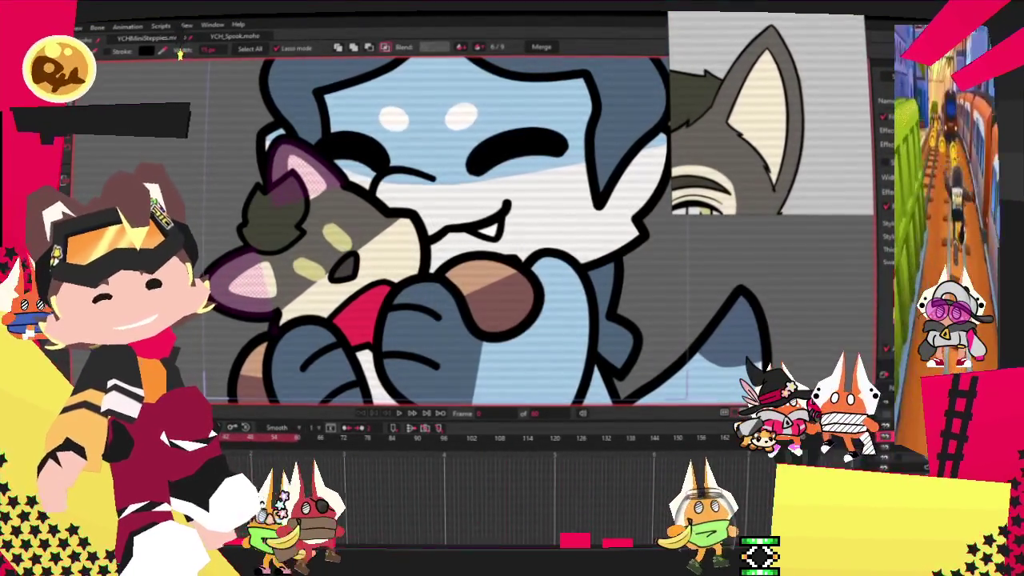
key("a")
scroll(320, 232, "up", 5)
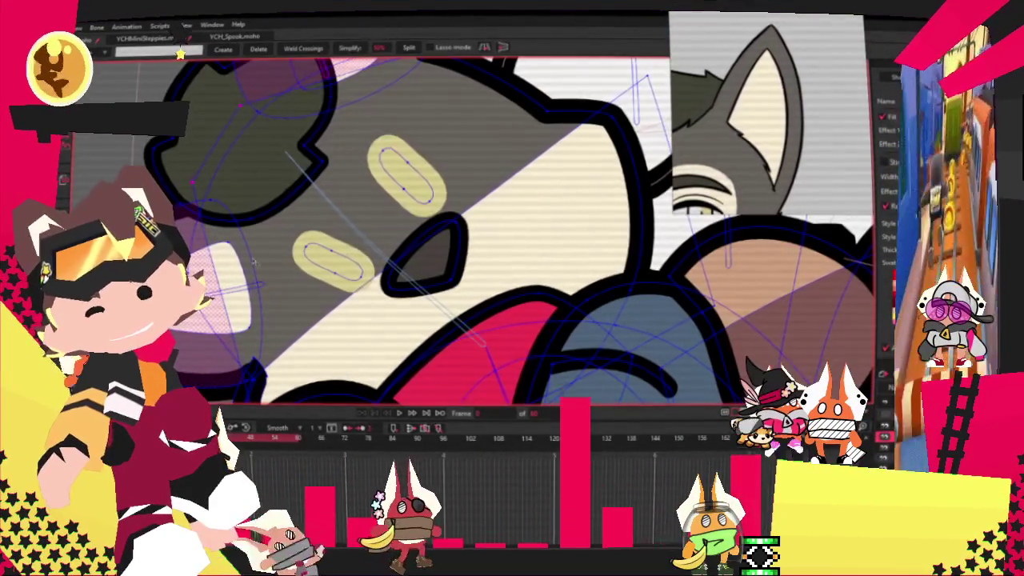
scroll(215, 265, "down", 3)
scroll(214, 266, "up", 2)
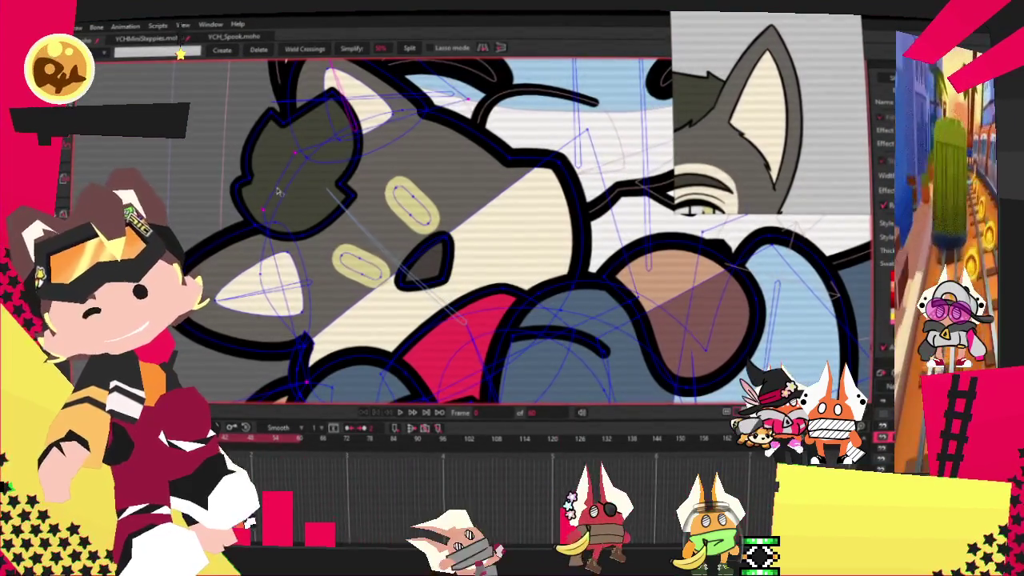
scroll(290, 190, "down", 3)
scroll(372, 333, "up", 2)
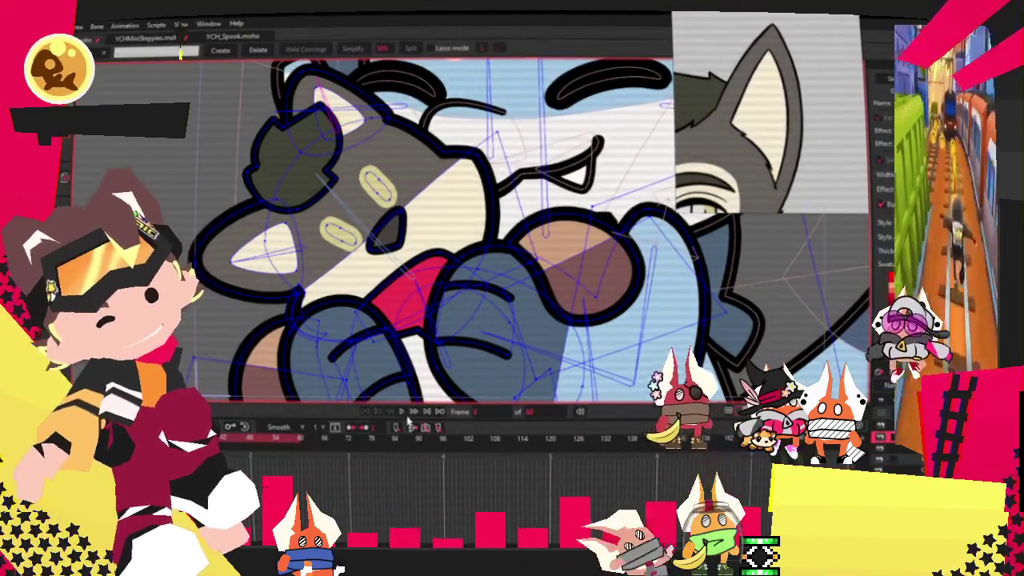
scroll(347, 252, "down", 3)
scroll(346, 253, "up", 2)
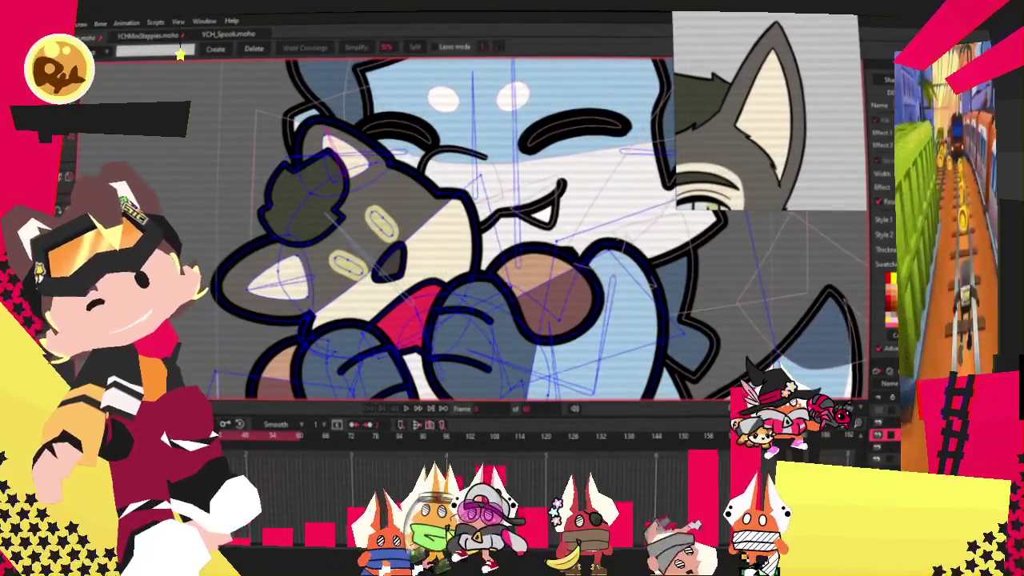
key("q")
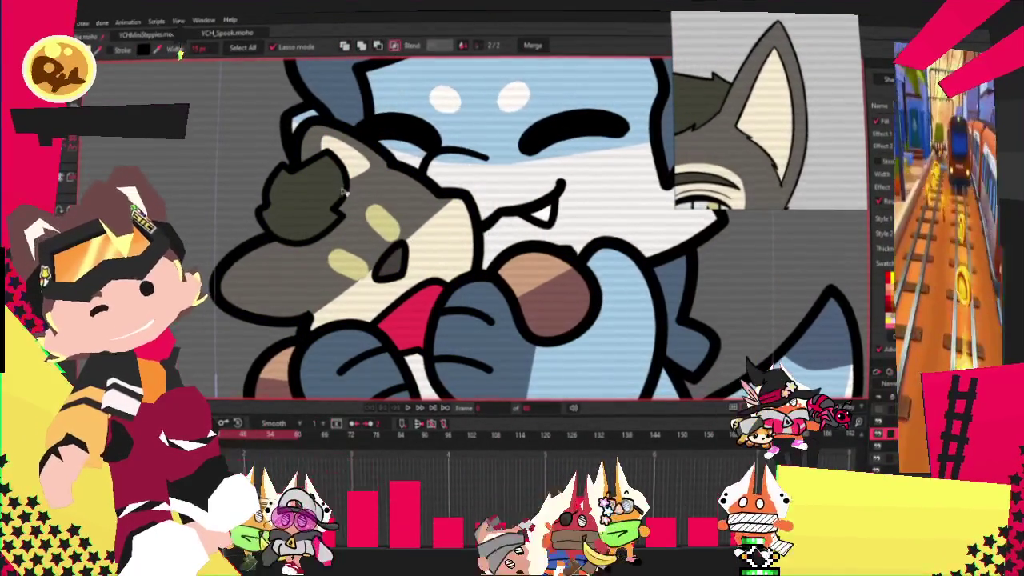
Clear the snout selection, adjust the shape order, and play the hugging animation.
scroll(274, 284, "up", 3)
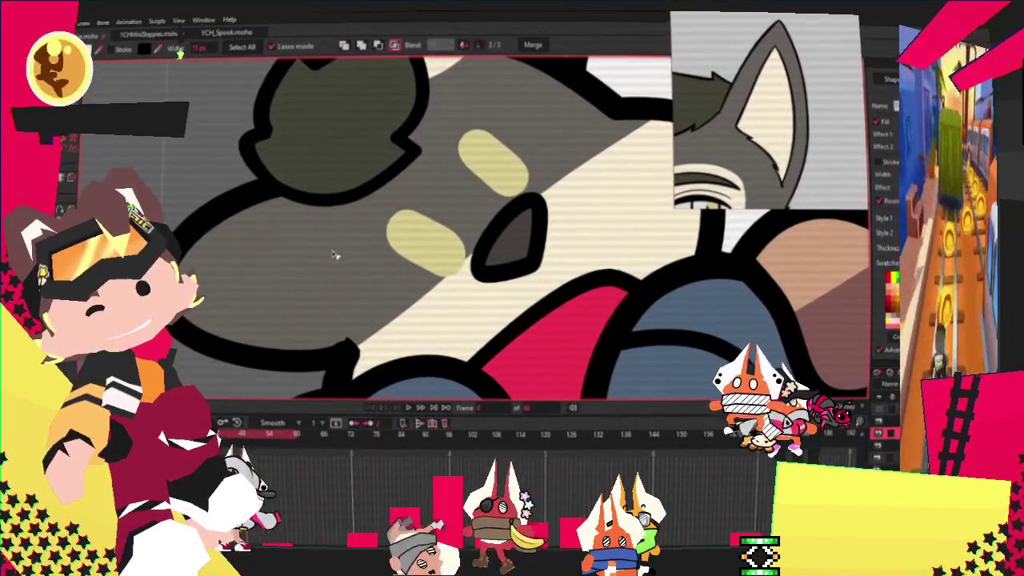
scroll(340, 243, "down", 2)
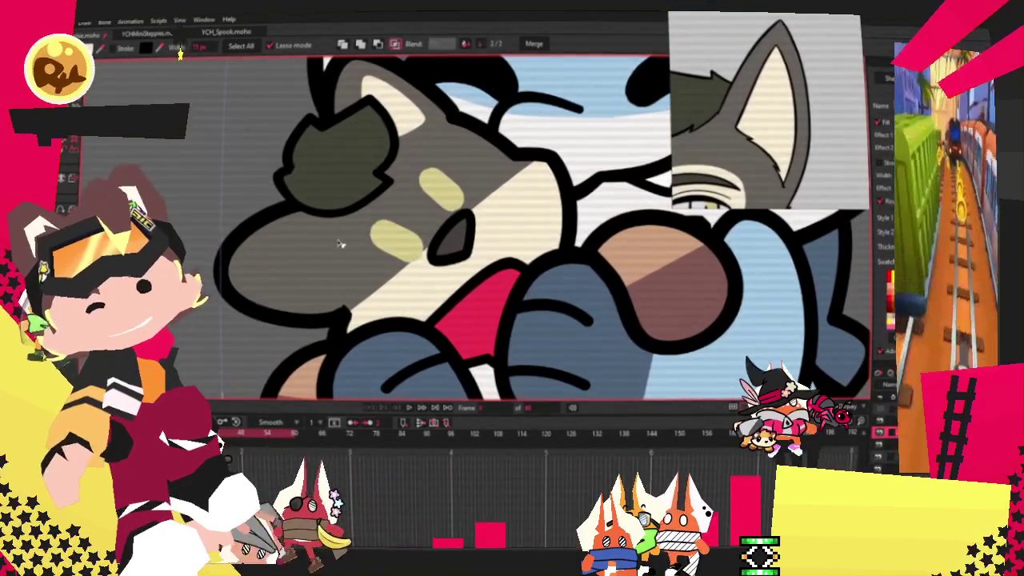
left_click(337, 246)
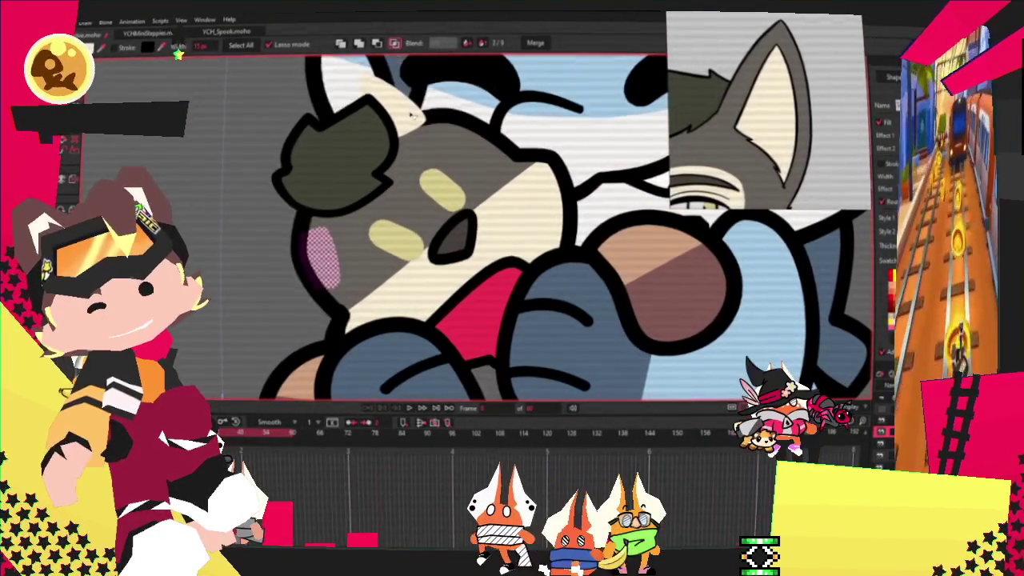
left_click(395, 44)
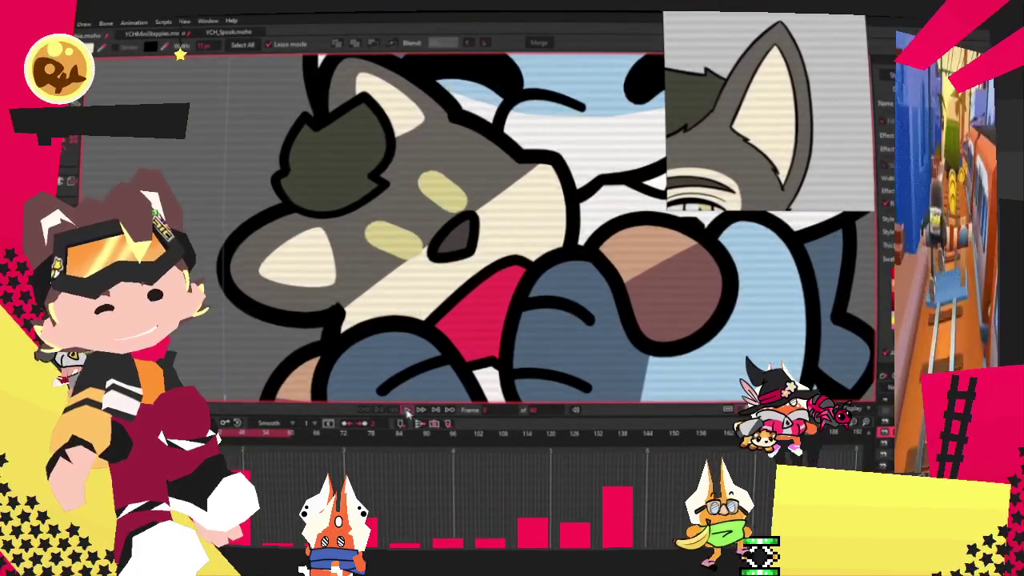
left_click(408, 411)
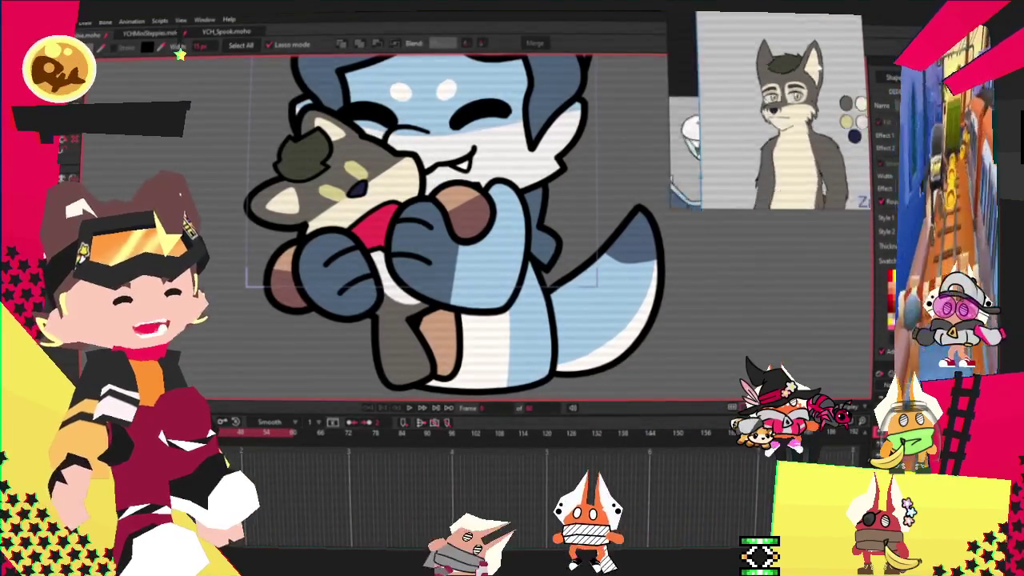
Select both brown patches around the paws and inspect them up close before zooming back out.
scroll(302, 291, "up", 3)
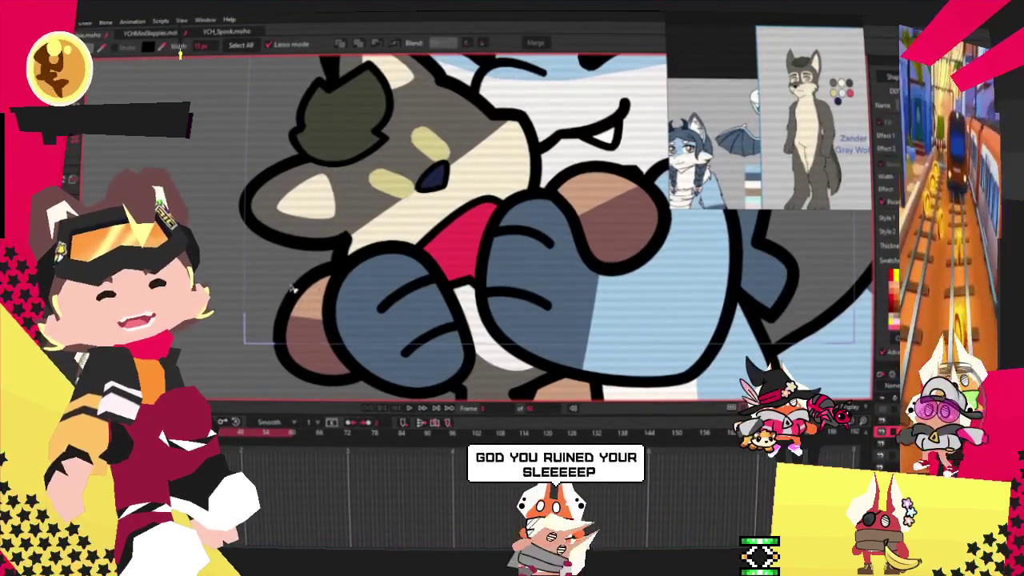
left_click(303, 292)
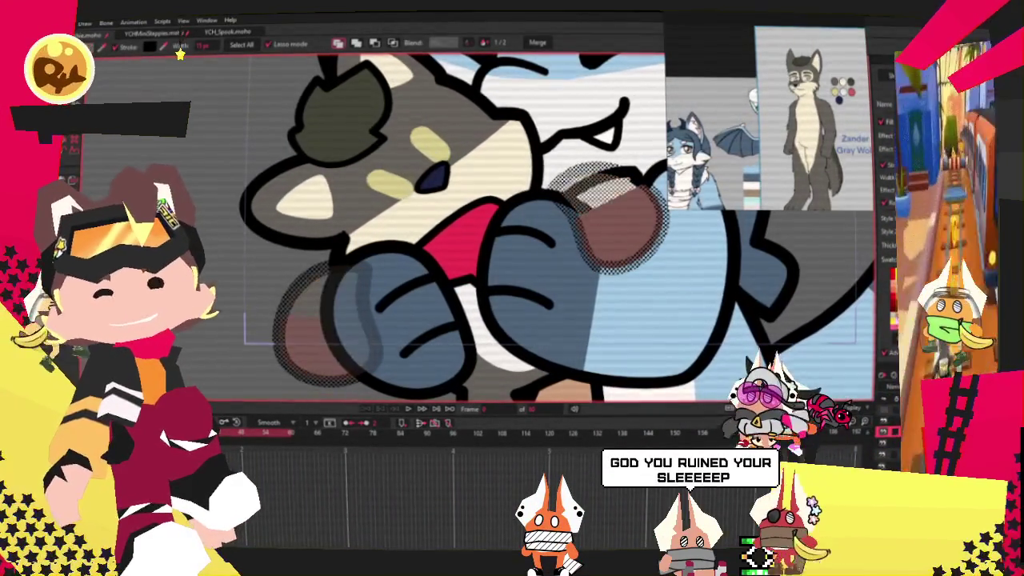
key("g")
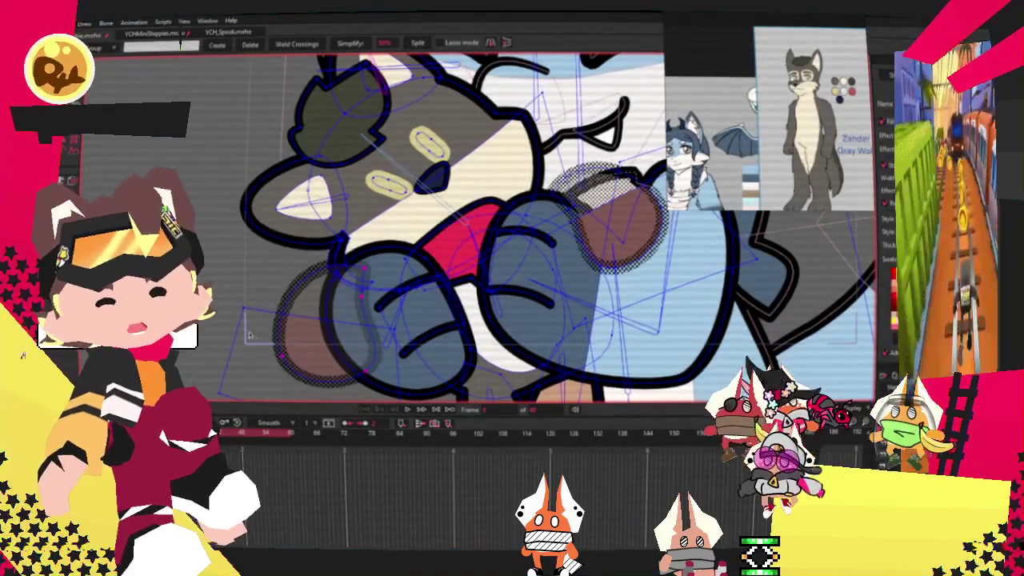
left_click_drag(250, 334, 520, 232)
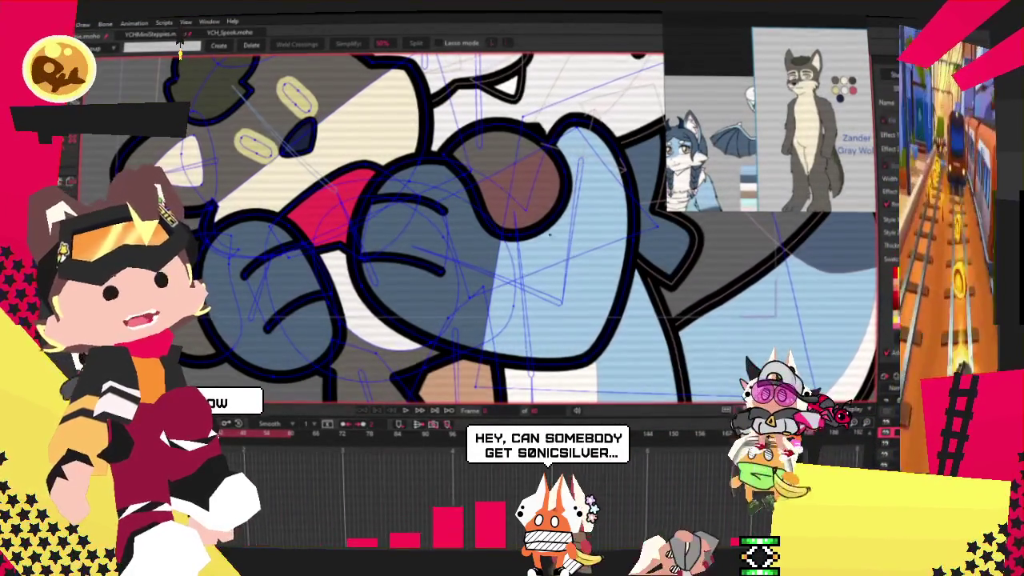
key("ctrl+r")
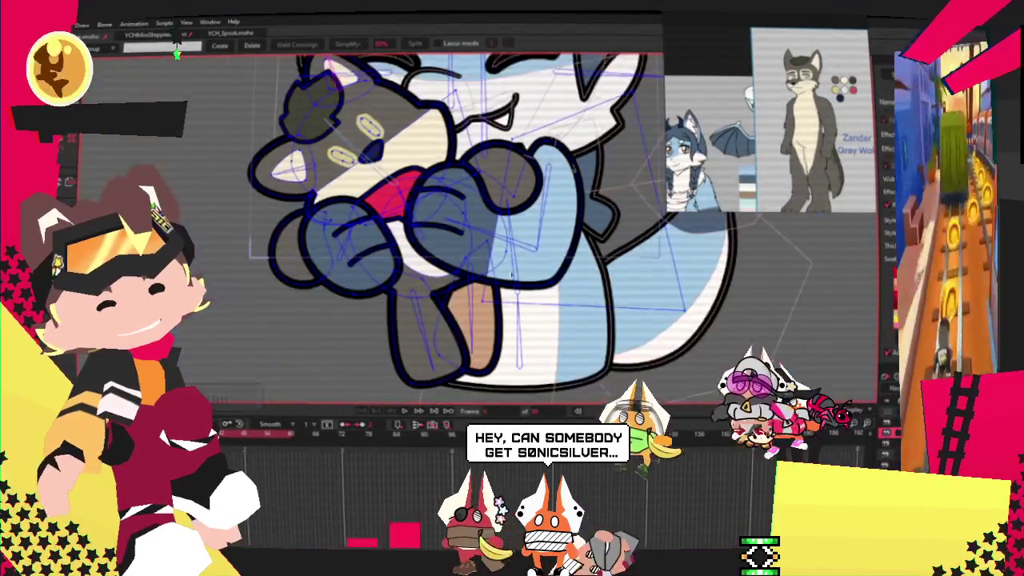
key("q")
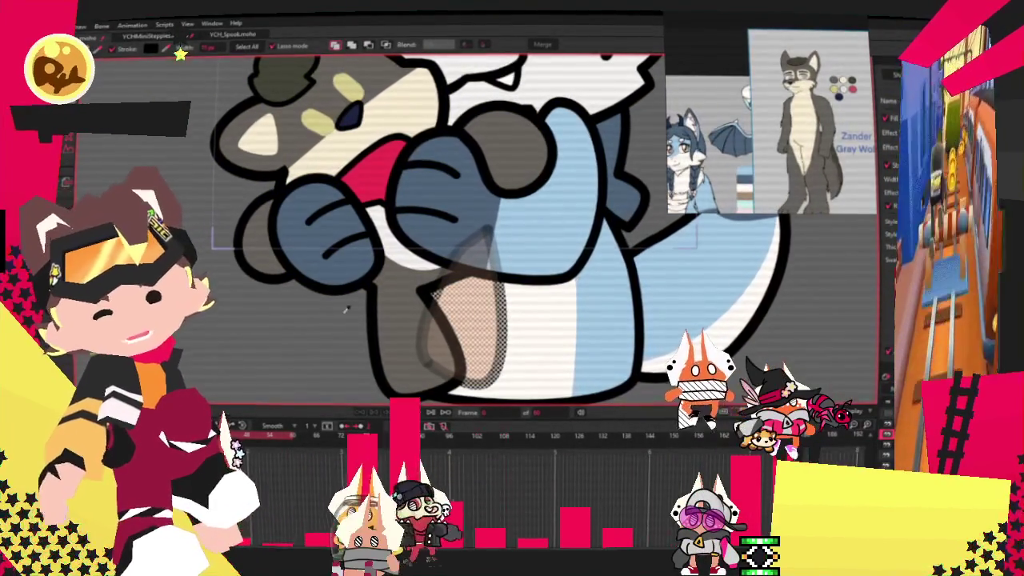
Select the pink patch near the arm and nudge it down behind the paw.
left_click(397, 250)
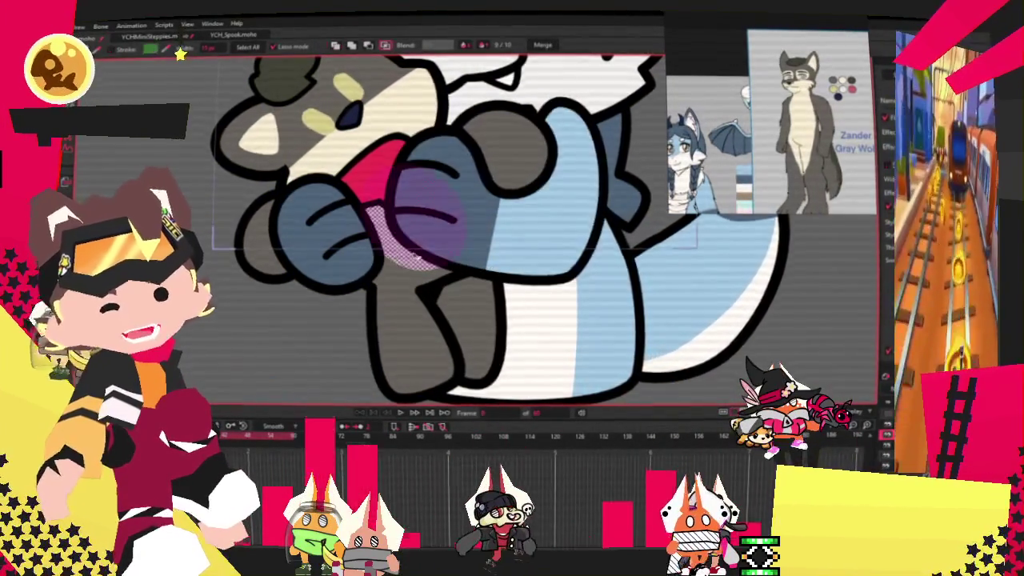
scroll(398, 250, "up", 2)
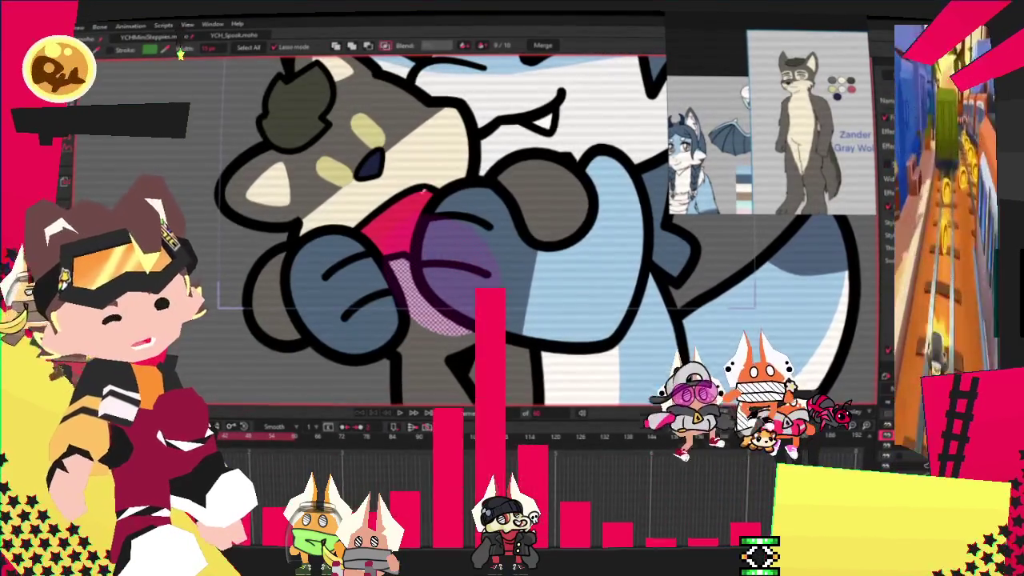
key("t")
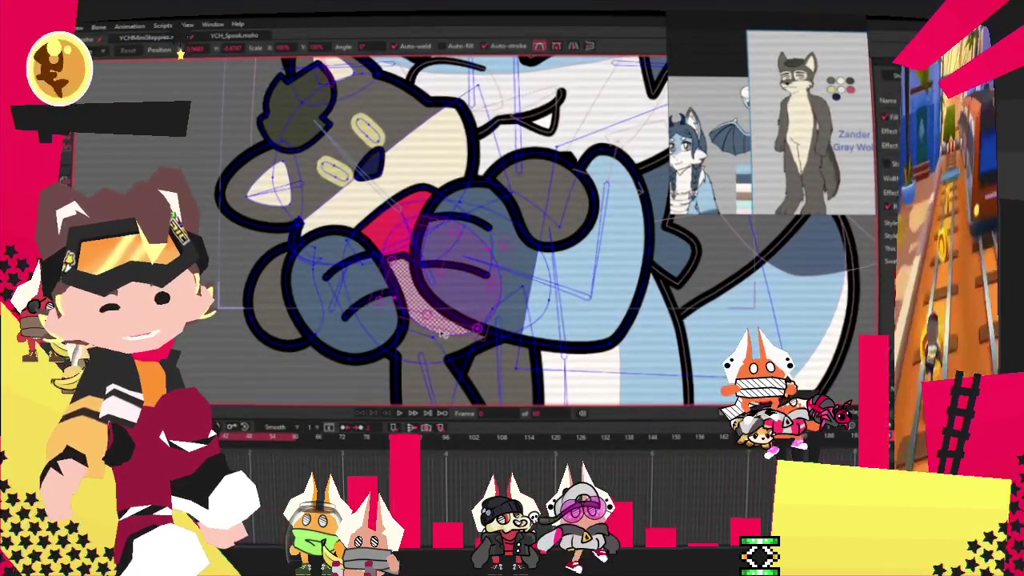
left_click_drag(479, 330, 485, 350)
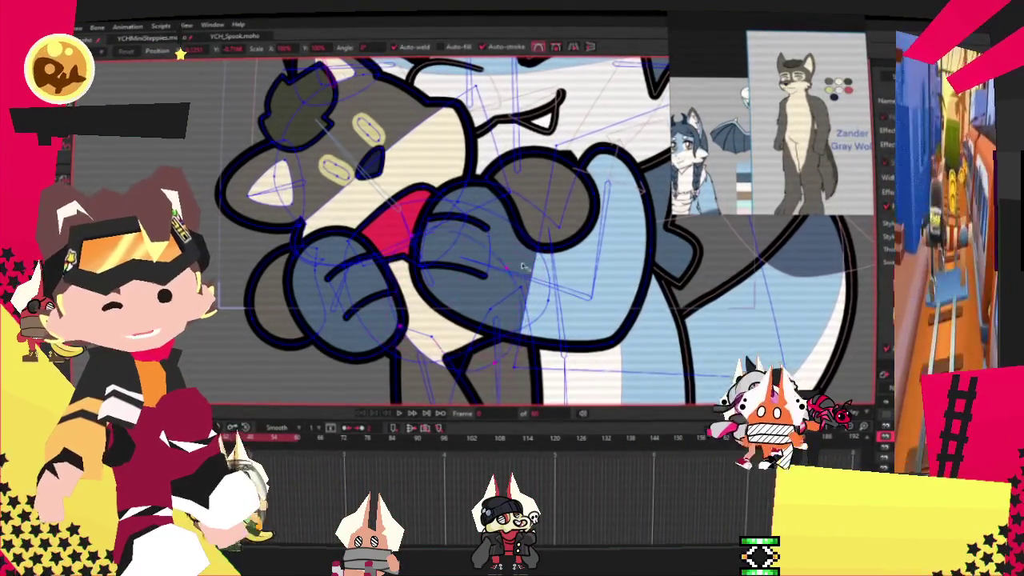
scroll(544, 232, "down", 3)
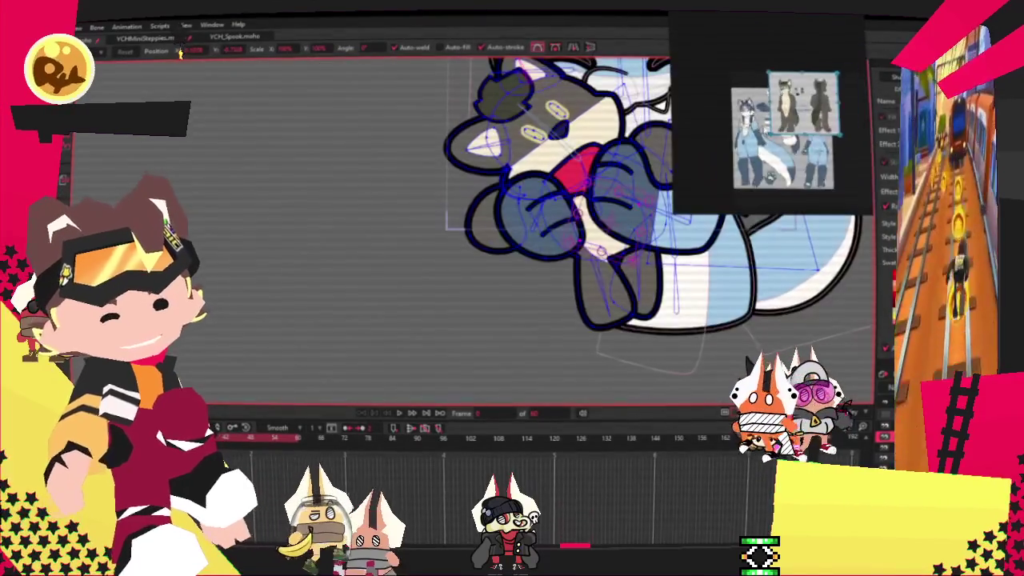
scroll(798, 123, "up", 2)
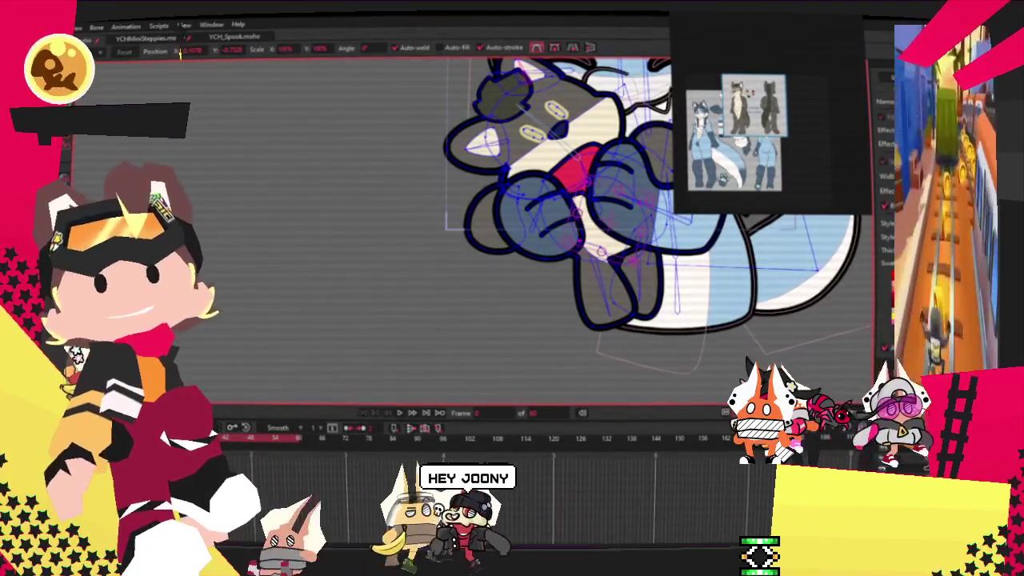
key("g")
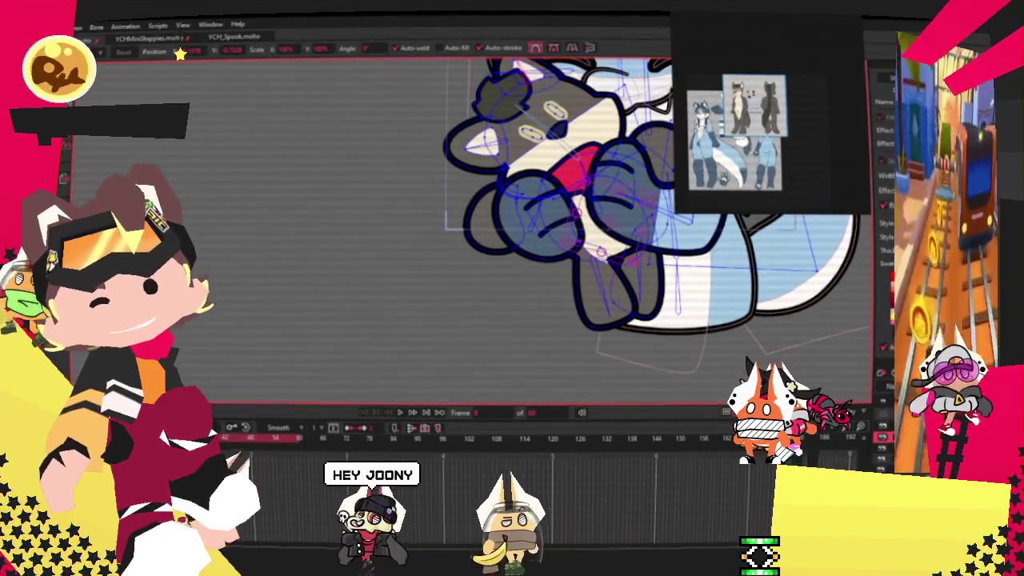
key("q")
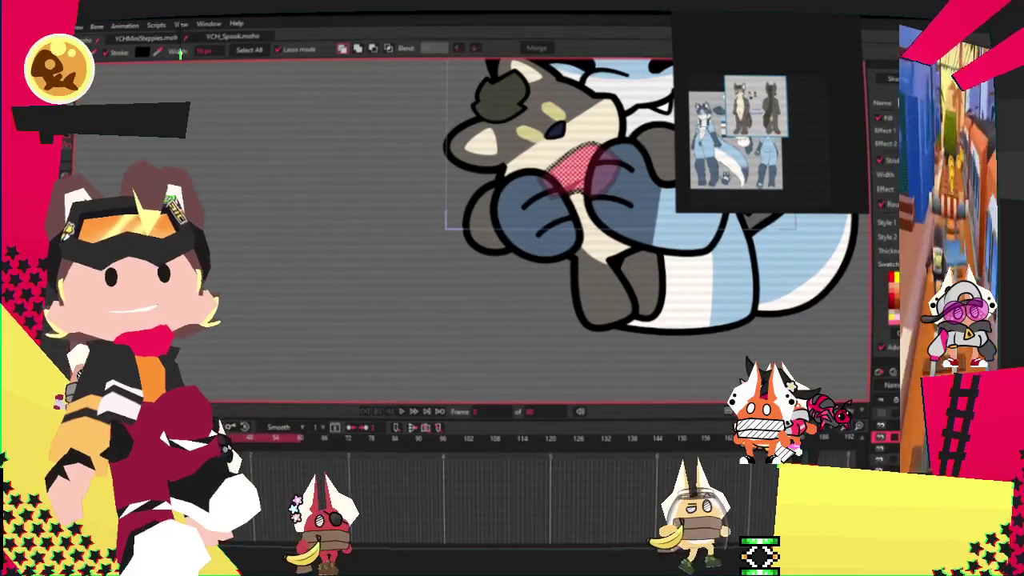
Advance the timeline one frame and get ready to draw the cyan collar across the plush's neck.
scroll(323, 265, "down", 2)
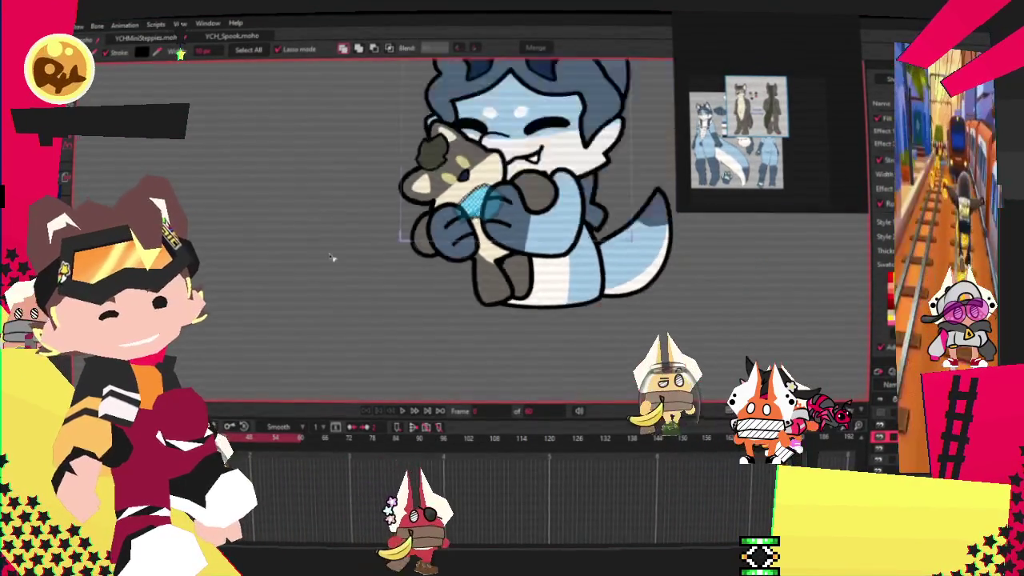
scroll(349, 211, "down", 1)
scroll(320, 200, "up", 4)
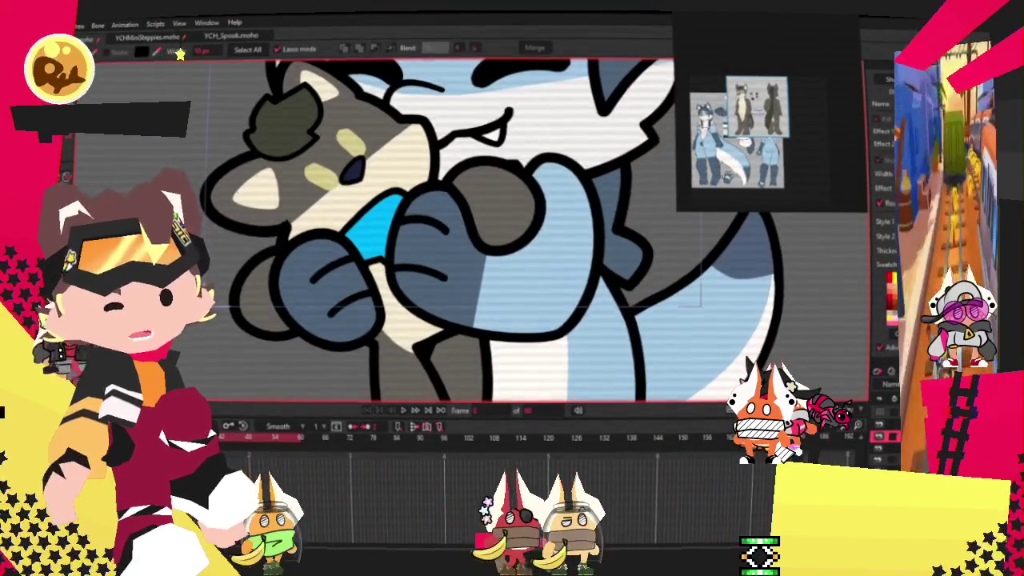
key("t")
scroll(328, 238, "up", 2)
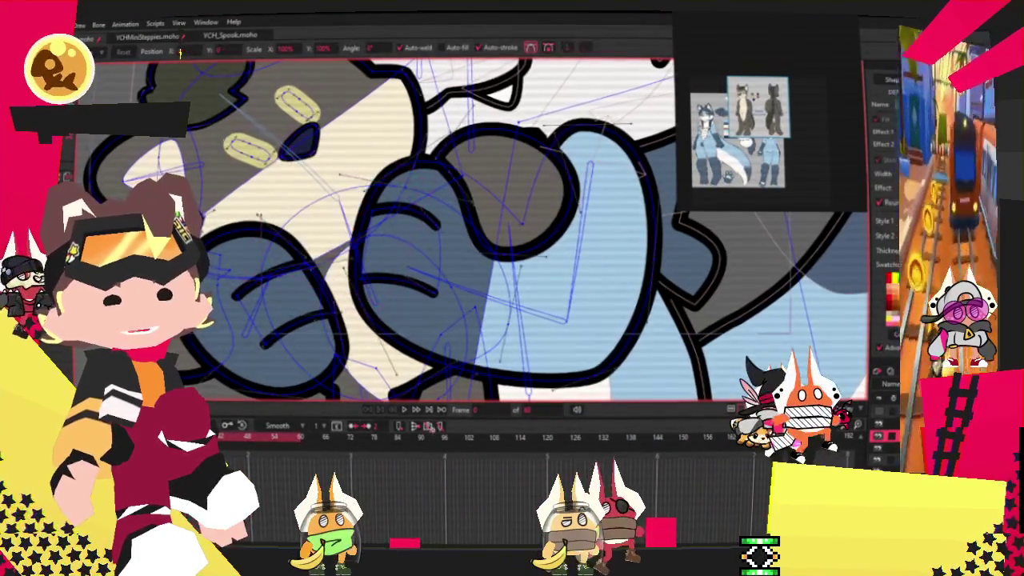
left_click(410, 410)
scroll(400, 318, "down", 5)
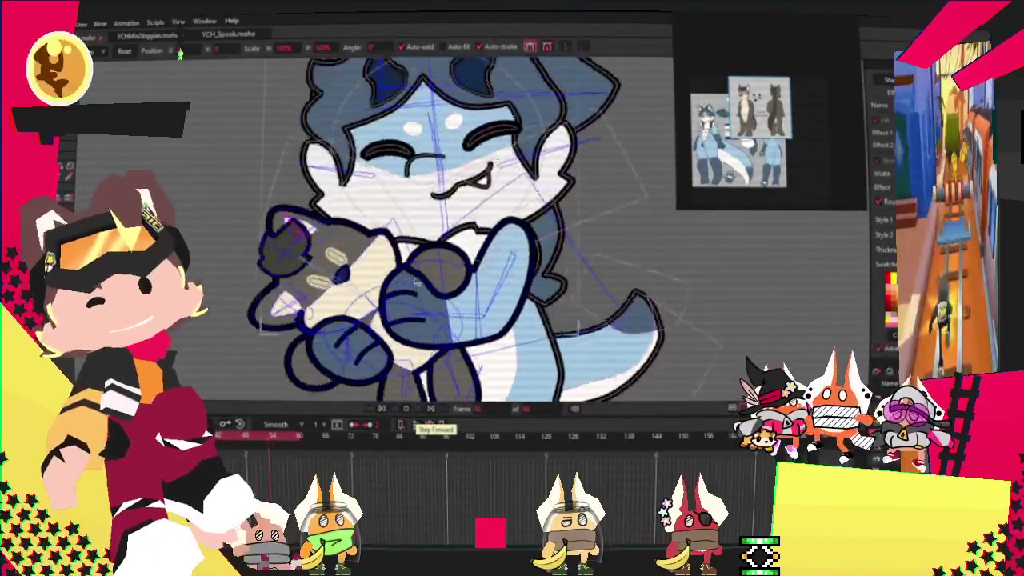
scroll(368, 241, "up", 2)
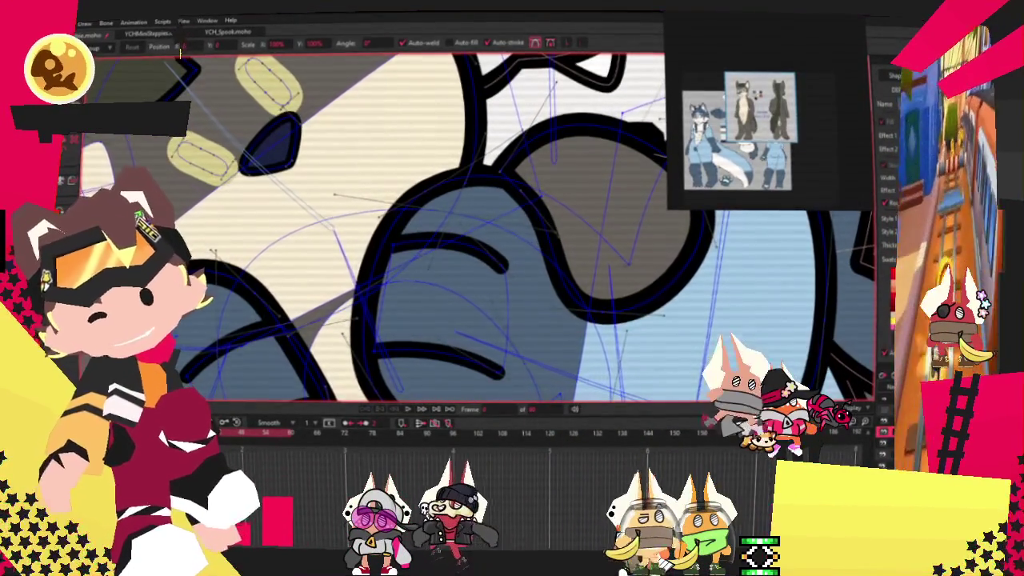
key("f")
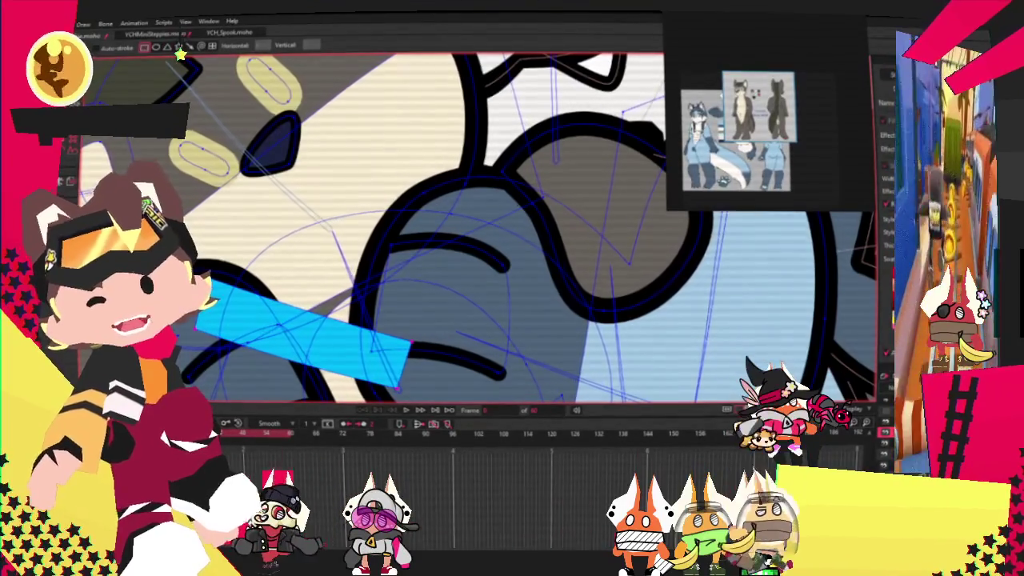
Move the cyan collar's points so it narrows into a strip tucked between the paws.
key("q")
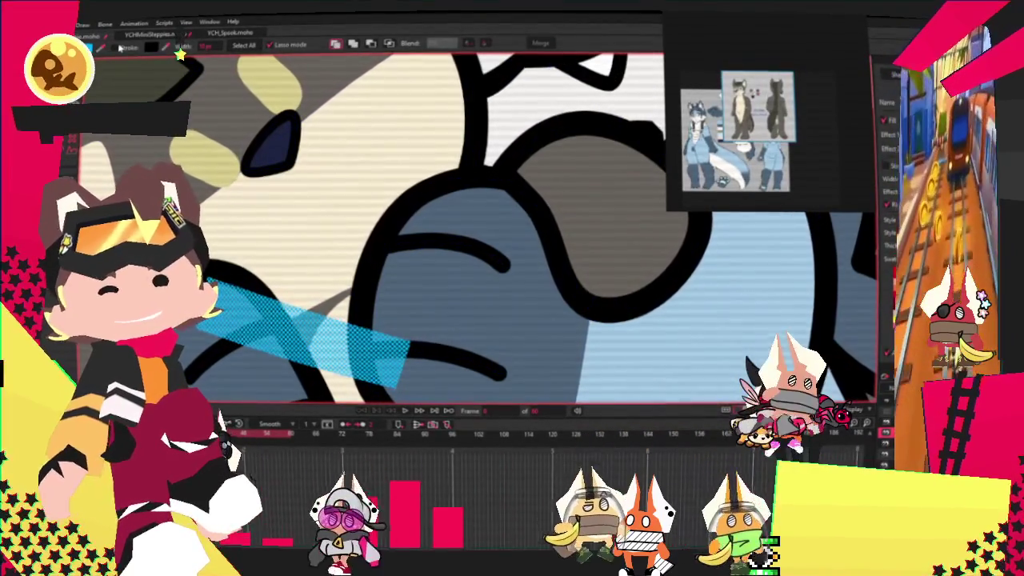
scroll(296, 158, "down", 3)
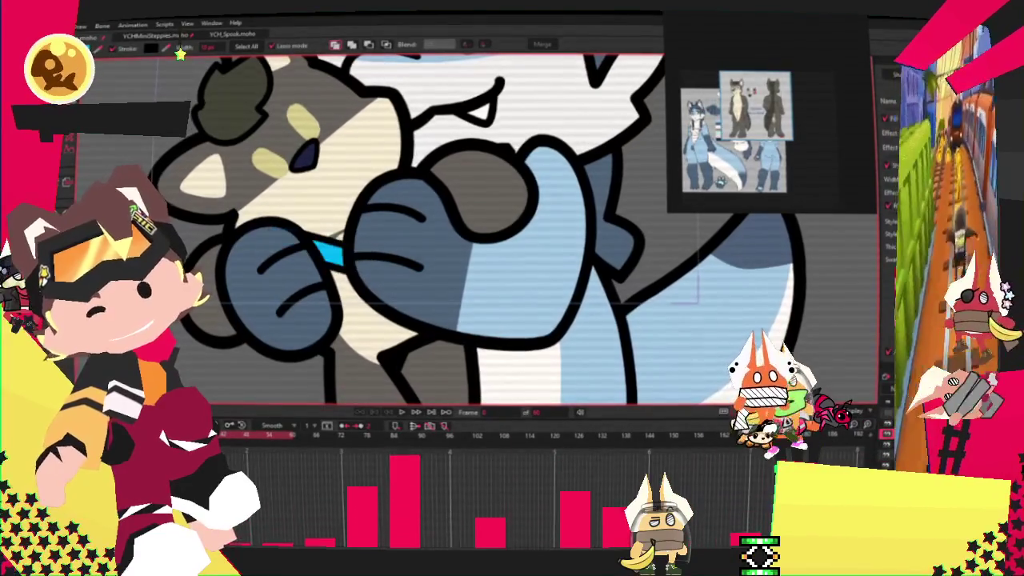
key("t")
scroll(267, 236, "up", 2)
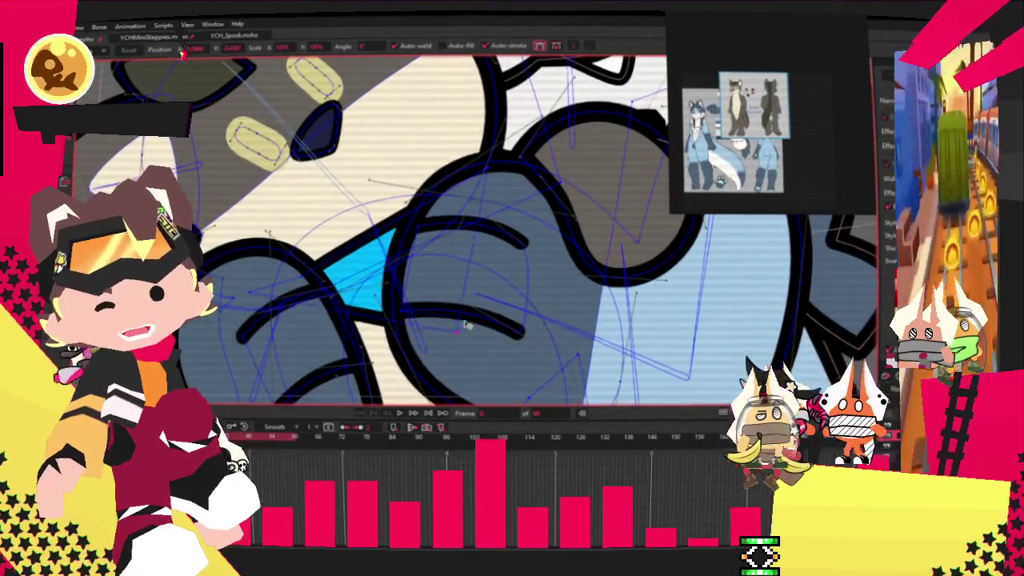
scroll(252, 283, "up", 2)
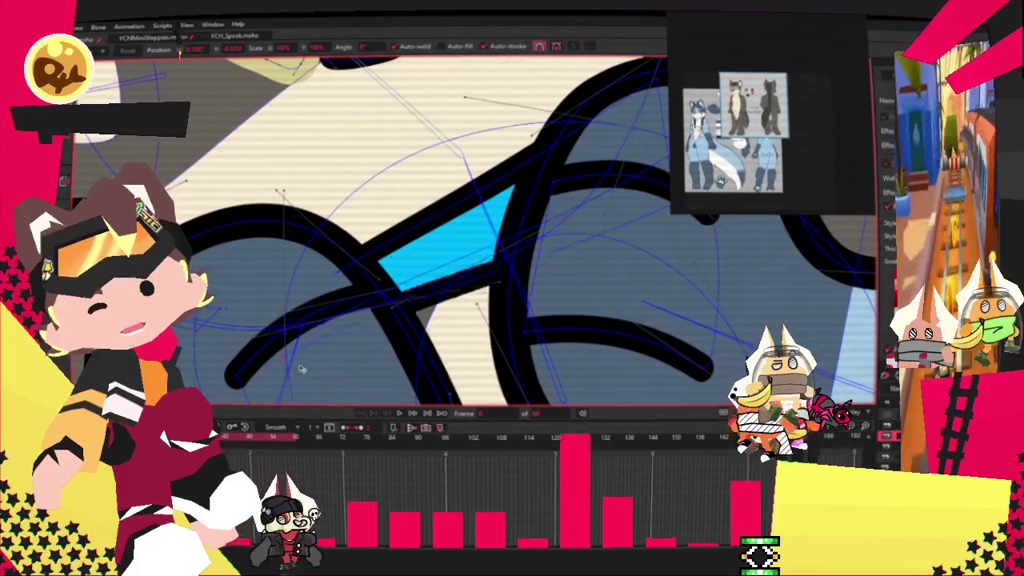
scroll(337, 306, "down", 2)
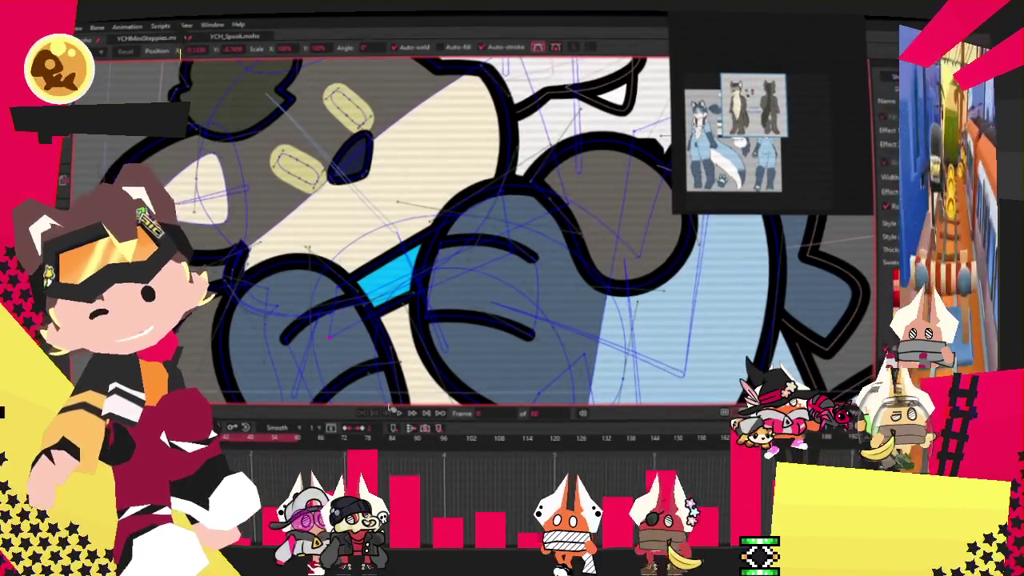
scroll(377, 284, "down", 2)
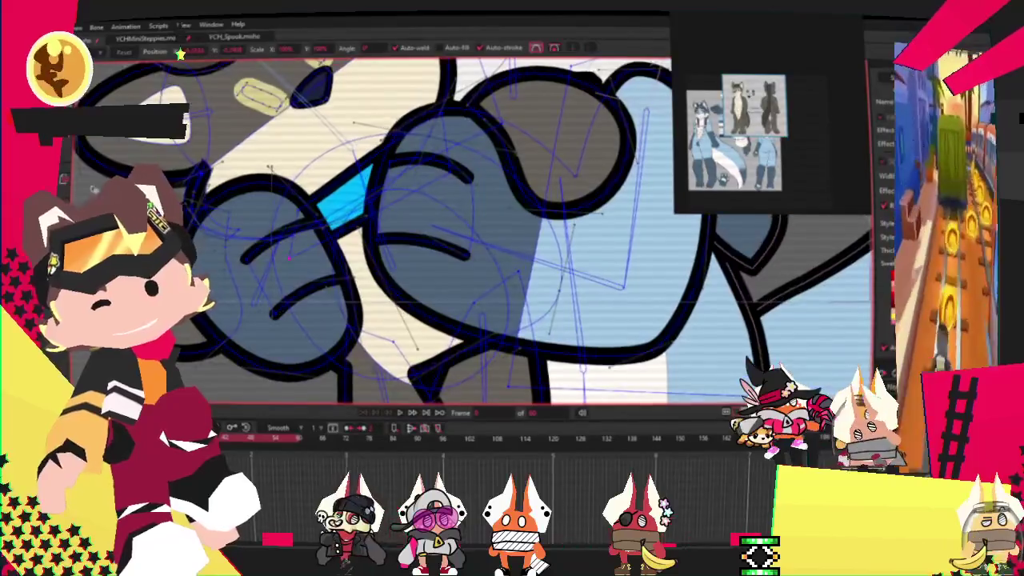
key("z")
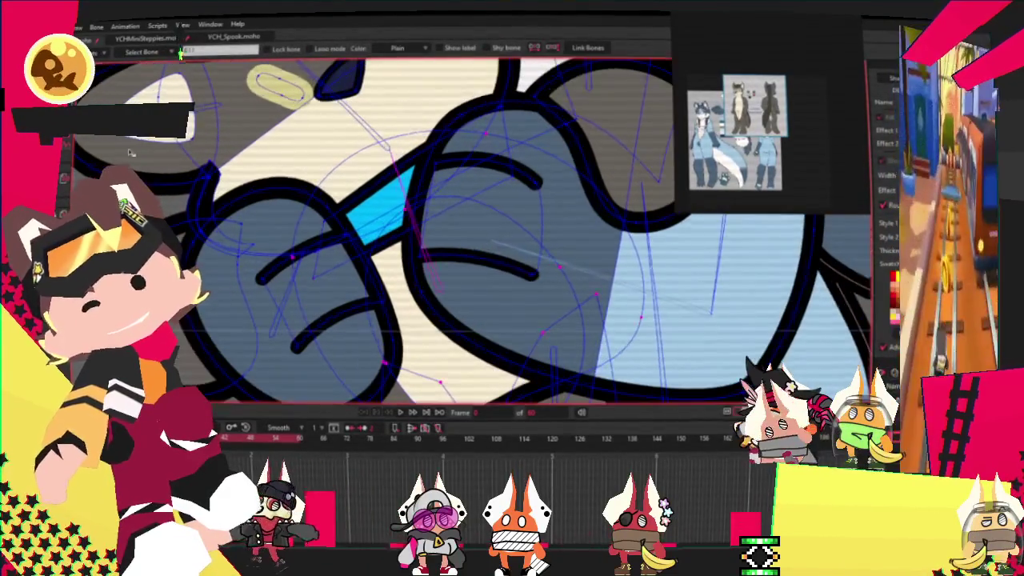
Bind the cyan collar to the rig's bones and play the hug to confirm it follows.
scroll(386, 170, "up", 2)
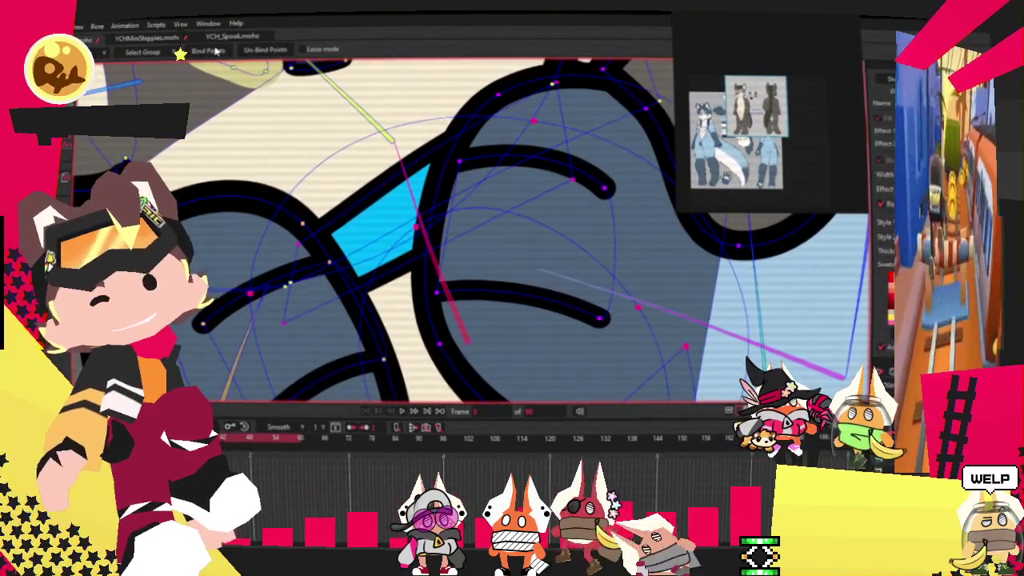
scroll(413, 287, "down", 2)
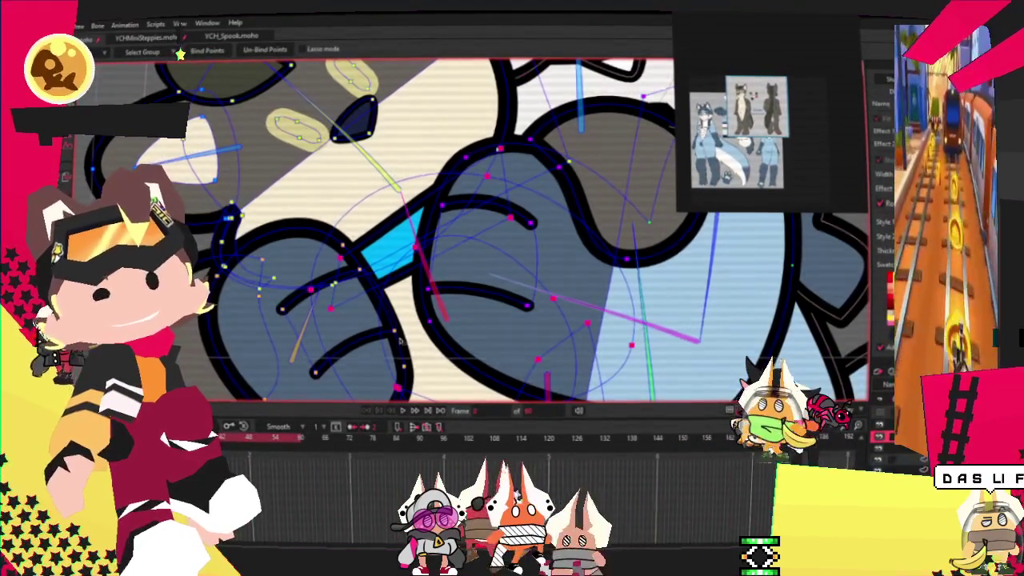
scroll(406, 412, "down", 5)
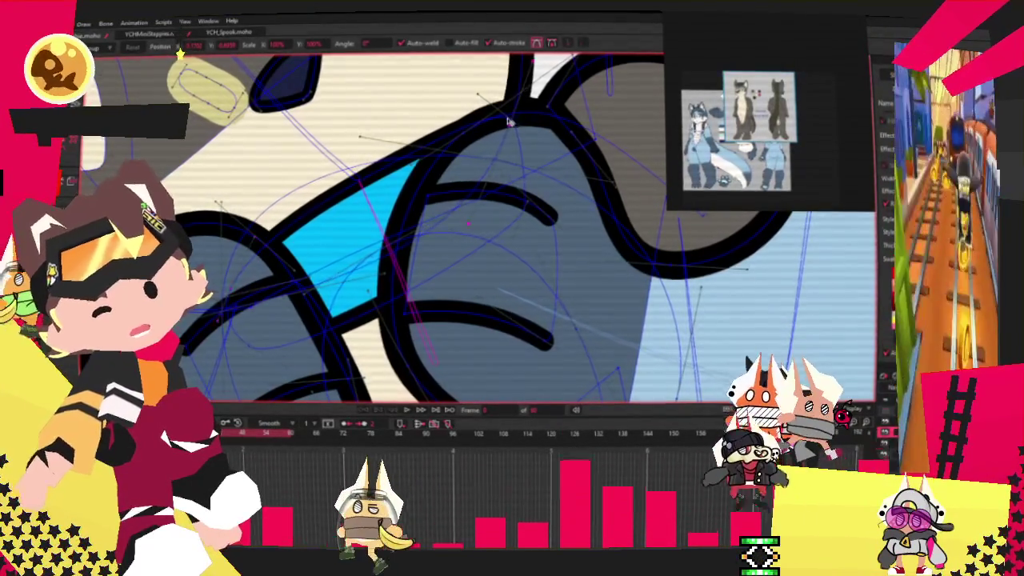
scroll(512, 127, "up", 2)
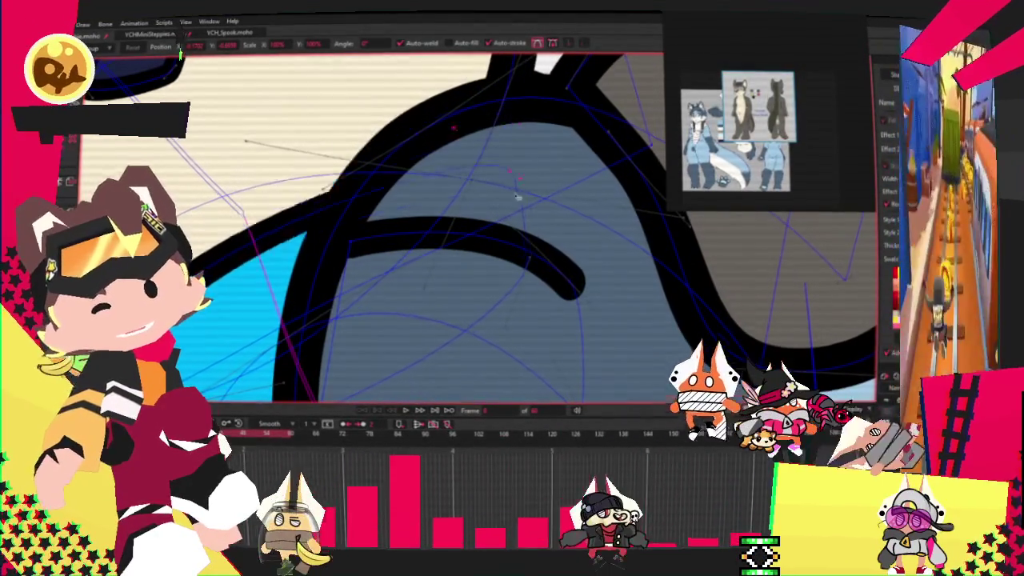
scroll(480, 232, "up", 3)
scroll(539, 222, "down", 3)
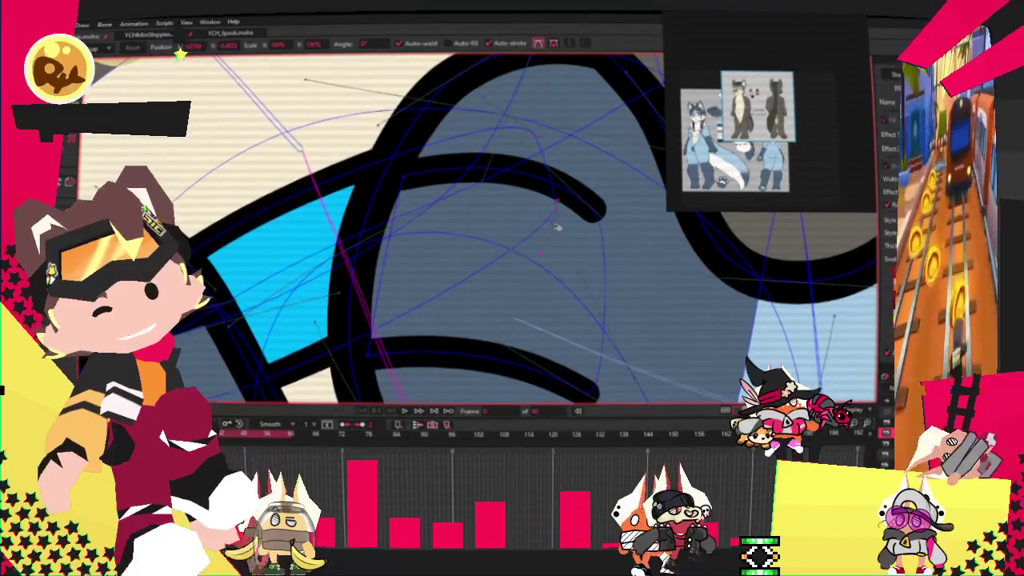
scroll(475, 255, "down", 2)
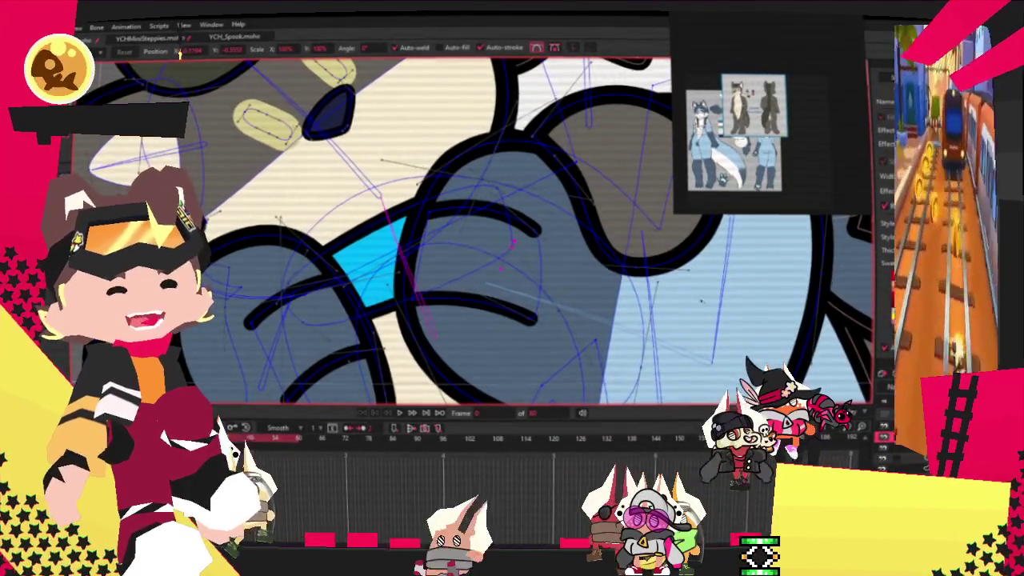
scroll(431, 156, "down", 5)
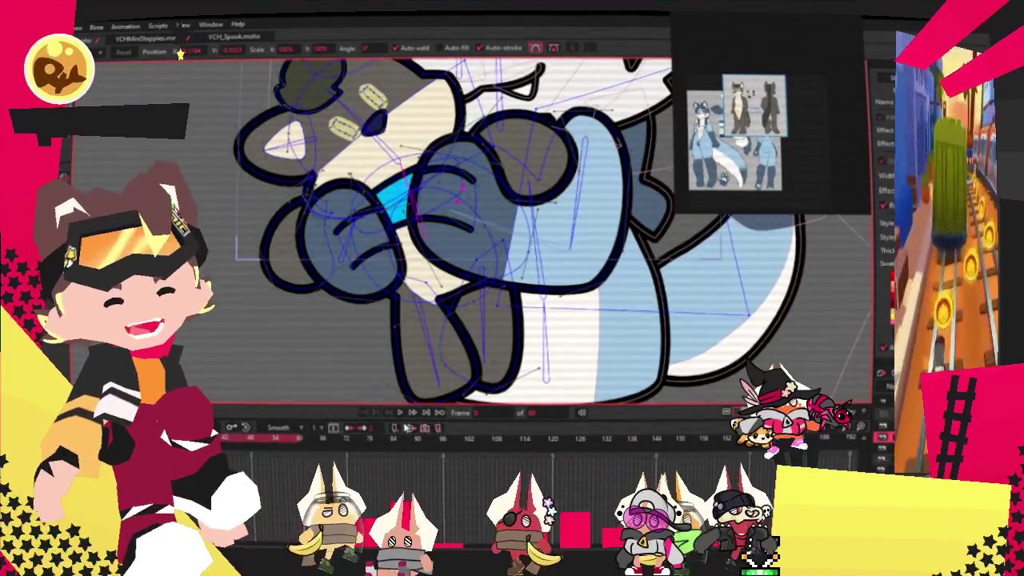
left_click(398, 412)
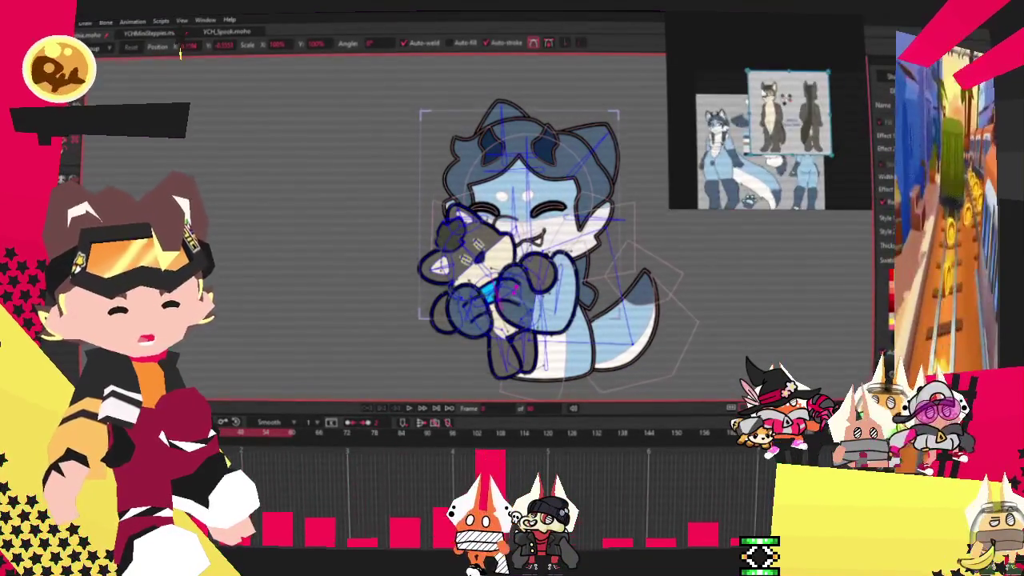
Select the yellow eye fills and sample their colour in the fill colour picker.
key("g")
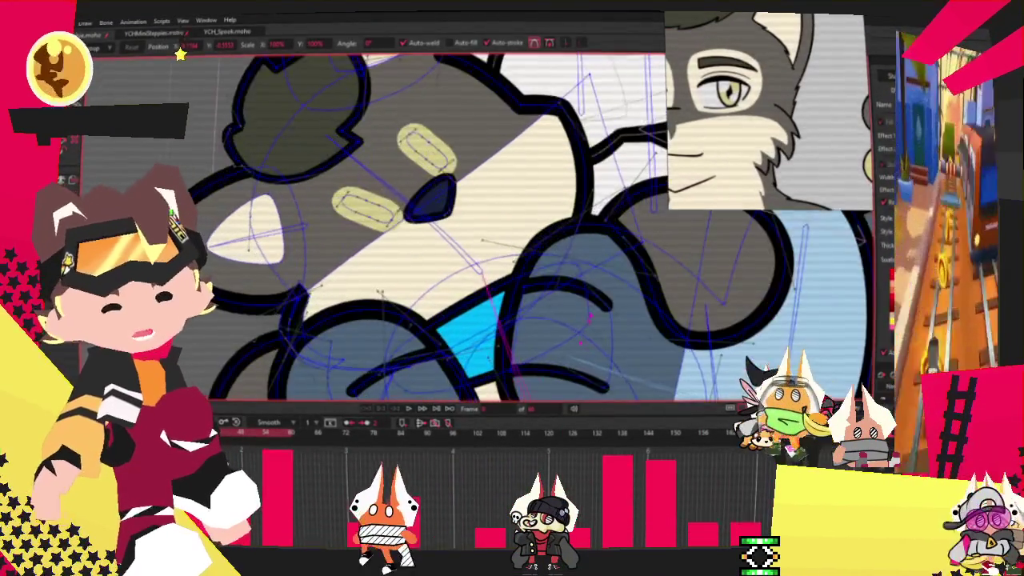
key("ctrl+a")
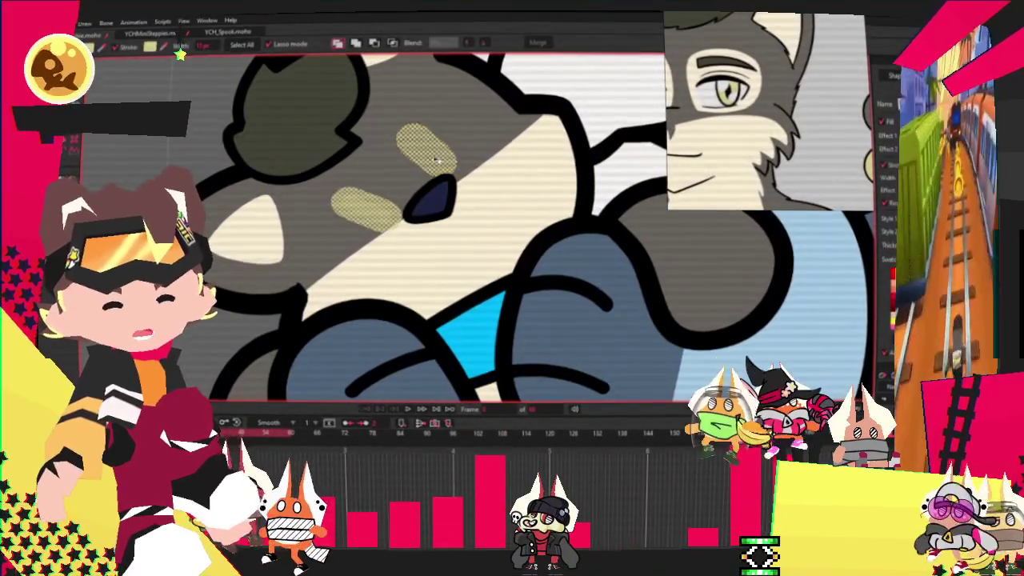
left_click(887, 120)
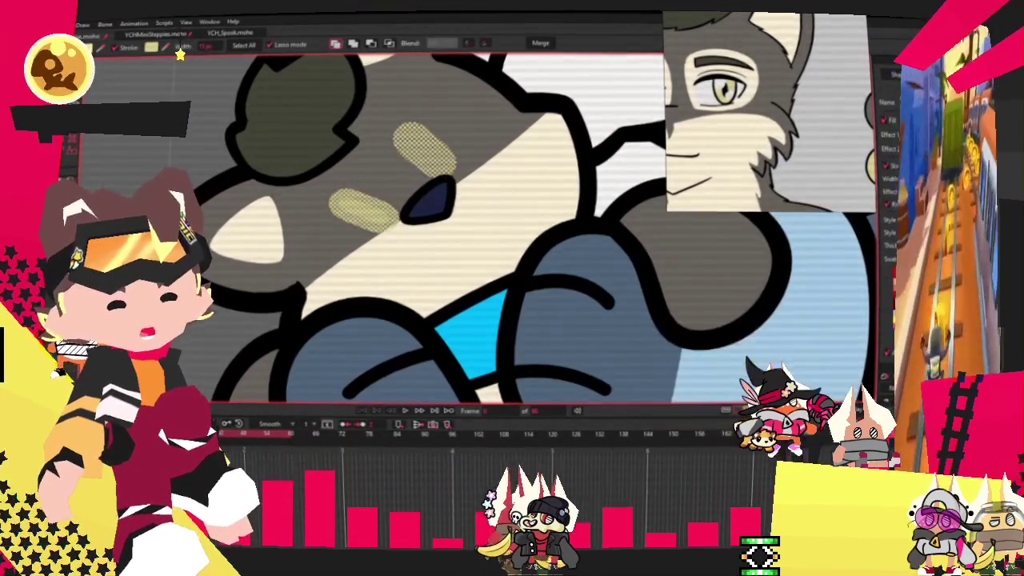
key("Return")
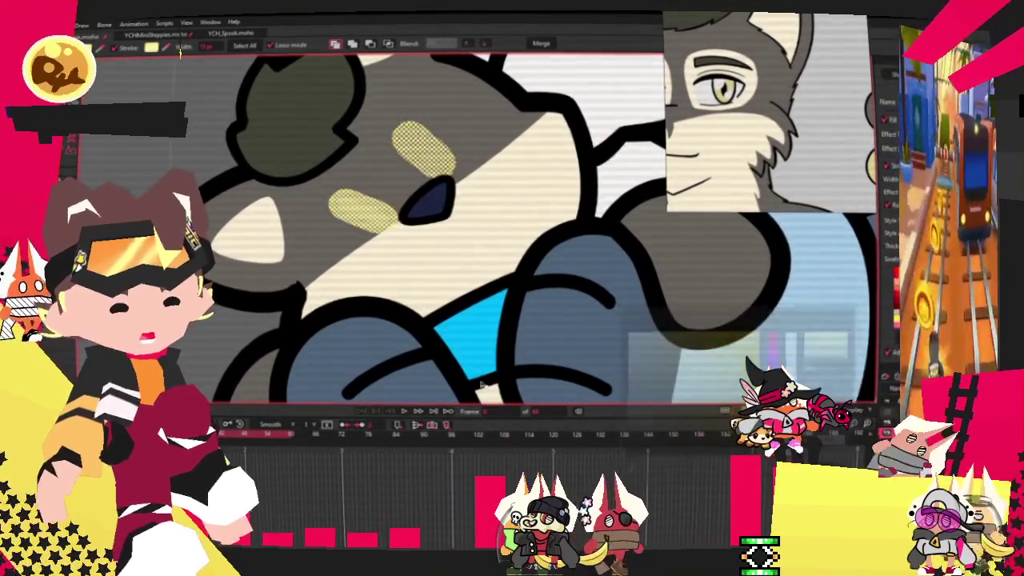
scroll(440, 240, "down", 3)
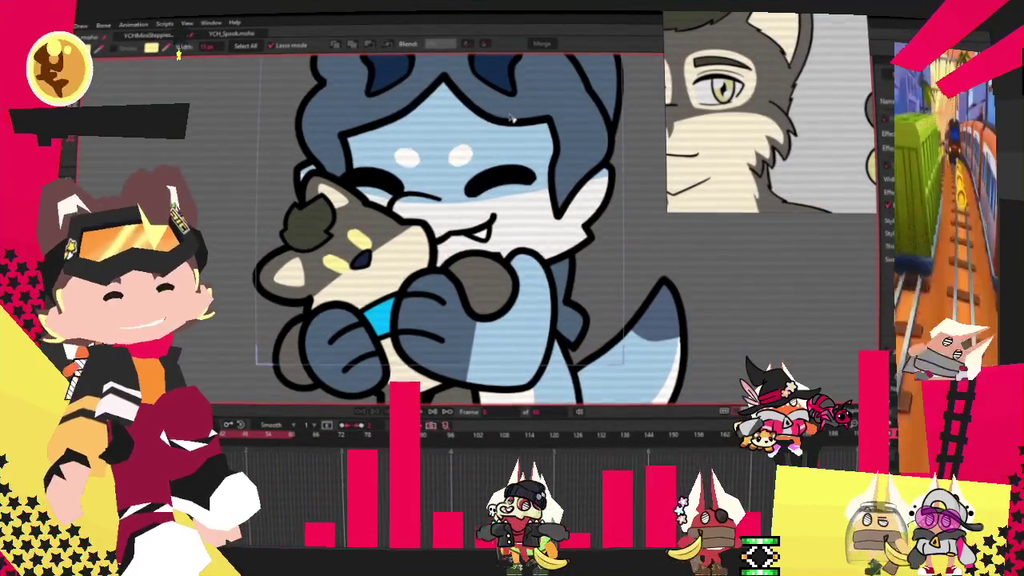
scroll(648, 232, "down", 3)
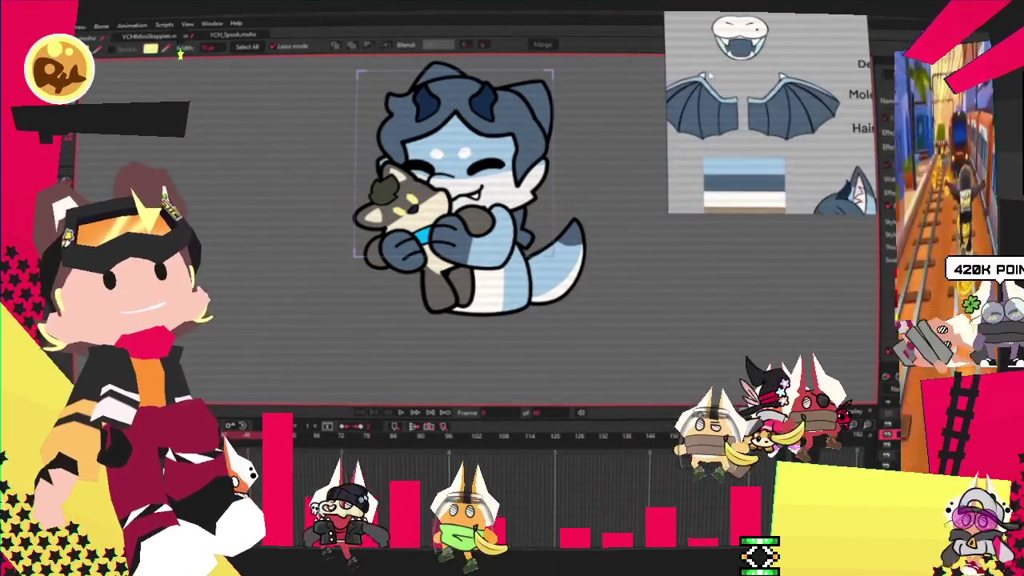
scroll(340, 171, "up", 1)
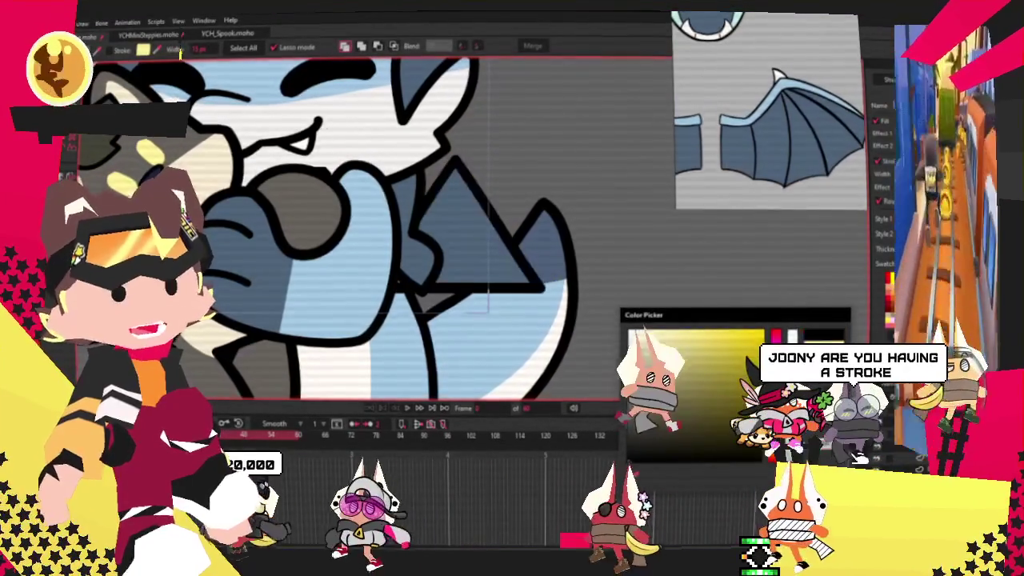
Give the triangle a black outline and round its sharp top corner into a curve.
scroll(272, 260, "up", 3)
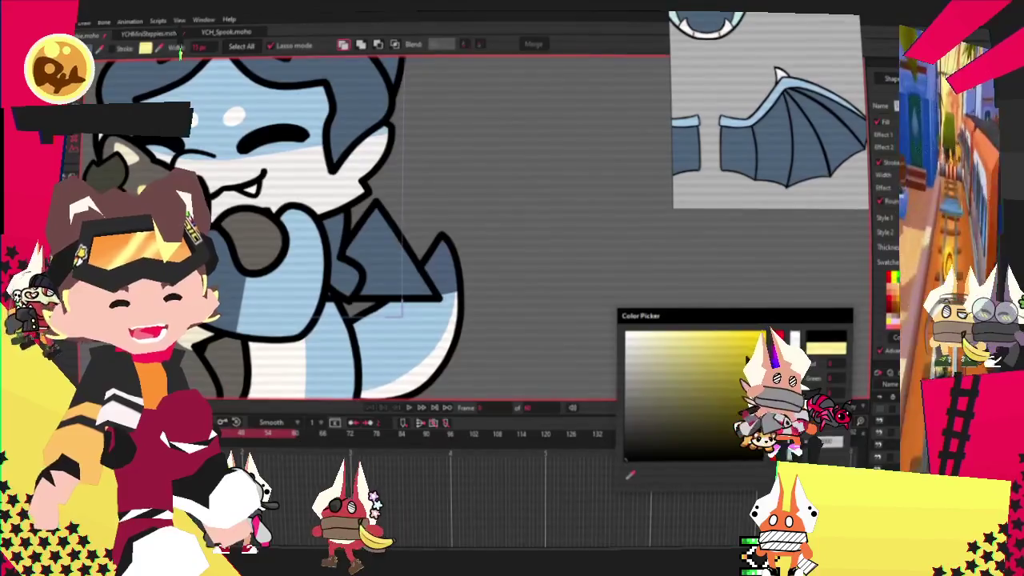
left_click(458, 328)
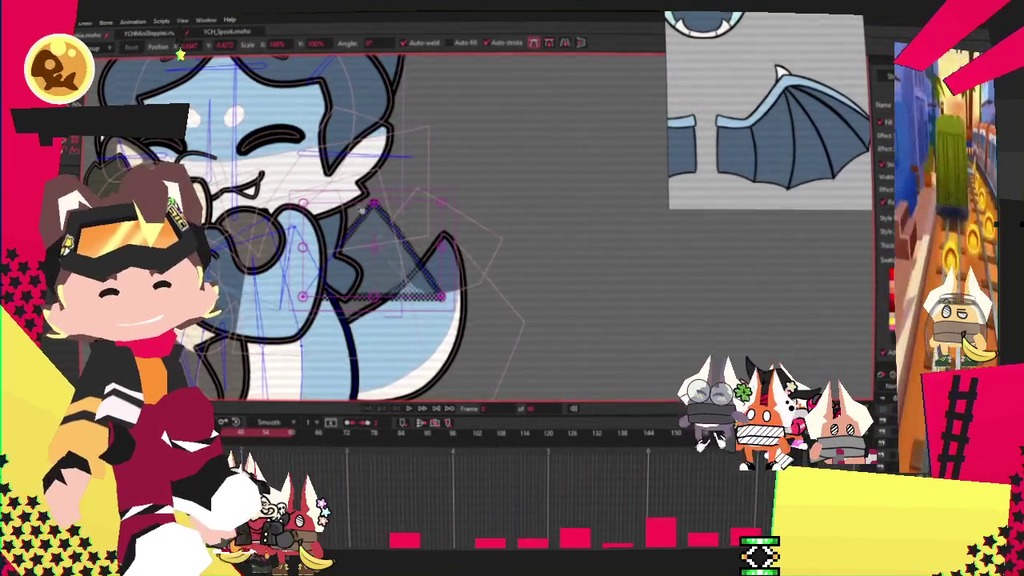
scroll(350, 211, "up", 2)
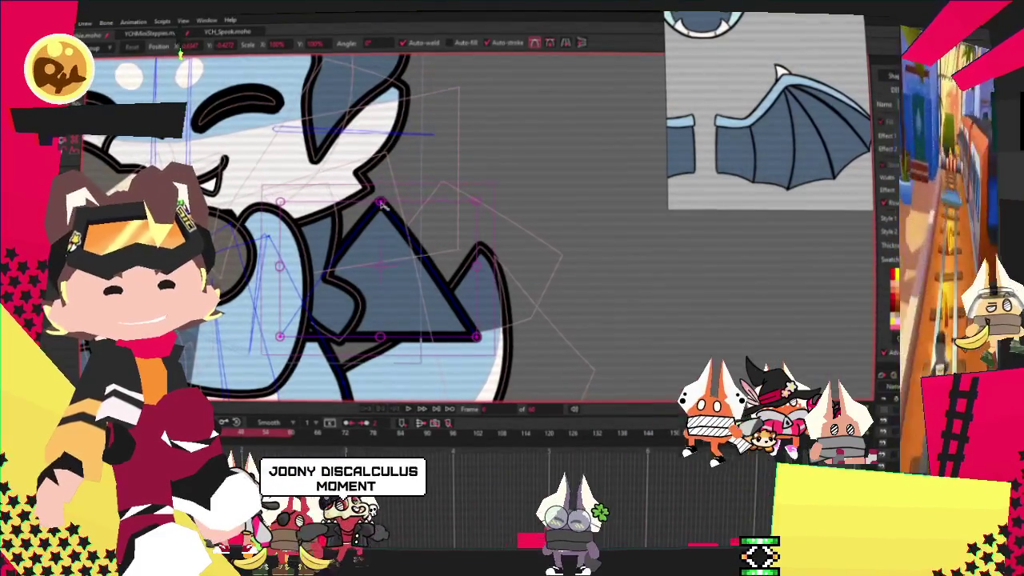
key("c")
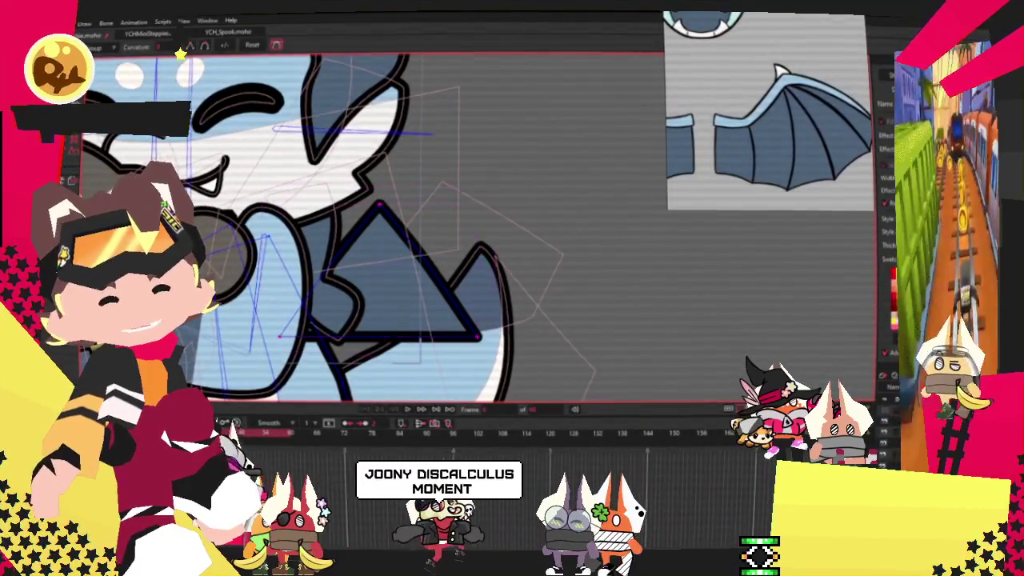
left_click_drag(405, 194, 447, 228)
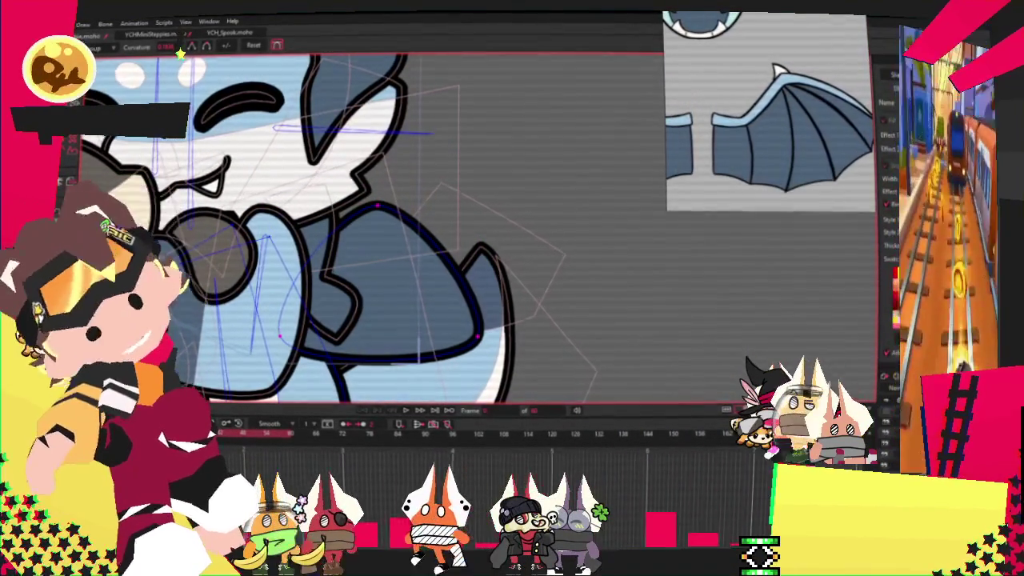
key("g")
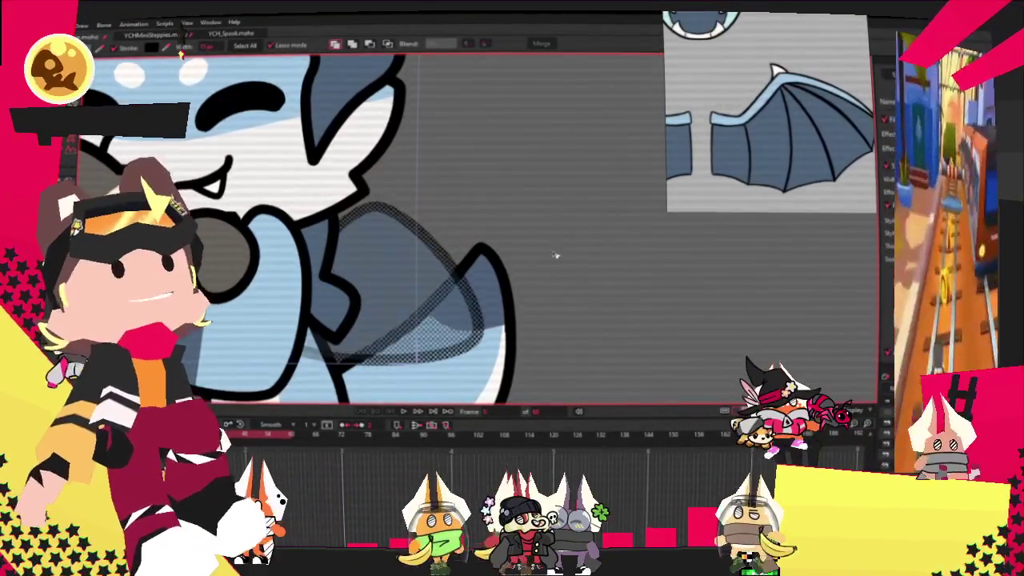
Add a point on the wing's lower edge and pull it up and to the left.
scroll(480, 290, "up", 2)
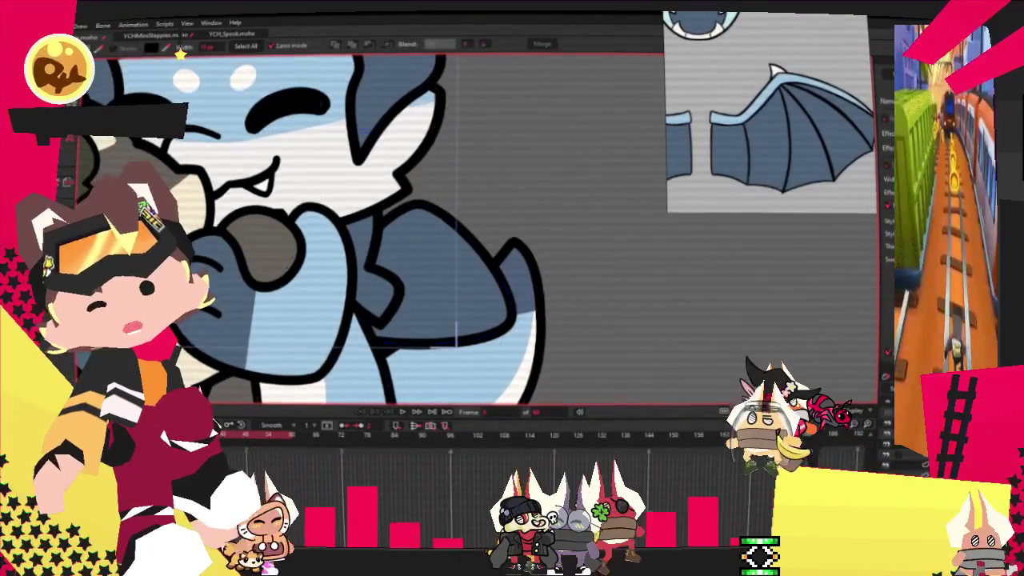
key("a")
scroll(439, 324, "up", 2)
mouse_move(446, 314)
left_mouse_down()
mouse_move(411, 299)
mouse_move(388, 320)
left_mouse_up()
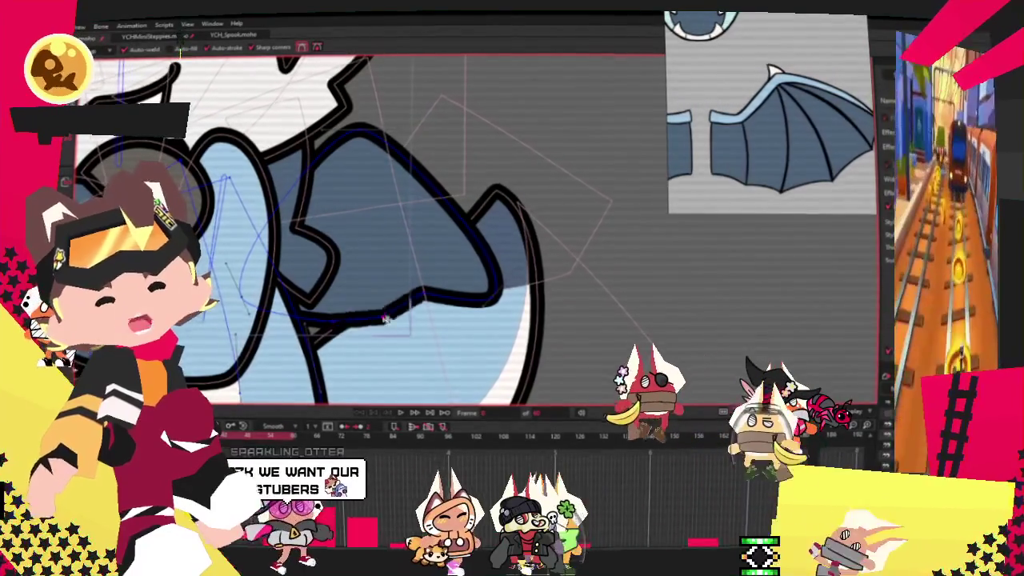
scroll(407, 290, "down", 3)
scroll(407, 290, "up", 3)
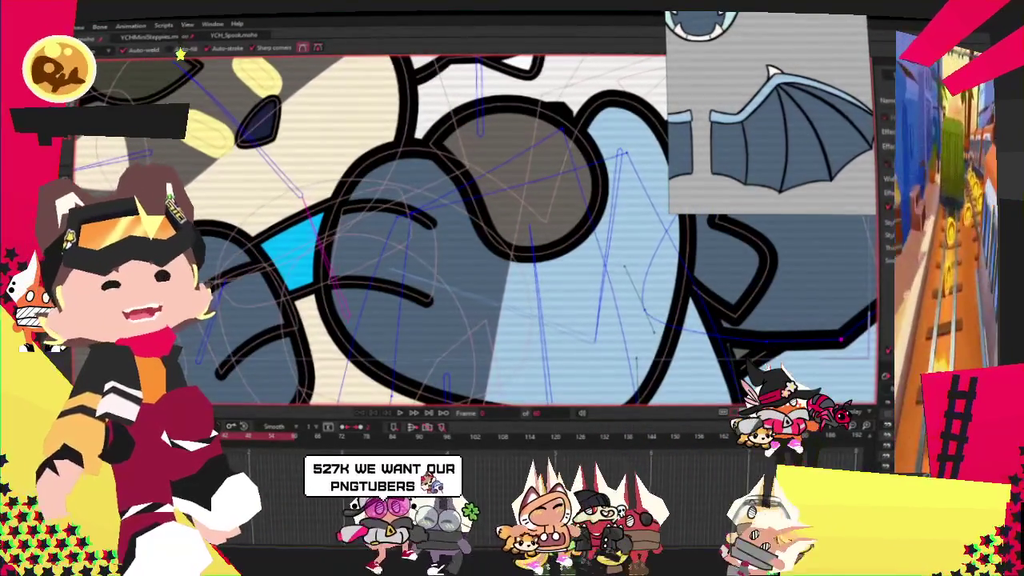
scroll(408, 290, "down", 2)
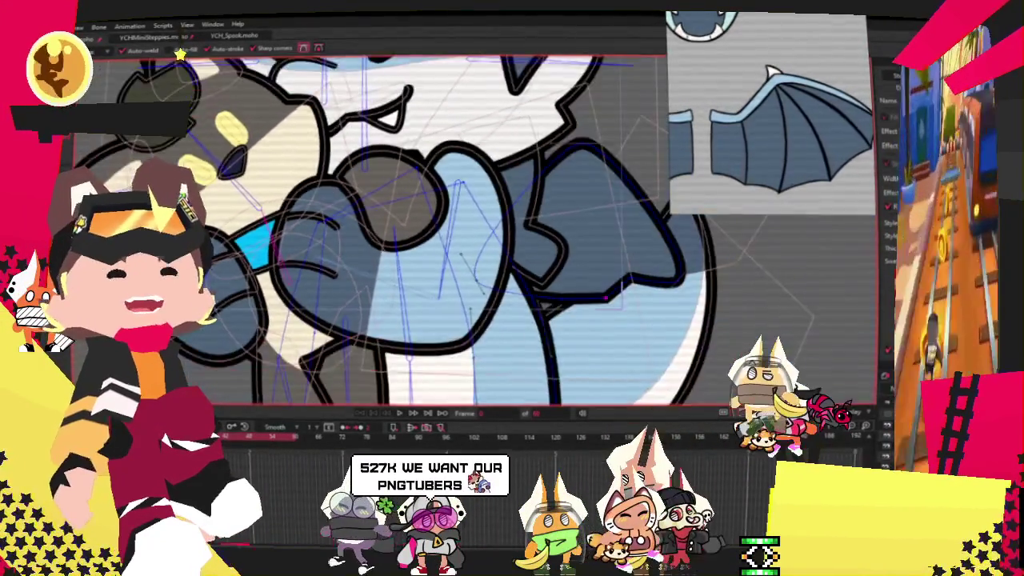
scroll(407, 290, "down", 2)
scroll(360, 200, "up", 2)
scroll(360, 200, "up", 2)
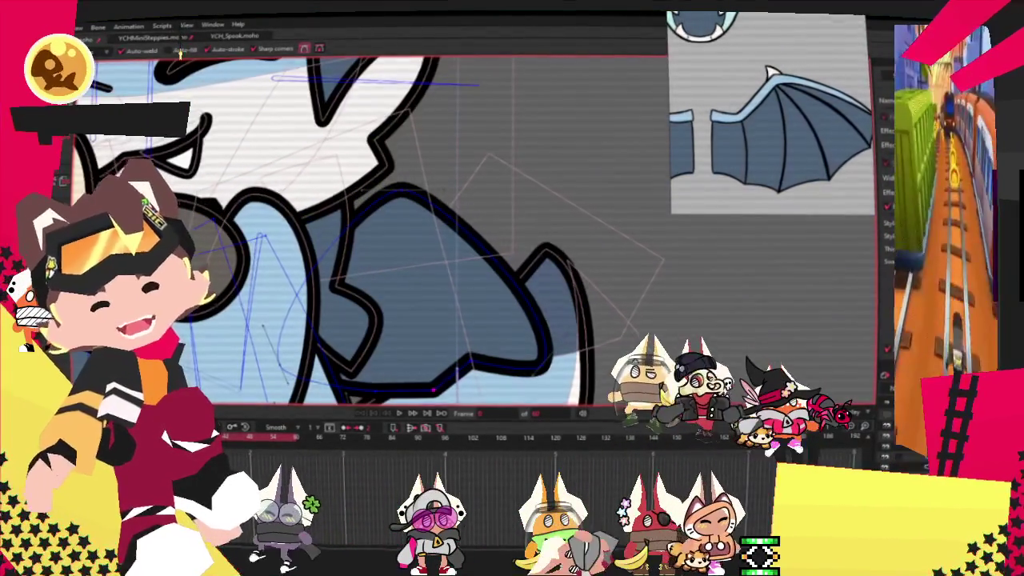
Adjust the lower edge's curvature into a wavy outline and select its point.
key("c")
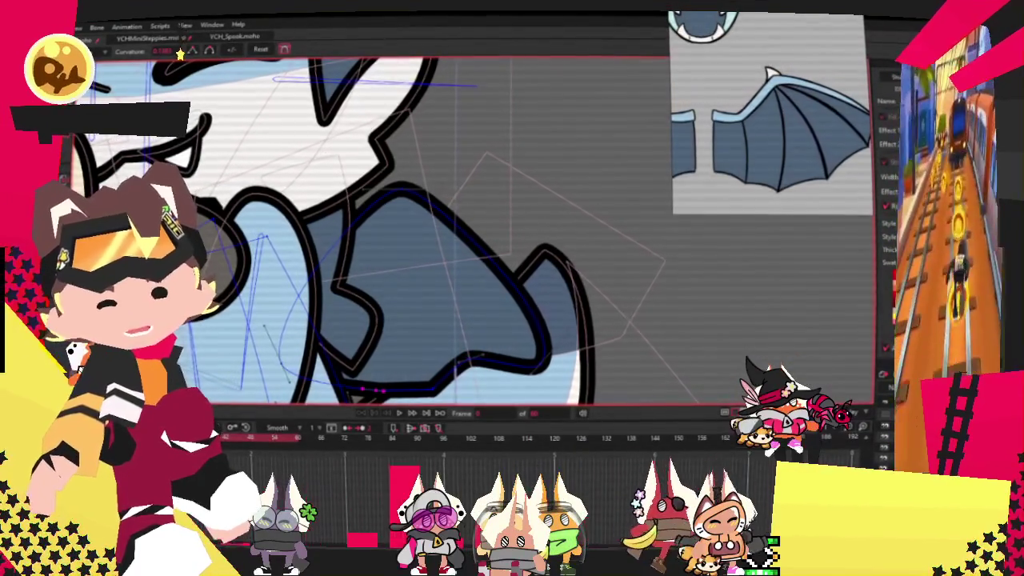
scroll(334, 250, "down", 2)
scroll(334, 251, "up", 2)
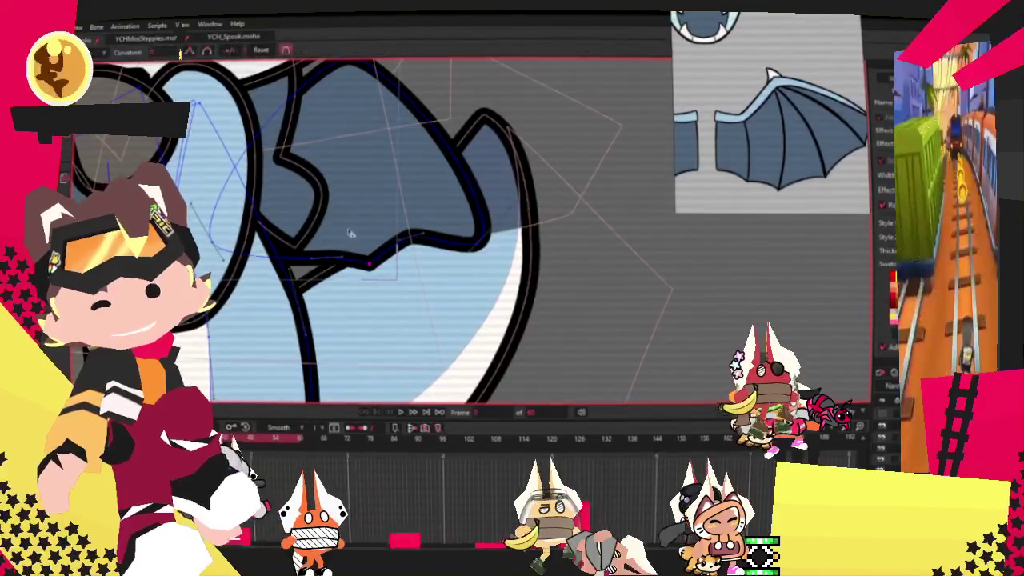
scroll(369, 264, "up", 1)
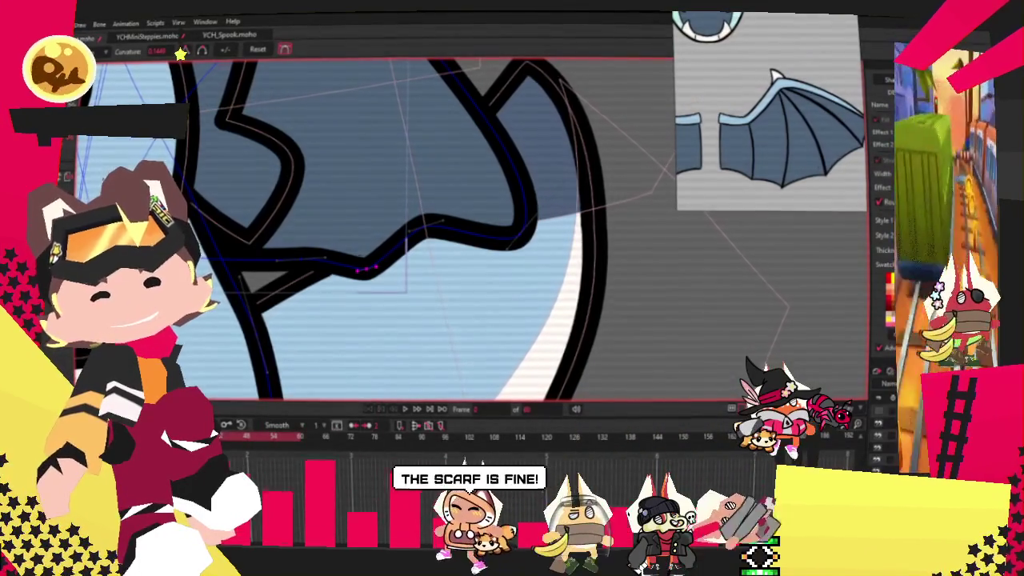
key("t")
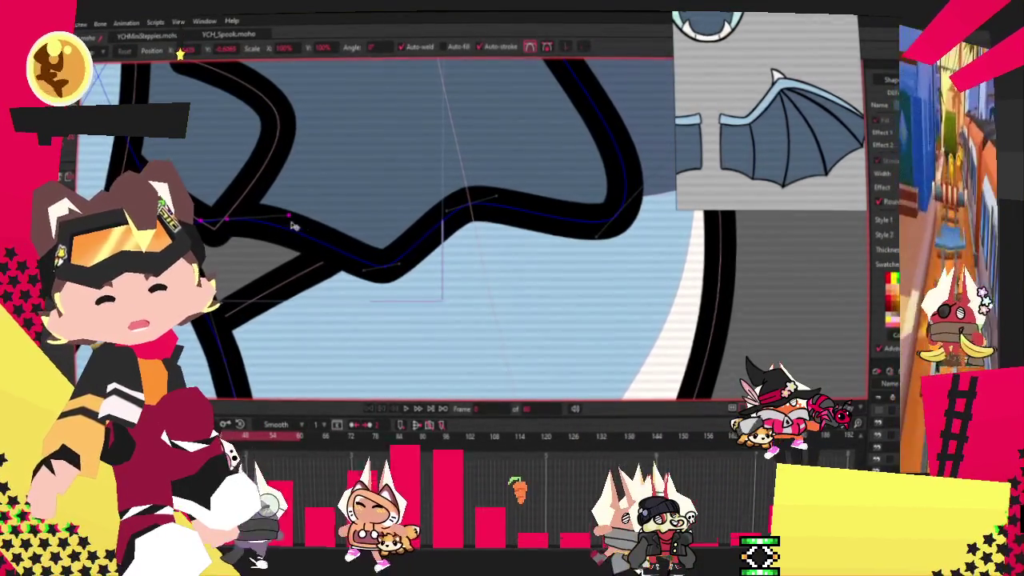
left_click(352, 274)
scroll(352, 274, "down", 5)
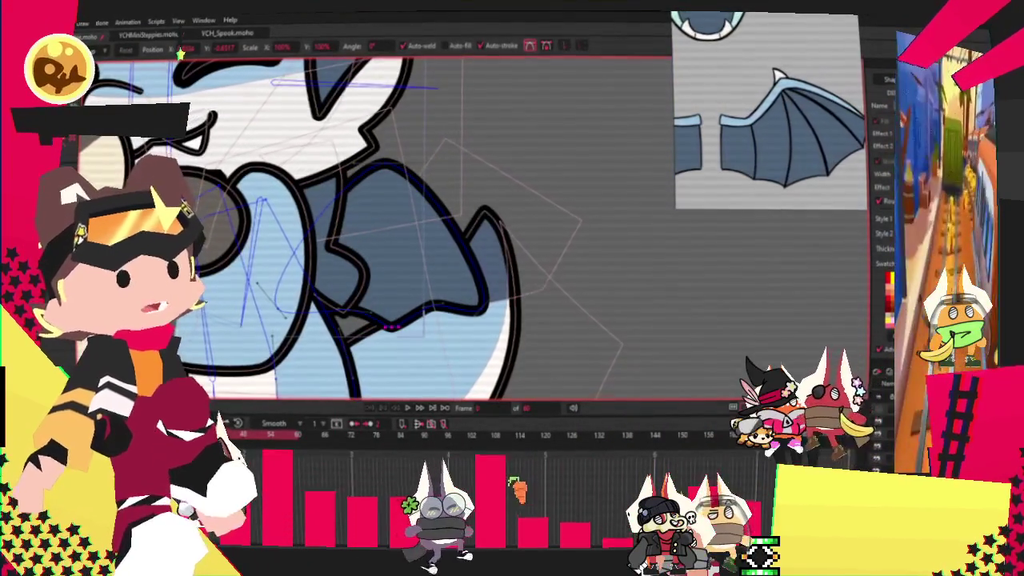
Add a point to bend the light-blue highlight's straight bottom edge into a curve.
key("s")
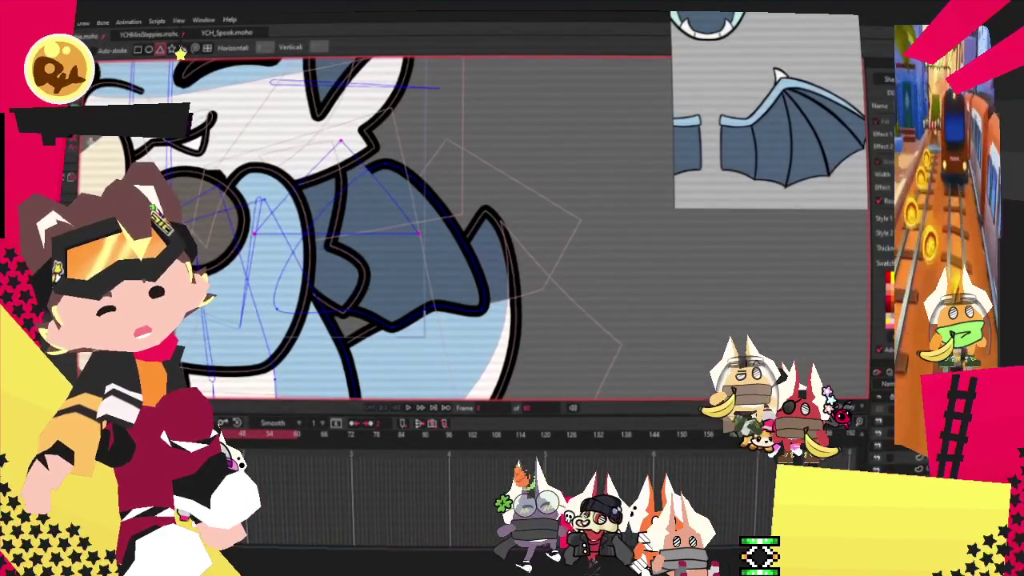
key("x")
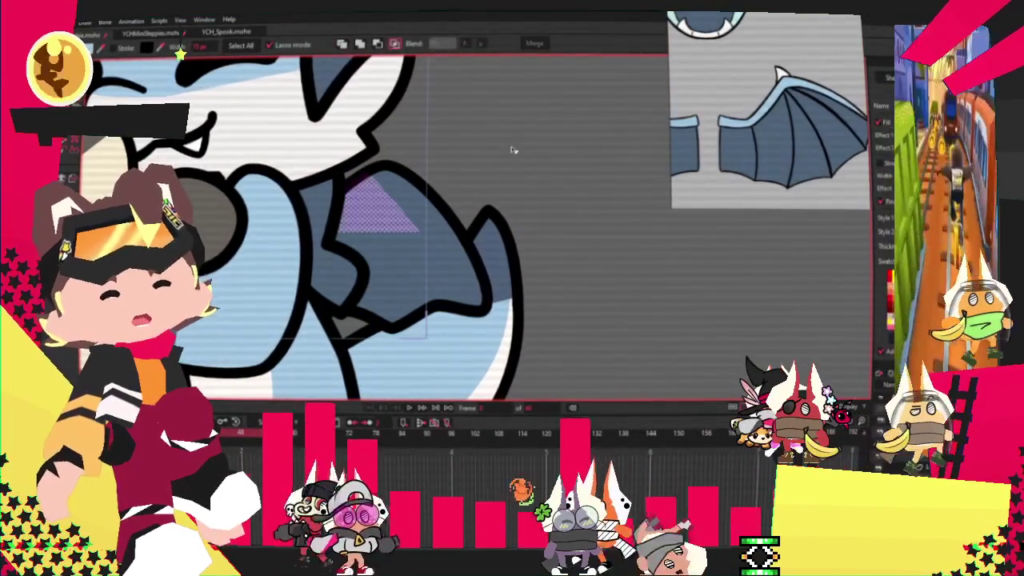
key("a")
scroll(382, 234, "up", 2)
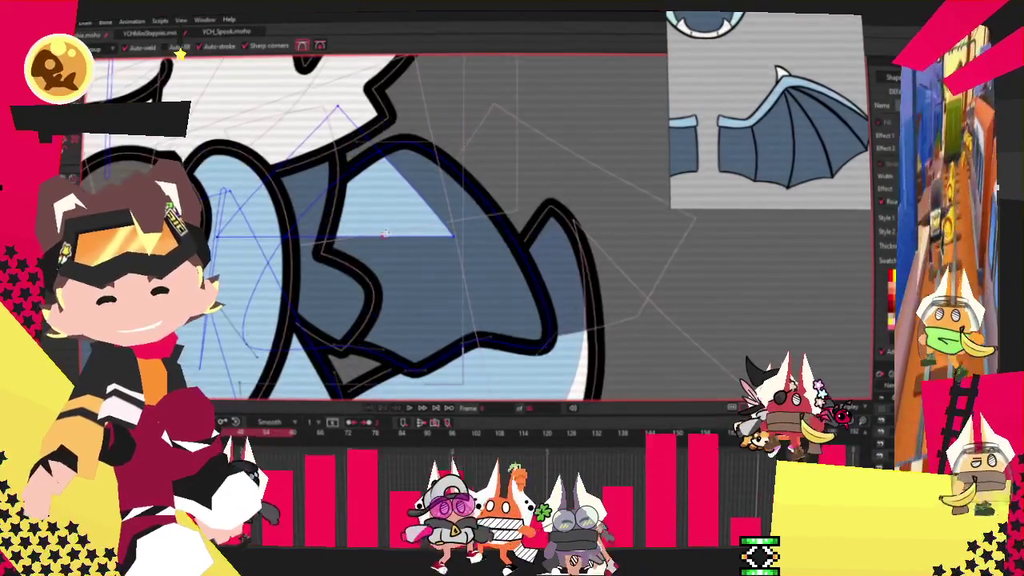
left_click_drag(382, 233, 402, 208)
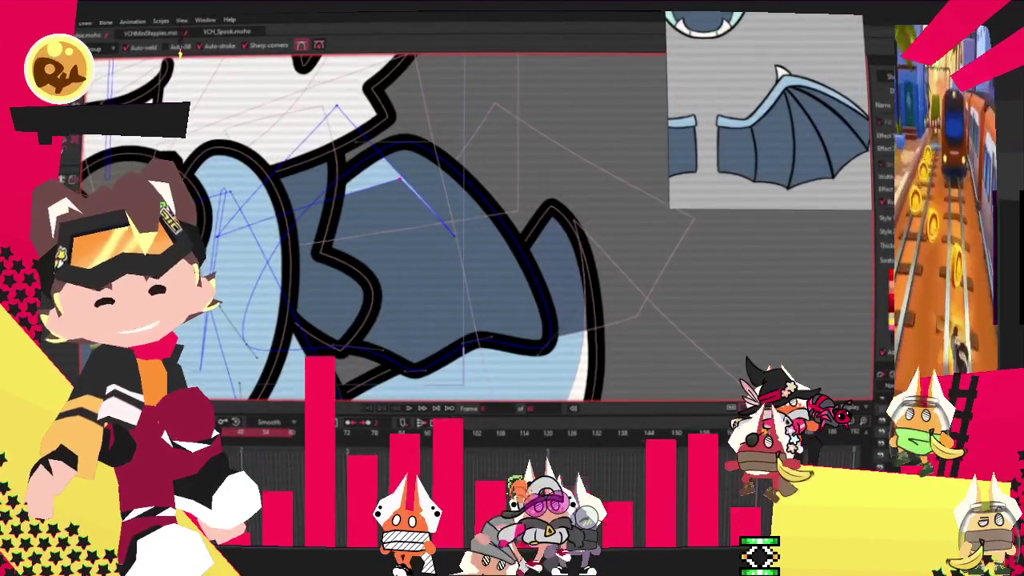
Stretch the highlight toward the wing tip into a long crescent, then deselect it.
key("t")
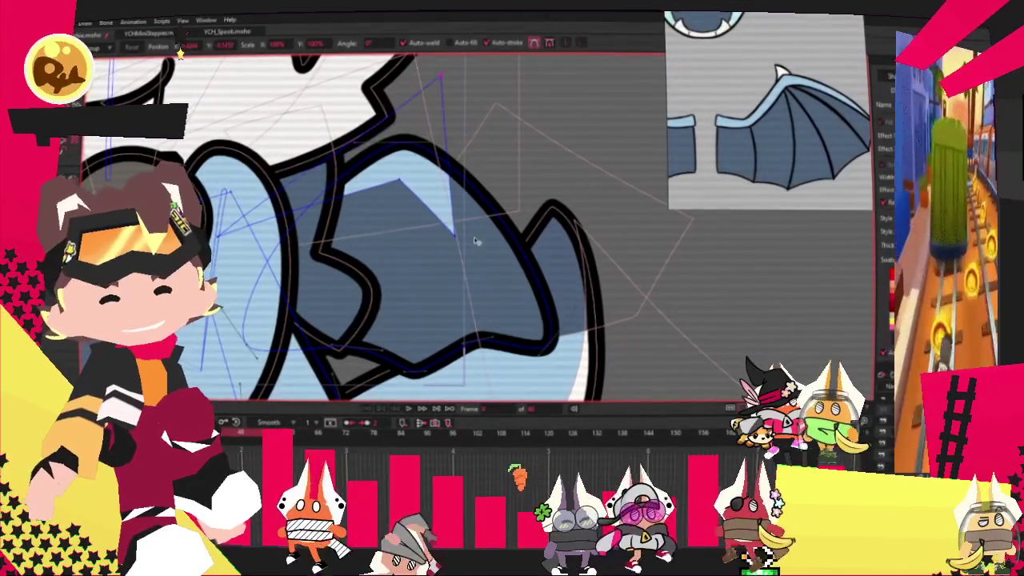
left_click_drag(457, 232, 592, 360)
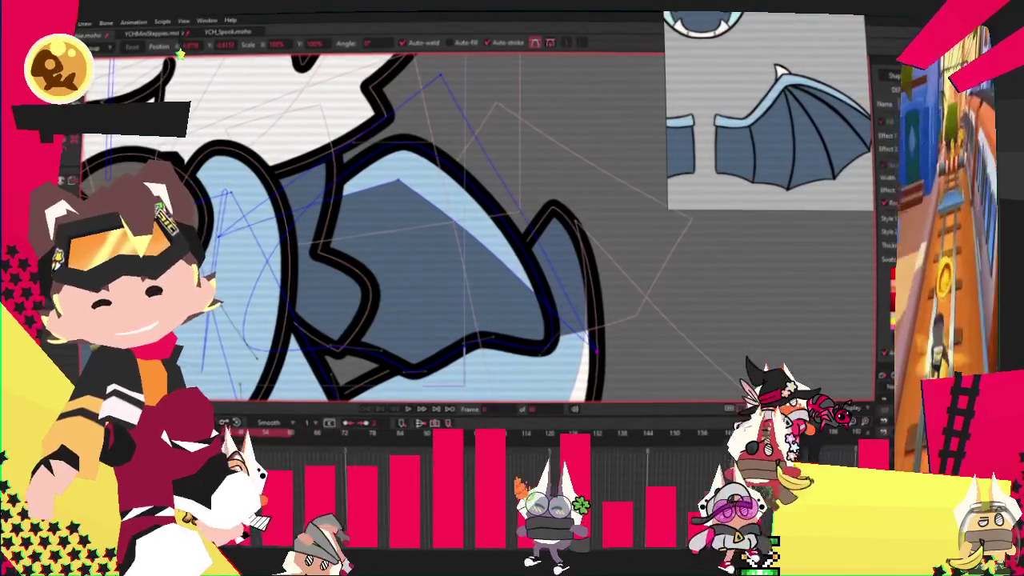
key("q")
left_click(389, 201)
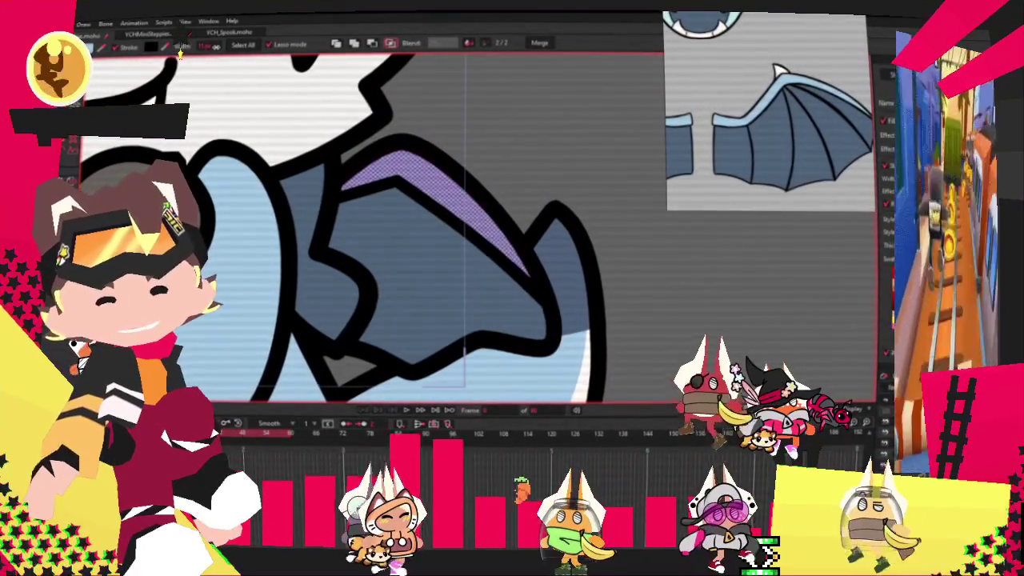
left_click(237, 120)
key("c")
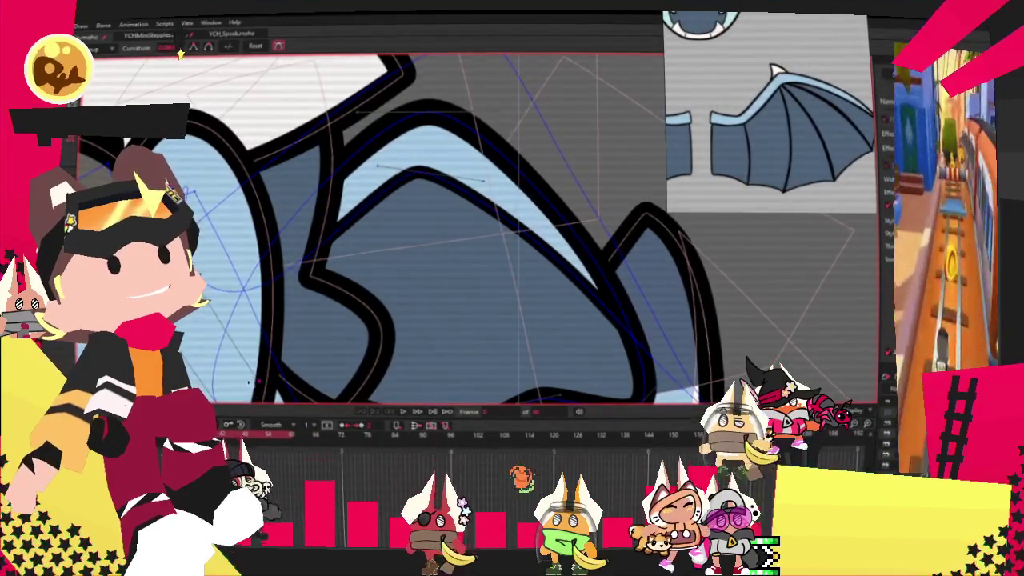
Select the highlight's inner-curve points and drag the wing-tip control point down to taper it.
key("t")
left_click(419, 175)
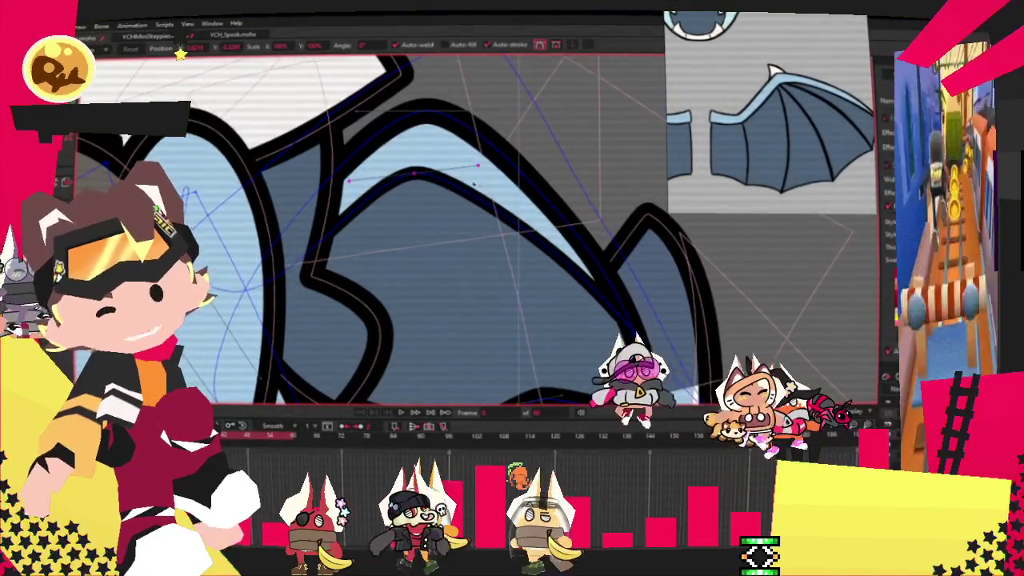
scroll(416, 193, "down", 3)
scroll(560, 310, "up", 3)
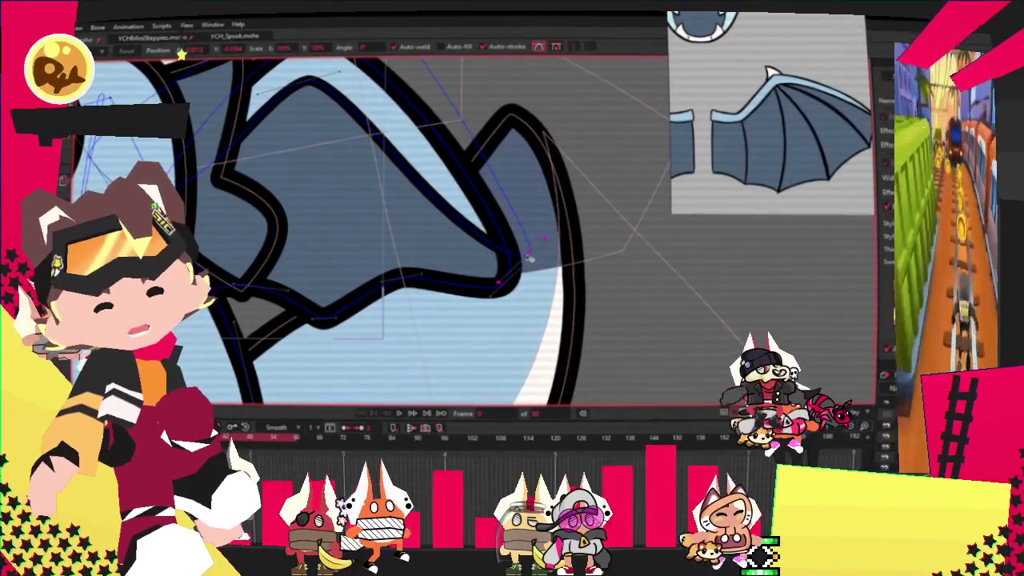
left_click_drag(529, 258, 528, 300)
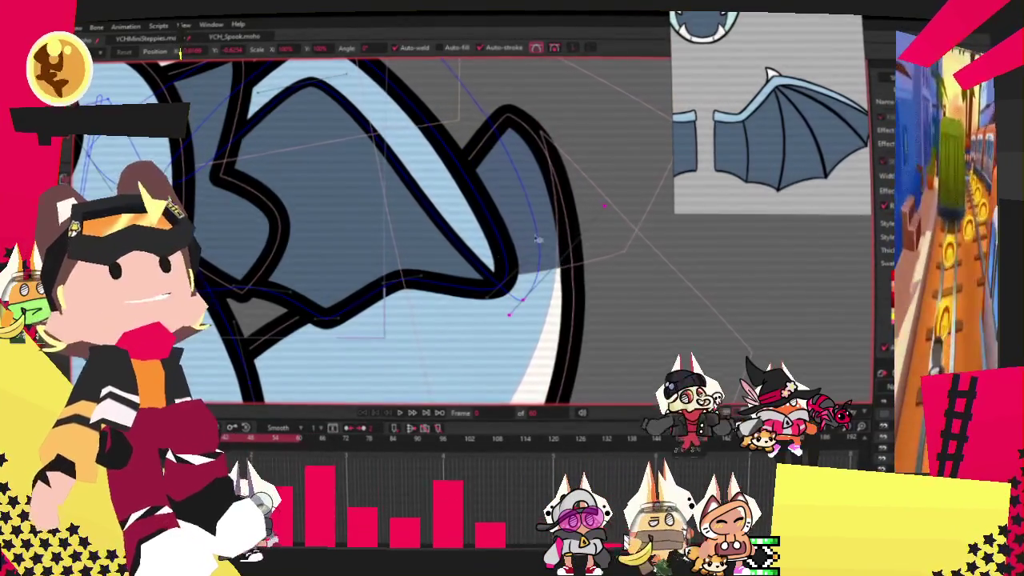
scroll(562, 272, "down", 3)
scroll(418, 179, "up", 3)
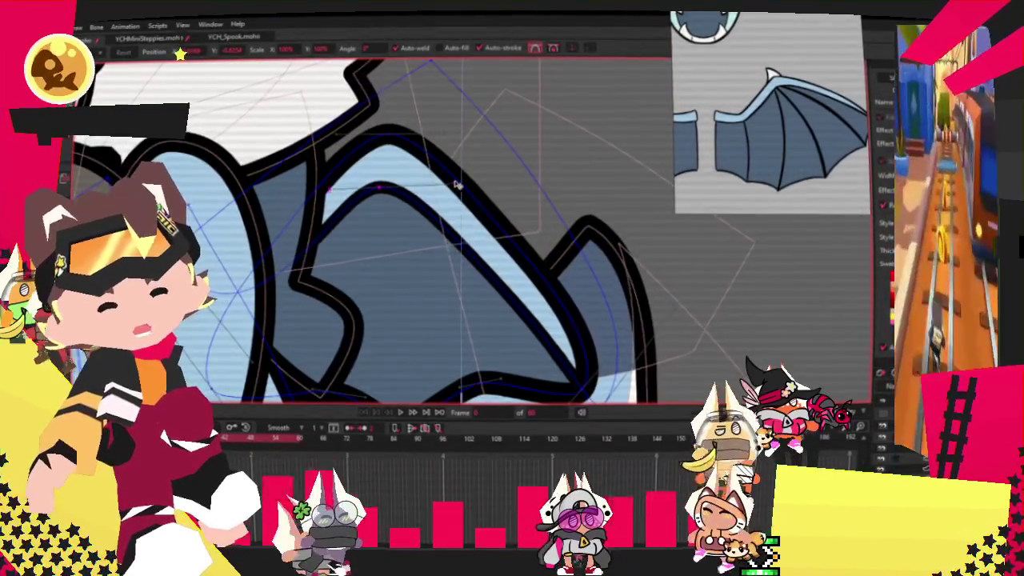
scroll(416, 192, "down", 2)
scroll(404, 238, "down", 2)
scroll(406, 238, "up", 3)
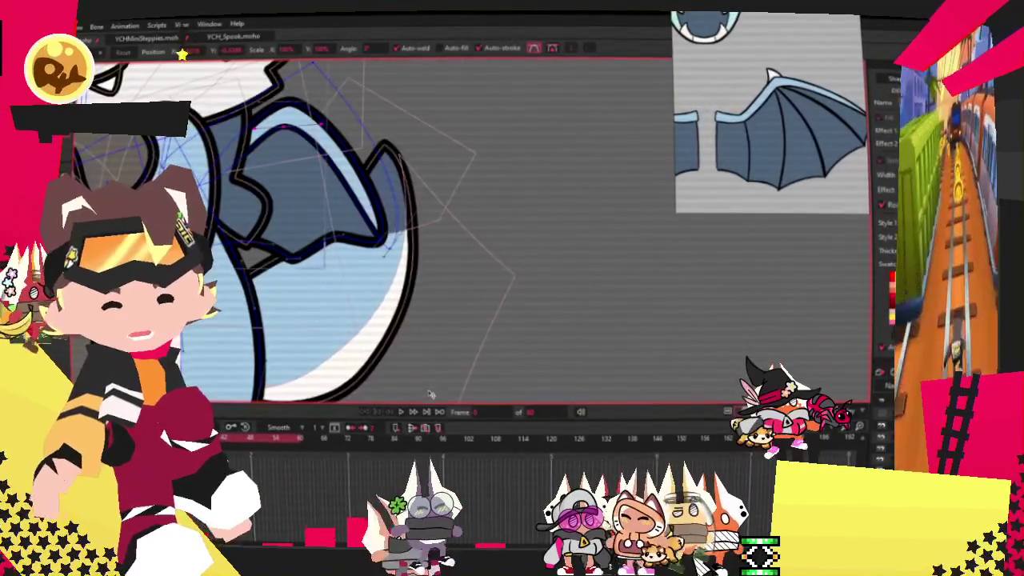
Switch between bone and point-binding tools on the wing, zooming out to frame character and plush.
scroll(404, 264, "down", 3)
scroll(402, 283, "down", 2)
scroll(403, 283, "up", 3)
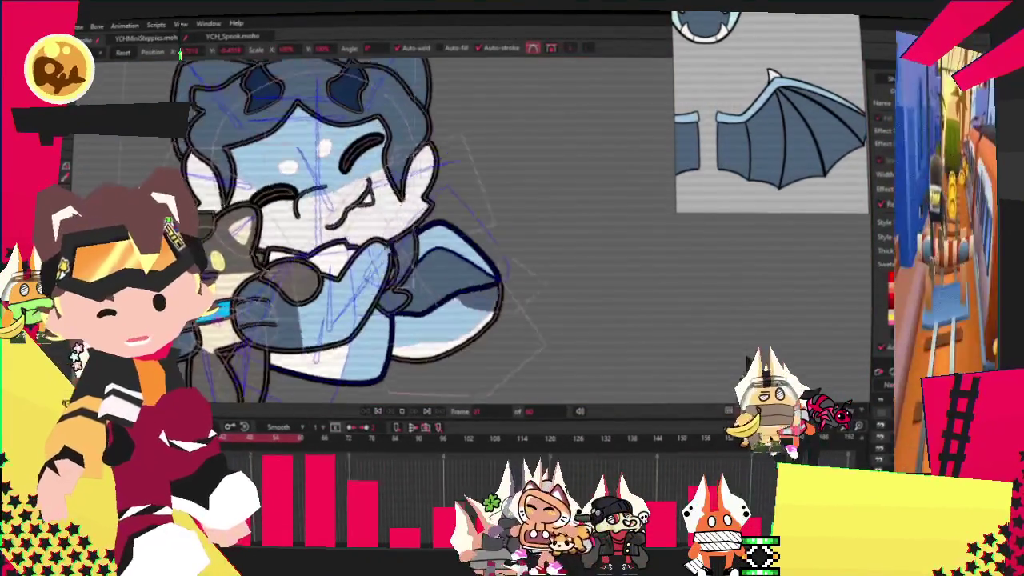
scroll(380, 400, "down", 2)
scroll(336, 296, "up", 3)
scroll(336, 296, "down", 1)
key("z")
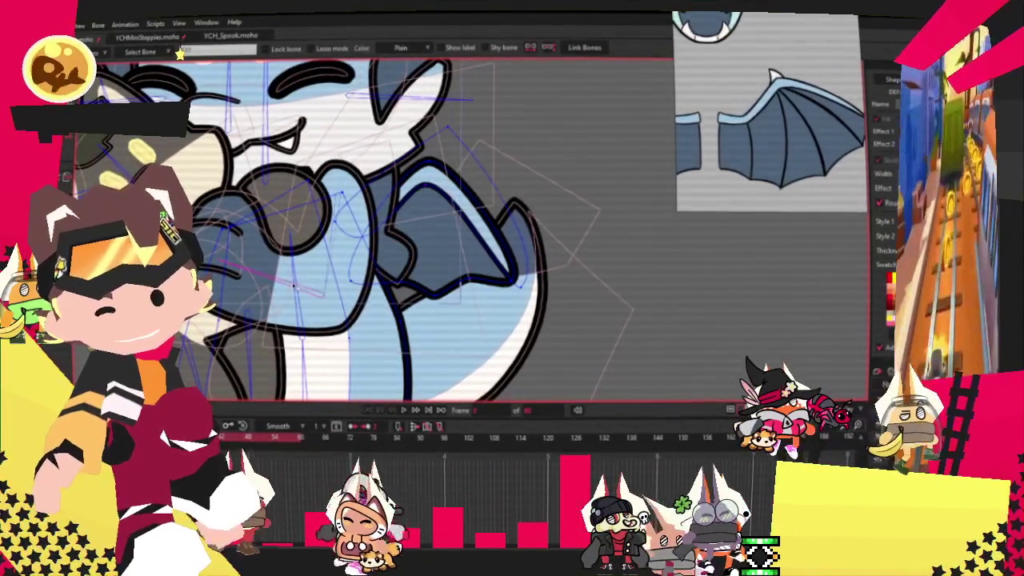
key("g")
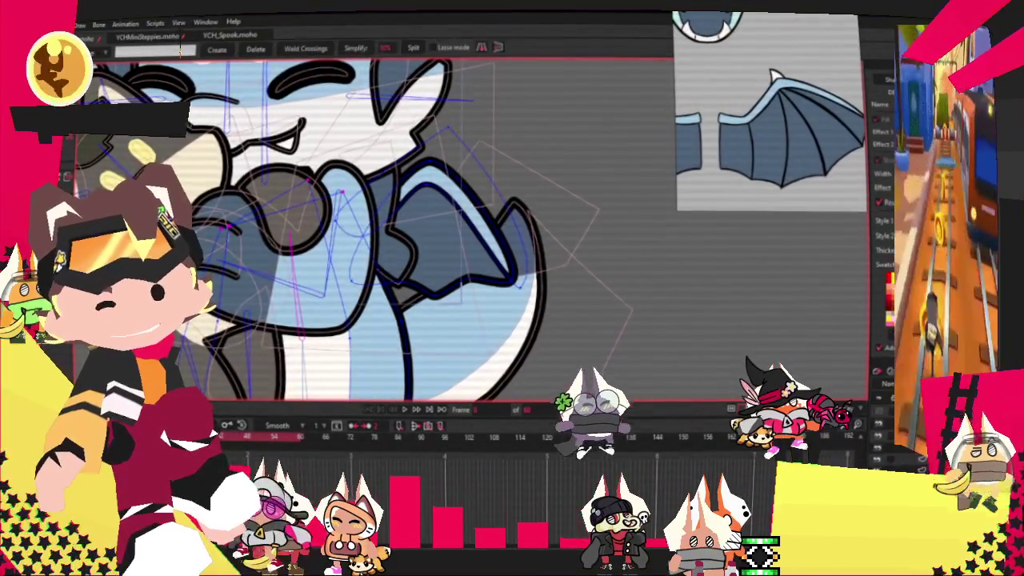
scroll(424, 234, "up", 2)
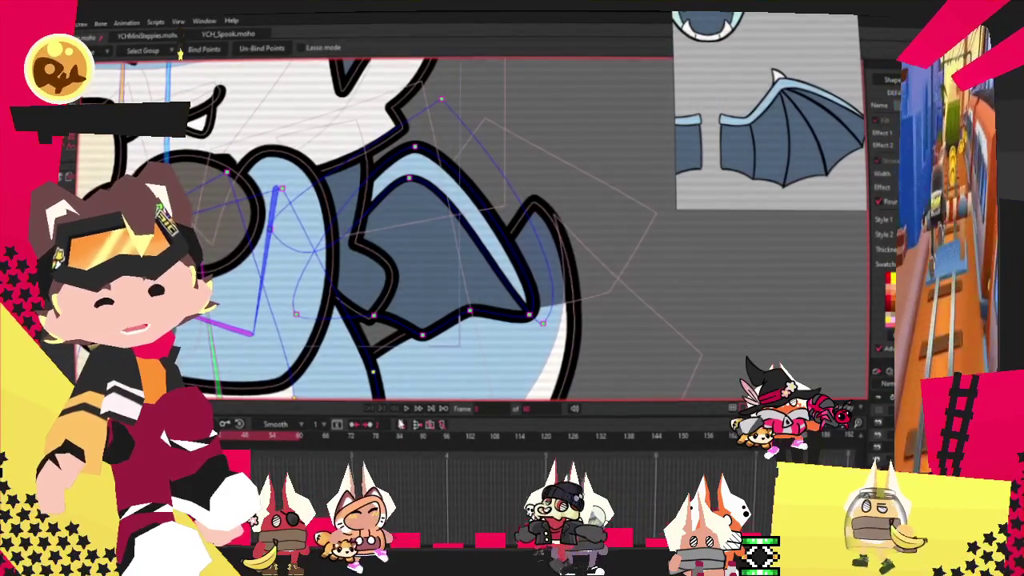
key("g")
scroll(336, 240, "down", 3)
scroll(336, 240, "down", 2)
scroll(413, 316, "down", 2)
scroll(424, 317, "up", 2)
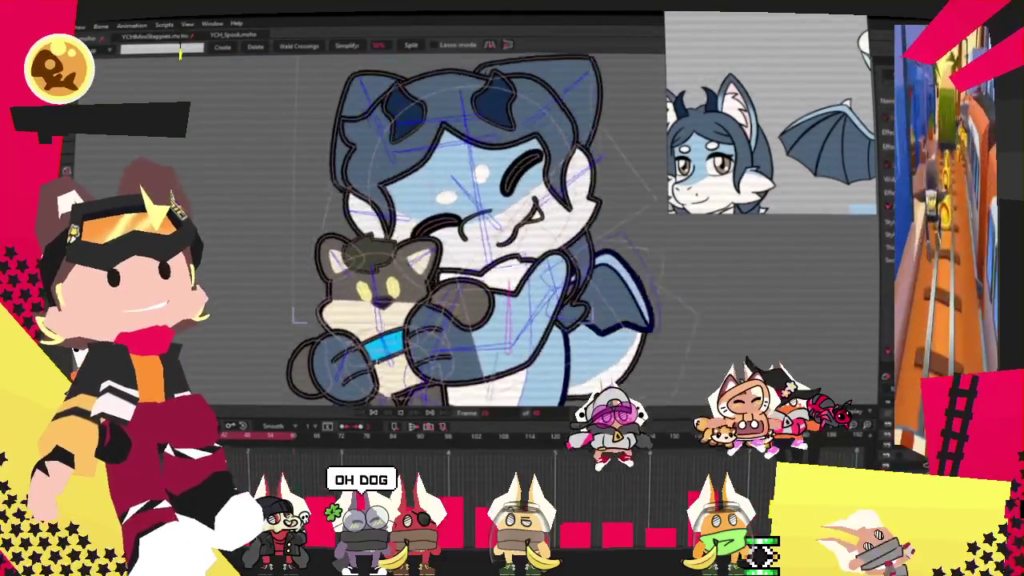
Stop playback at frame 0, then switch to Select Bone and Draw Shape tools.
left_click(388, 409)
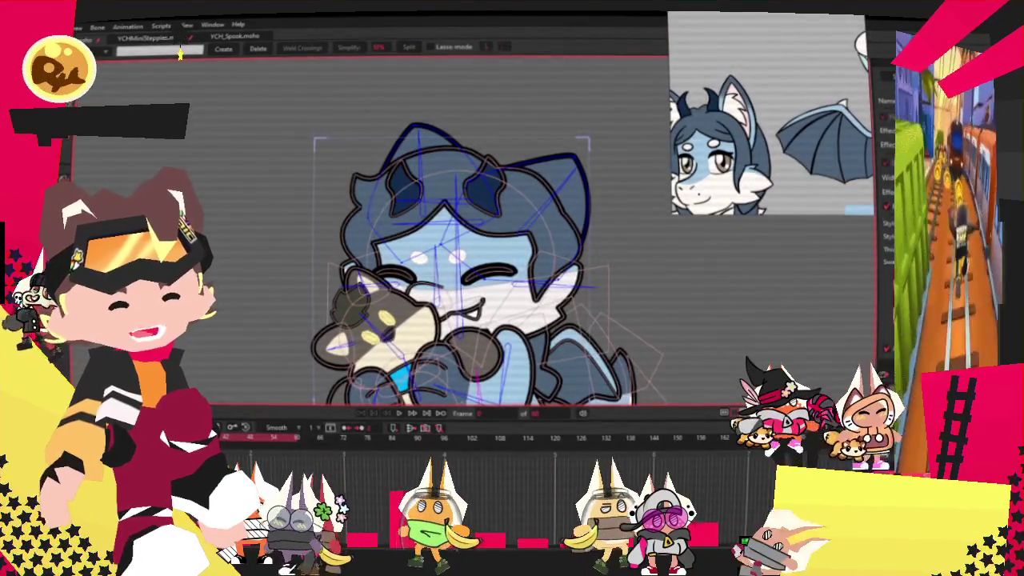
key("b")
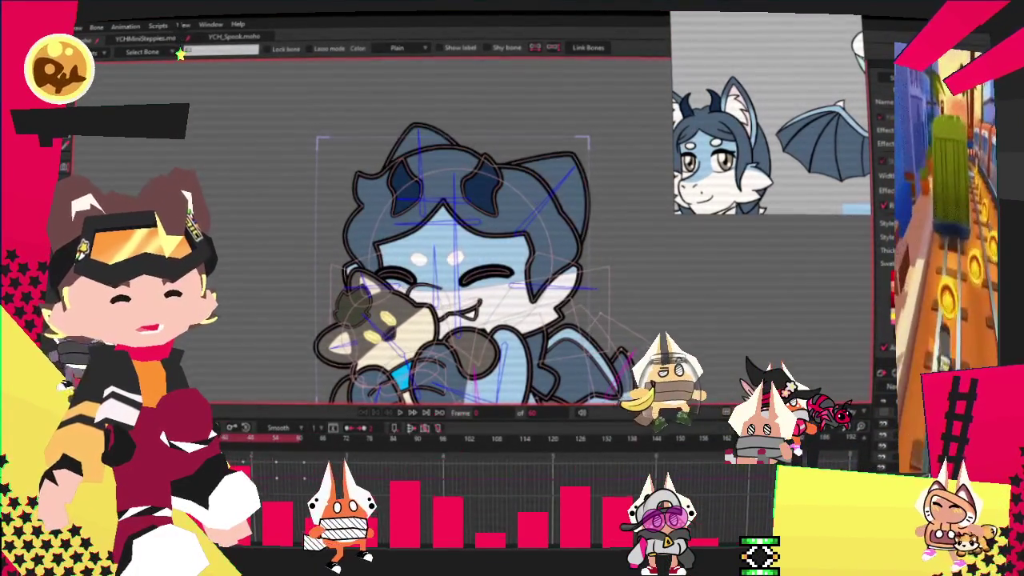
scroll(558, 184, "down", 2)
scroll(558, 183, "up", 2)
key("r")
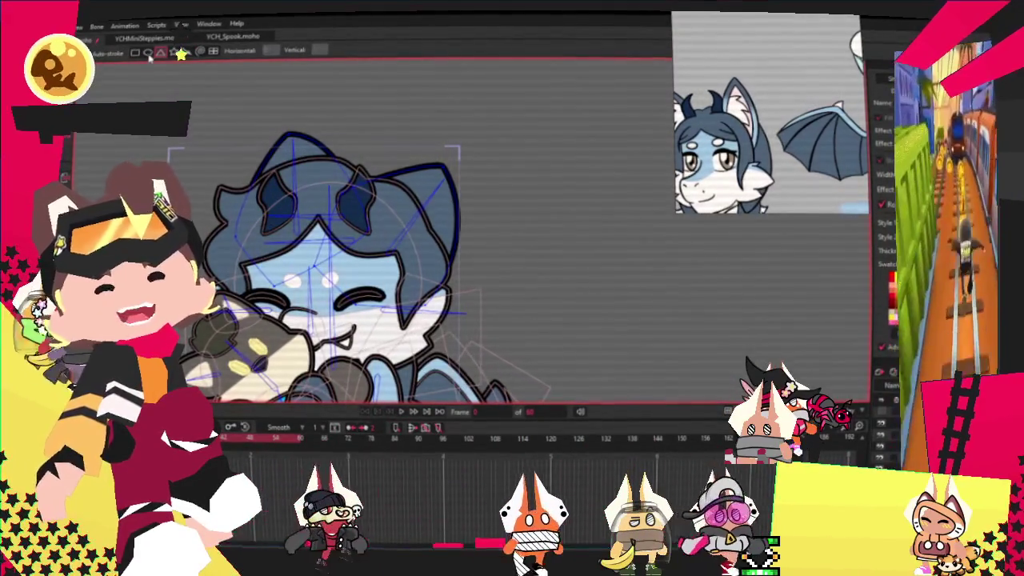
Select the upper right ear fill with Select Shape, then clear the selection.
scroll(376, 251, "up", 2)
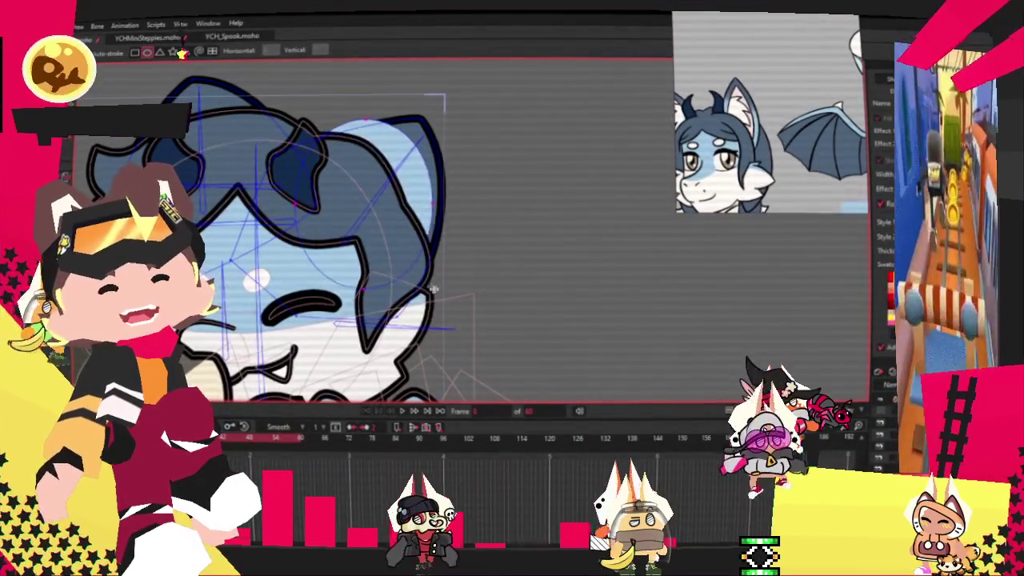
key("u")
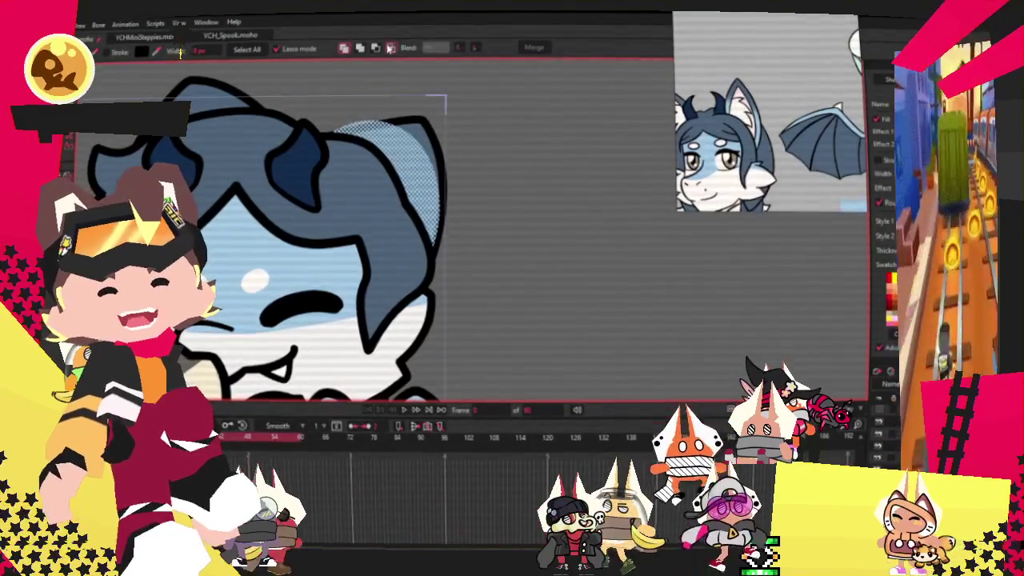
key("ctrl+a")
left_click(506, 114)
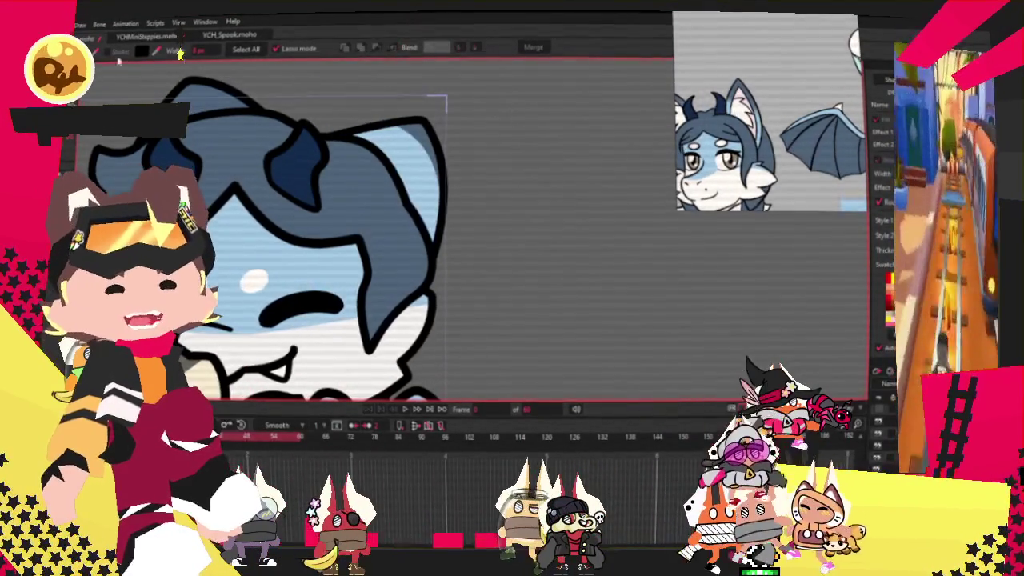
Drag the head-top points with Transform Points to reshape the head around the horns.
key("t")
scroll(320, 240, "up", 3)
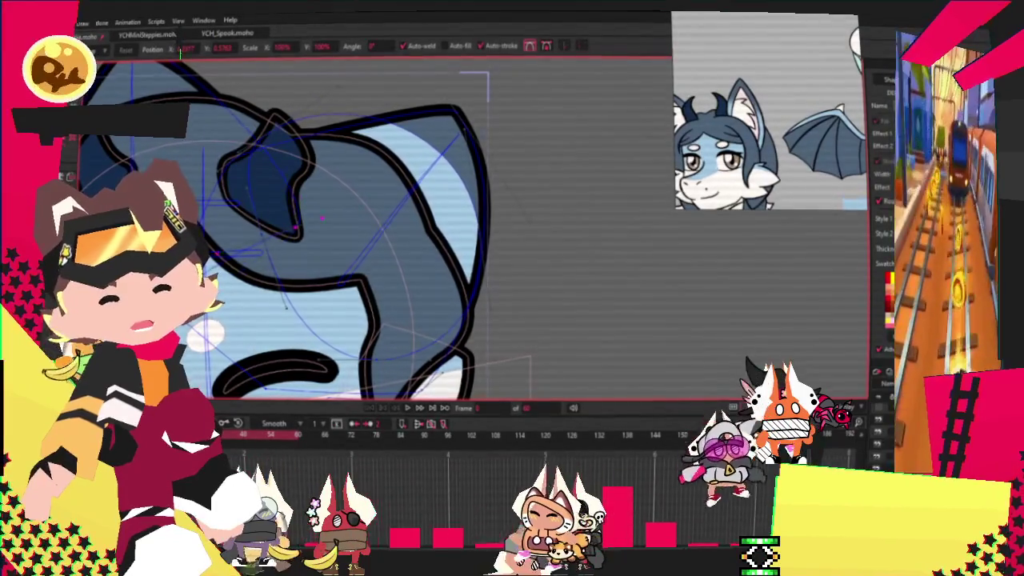
scroll(283, 259, "up", 2)
scroll(283, 308, "down", 3)
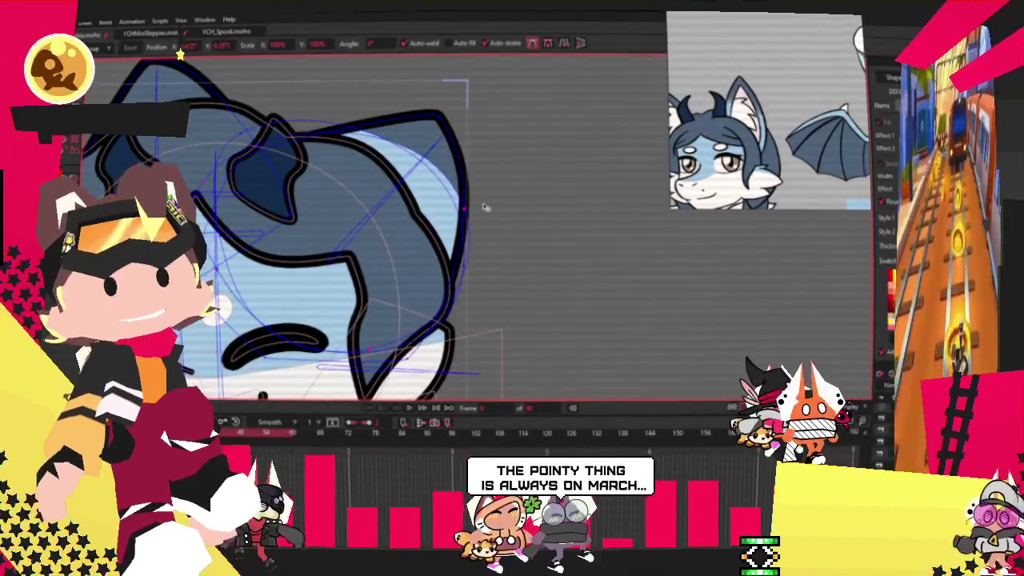
scroll(484, 206, "down", 5)
scroll(496, 232, "up", 3)
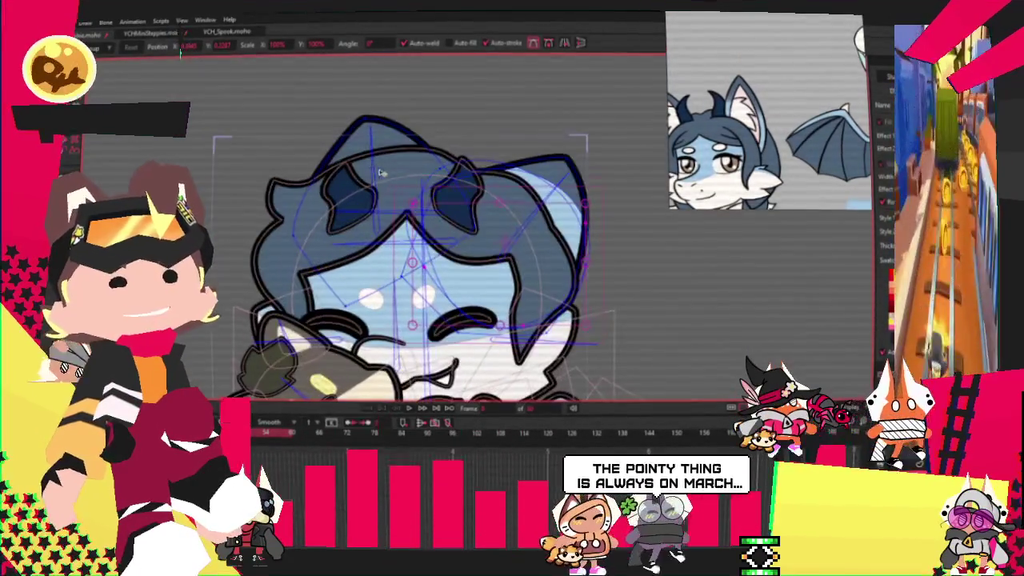
scroll(513, 259, "up", 1)
scroll(514, 259, "up", 2)
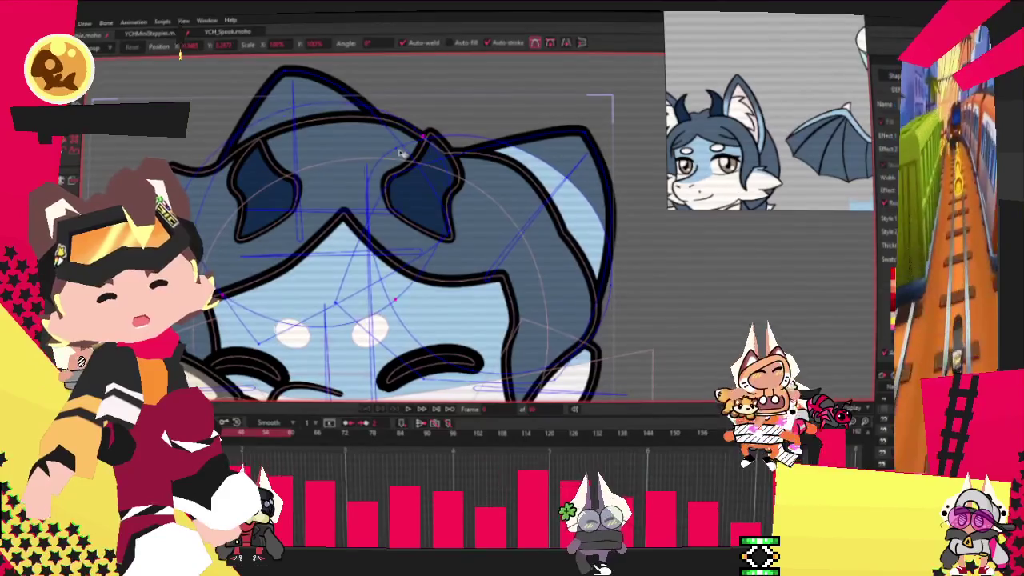
left_click_drag(448, 325, 200, 122)
Check the reshaped head with Select Shape and jump to the previous keyframe.
key("g")
scroll(297, 123, "up", 1)
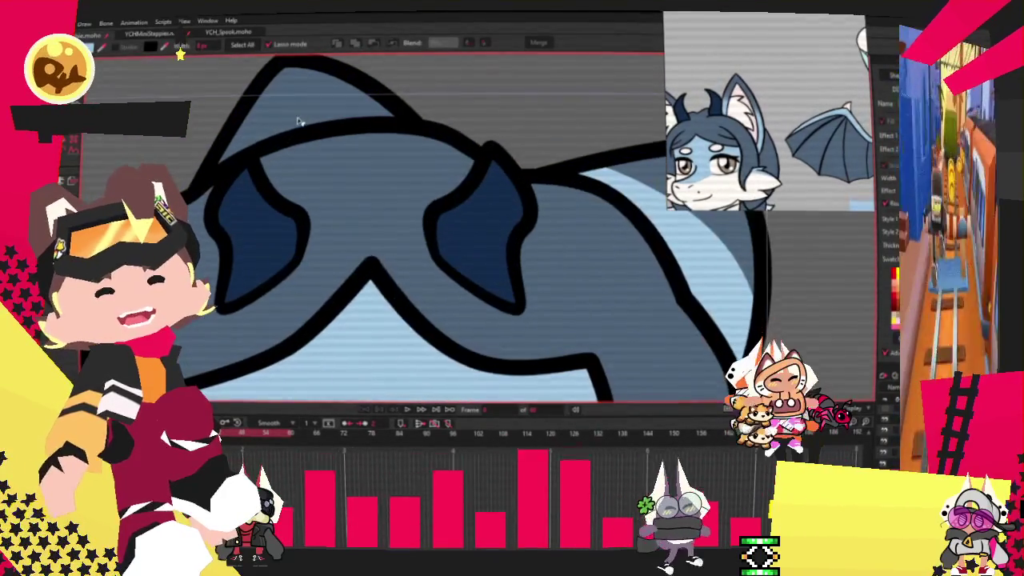
scroll(304, 121, "down", 3)
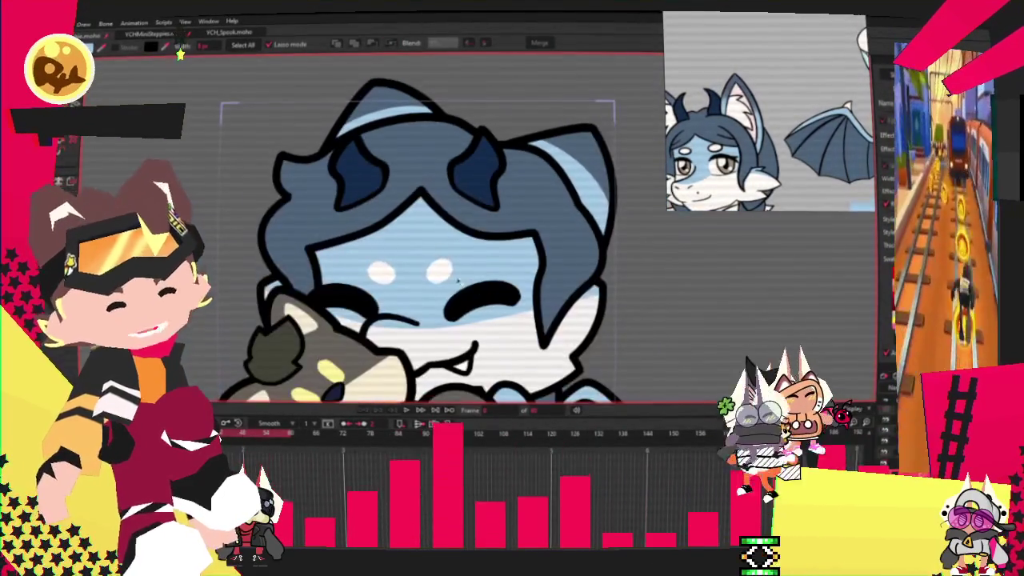
scroll(421, 272, "down", 4)
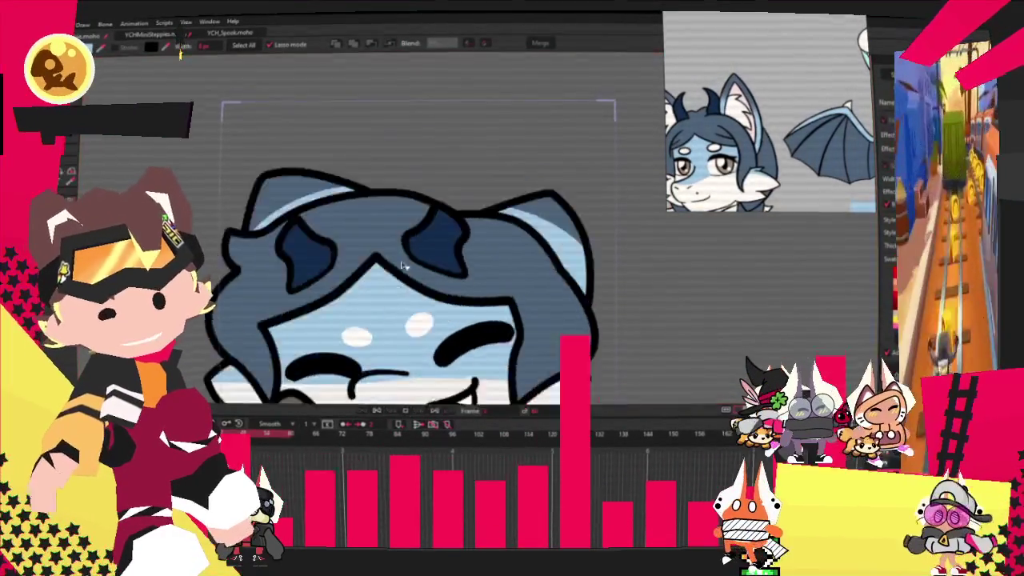
scroll(422, 272, "up", 1)
scroll(421, 272, "up", 2)
scroll(421, 271, "up", 2)
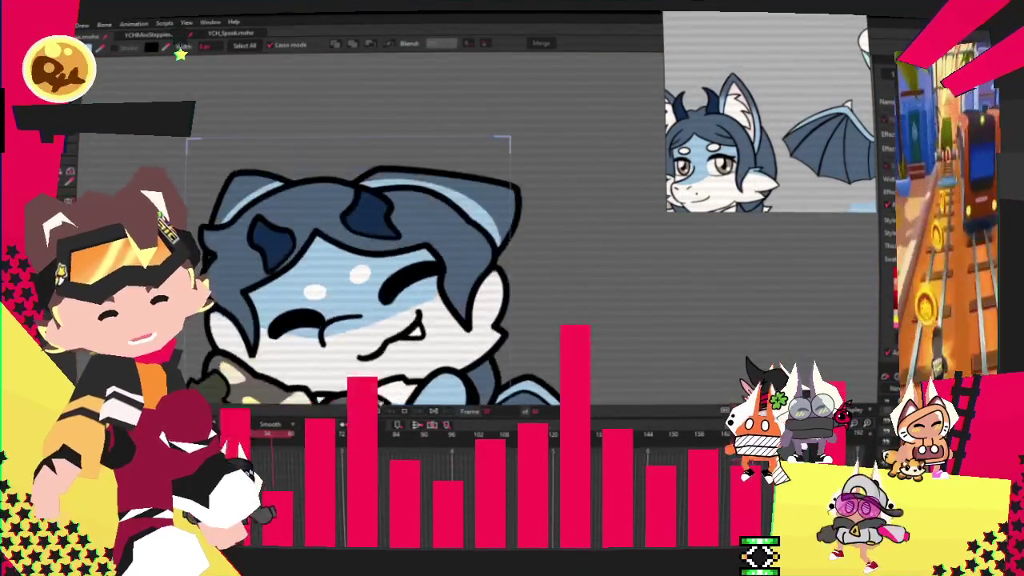
scroll(421, 272, "up", 1)
left_click(368, 411)
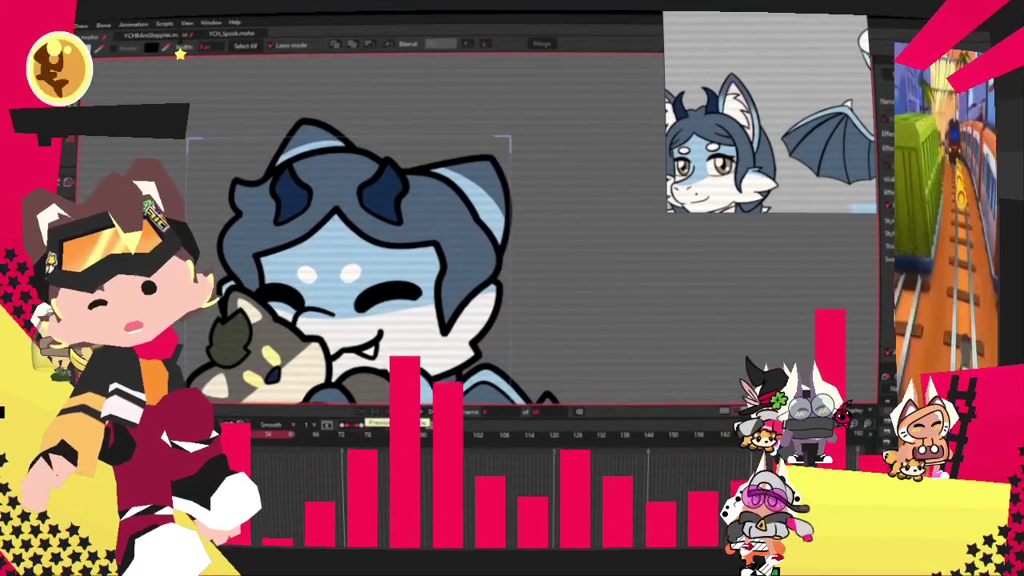
key("z")
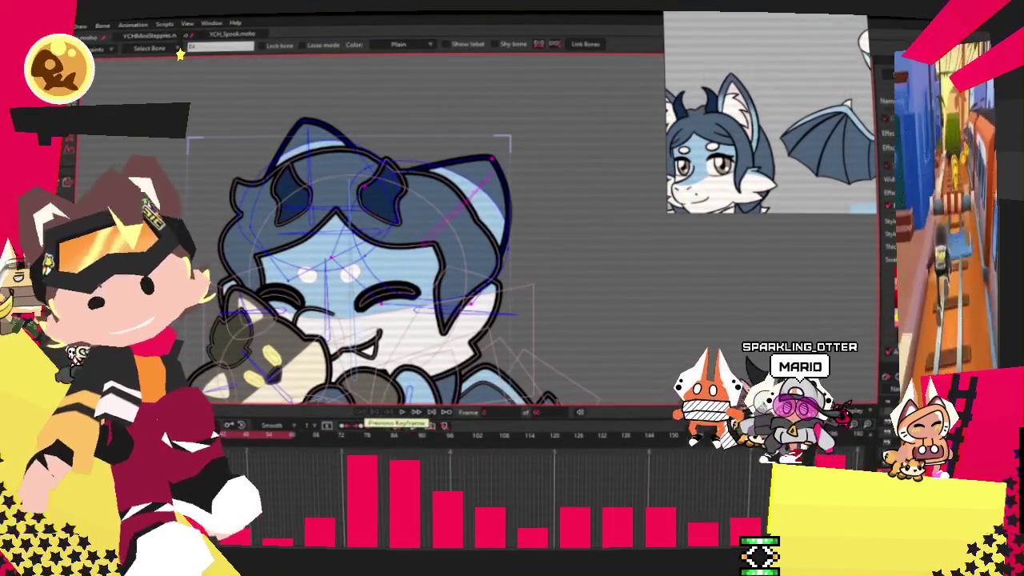
key("g")
scroll(509, 266, "up", 2)
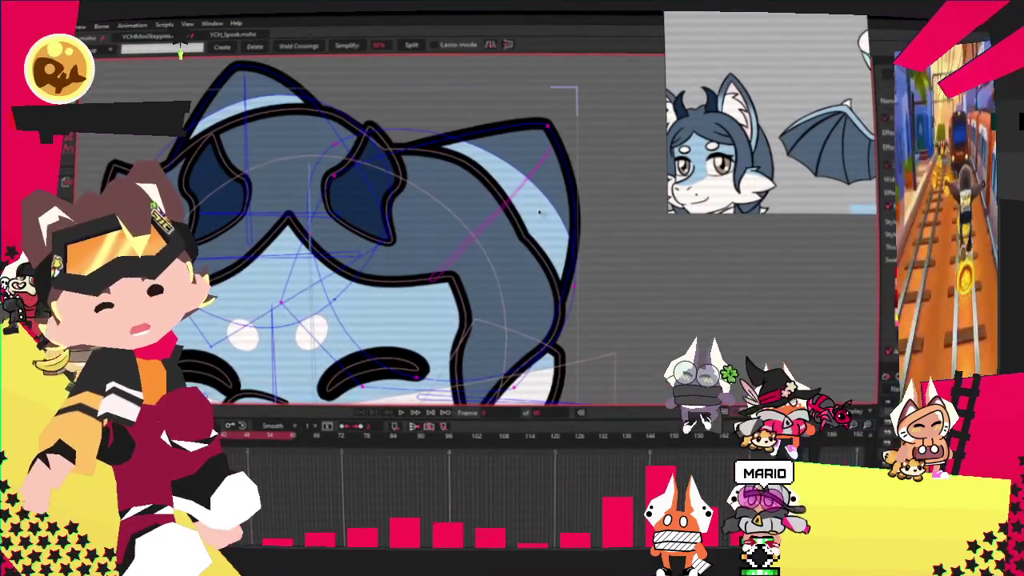
key("i")
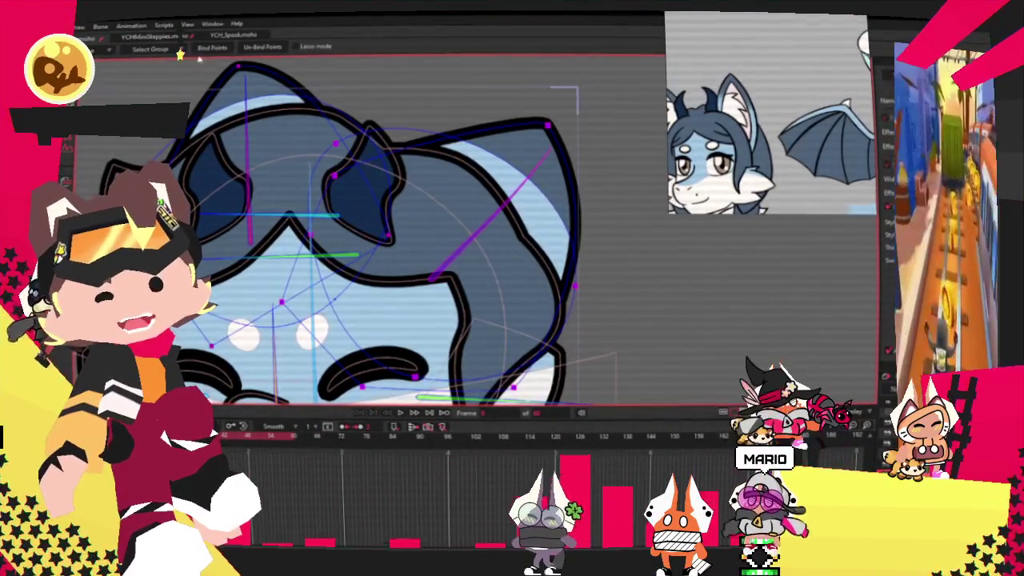
key("b")
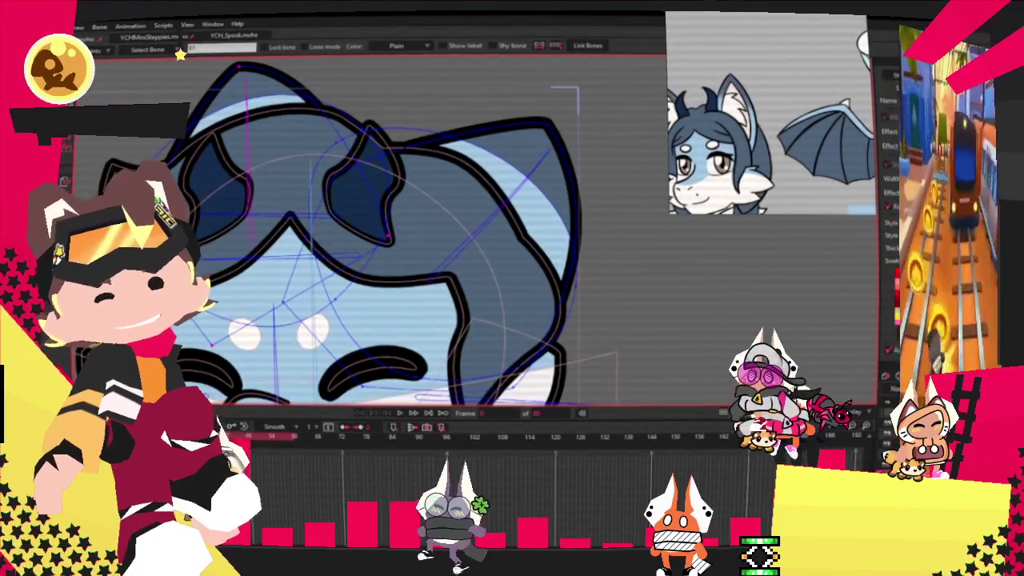
scroll(231, 117, "up", 3)
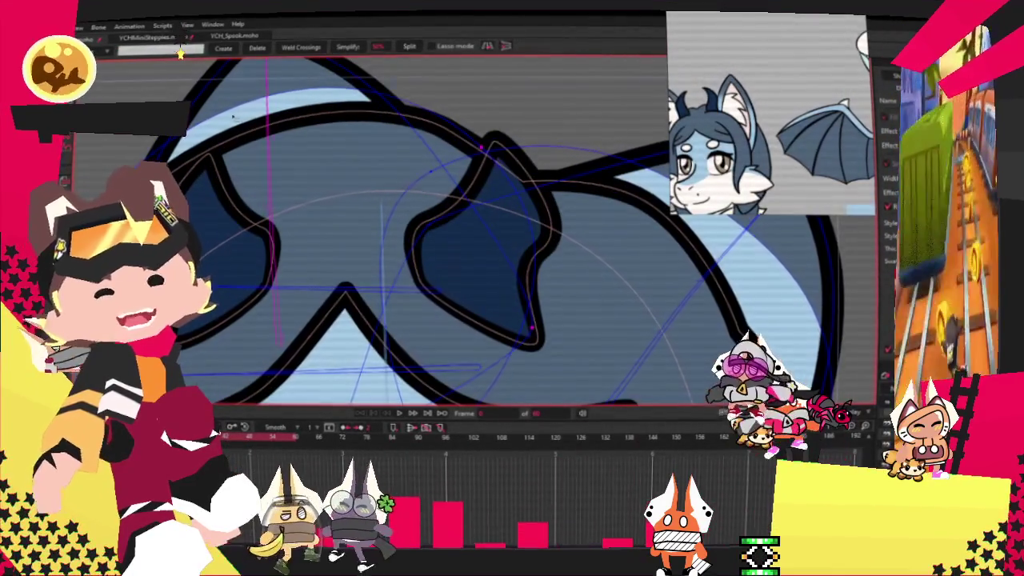
scroll(233, 118, "down", 2)
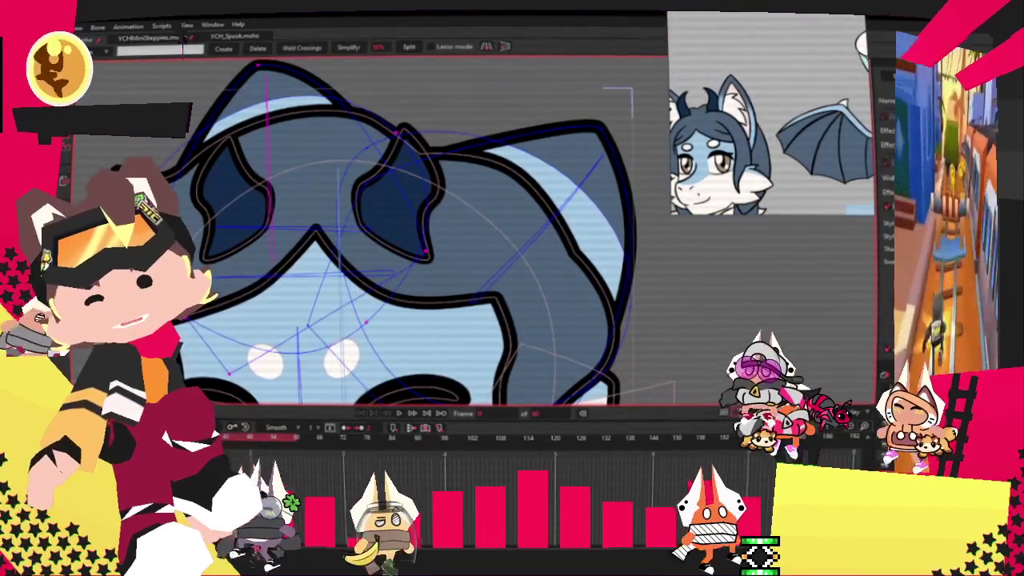
key("i")
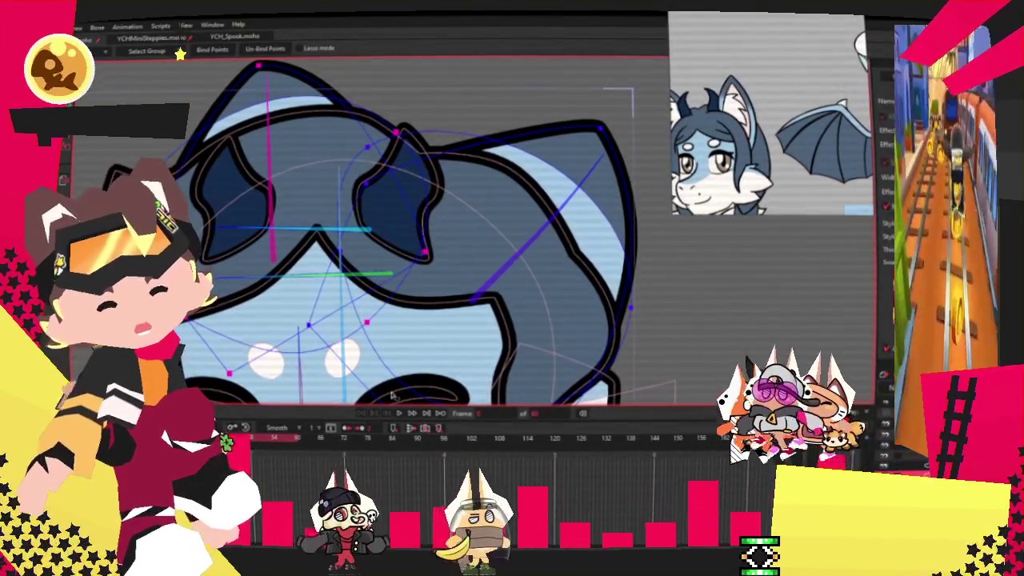
key("g")
key("ctrl+r")
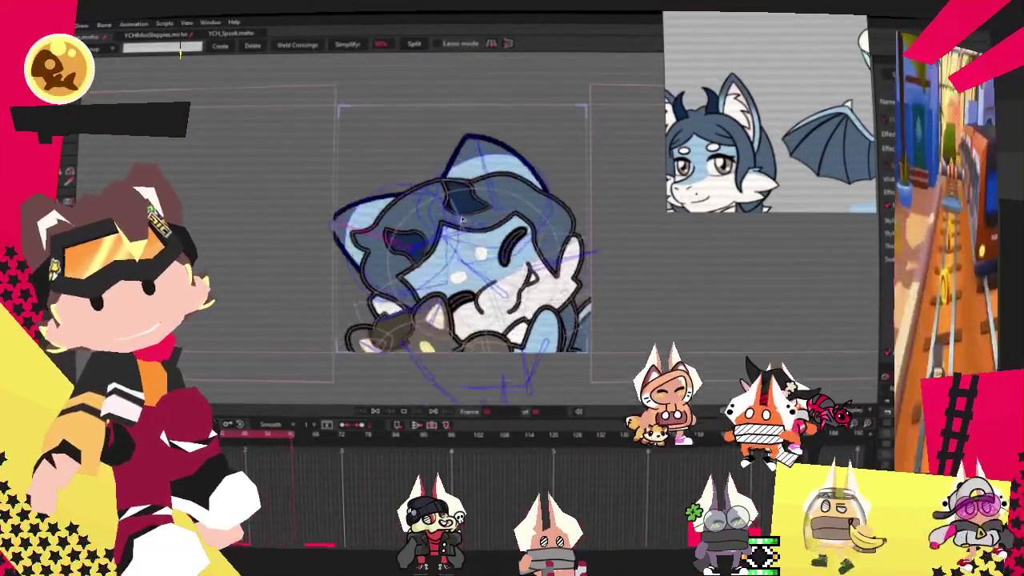
Stop playback back at frame 0, and open and dismiss the File menu twice.
left_click(374, 412)
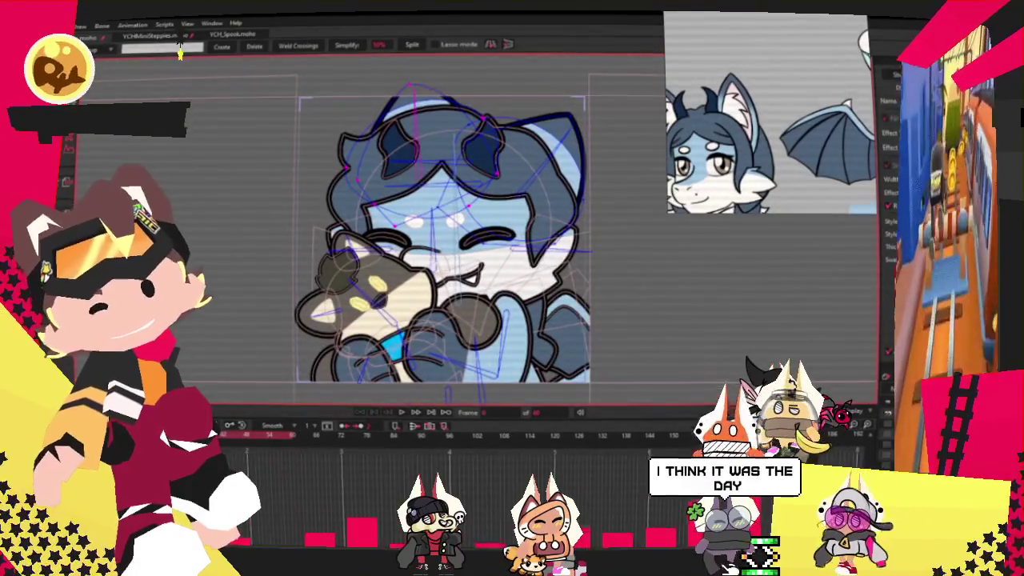
key("alt+f")
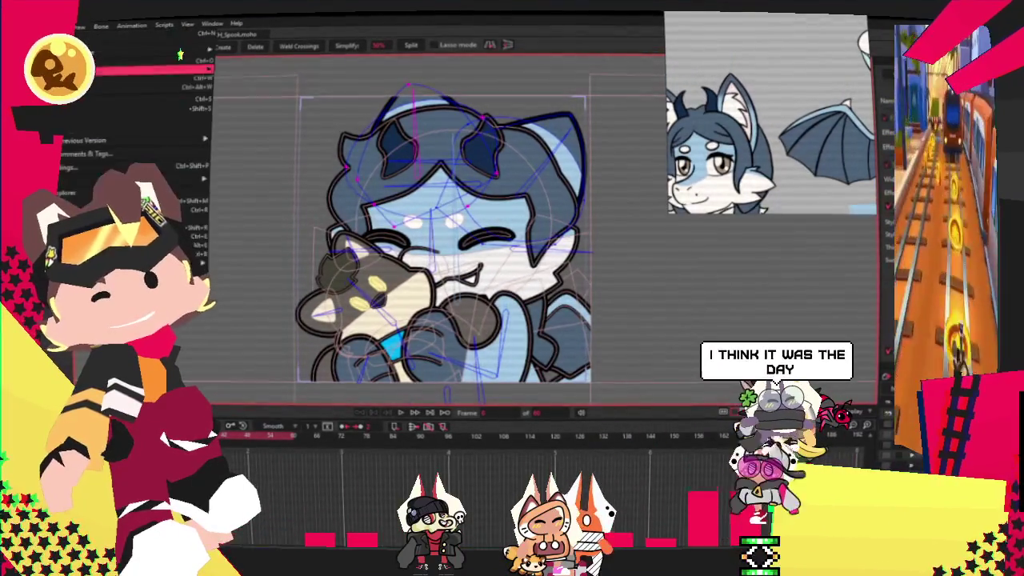
key("Escape")
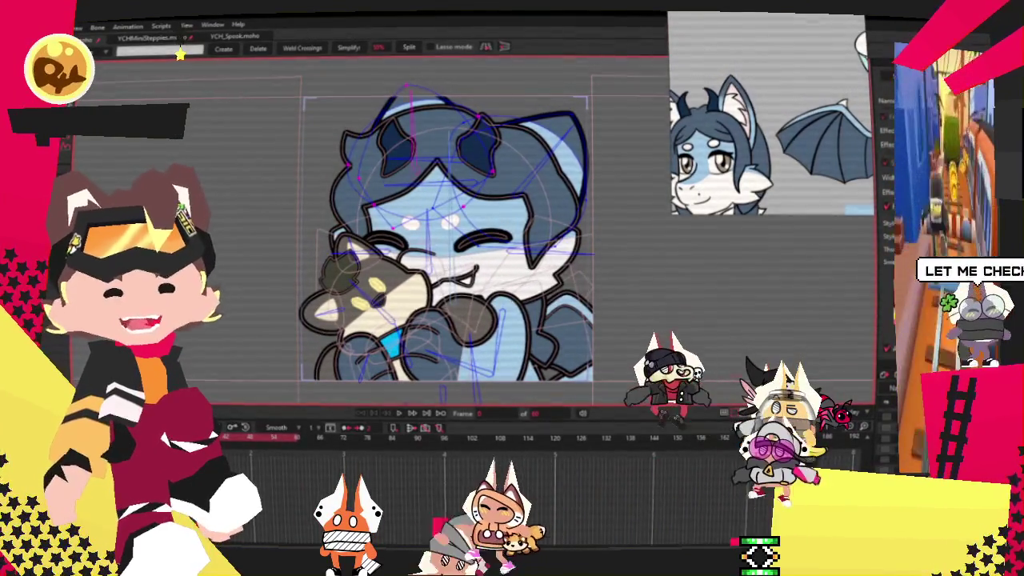
key("alt+f")
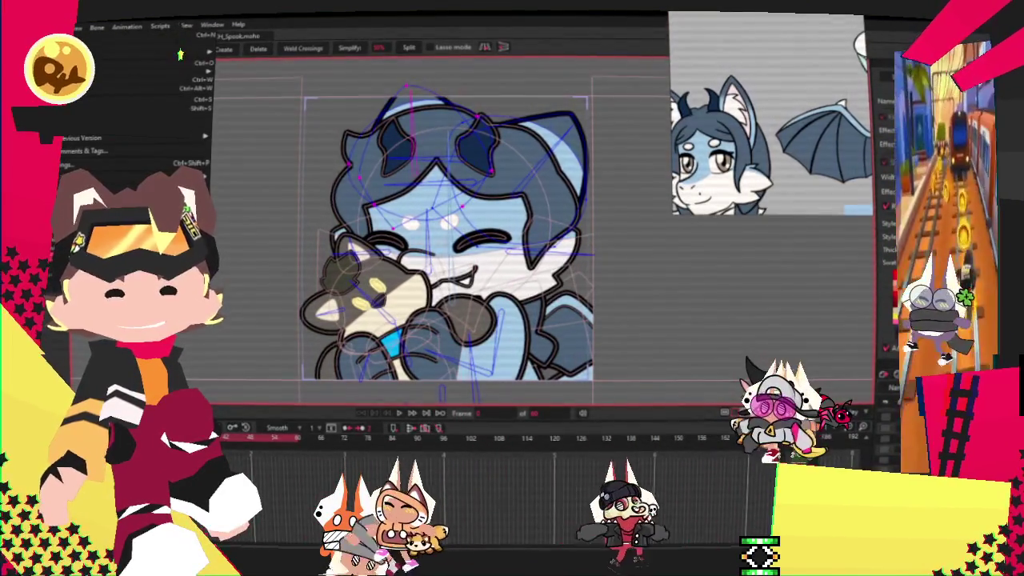
key("Escape")
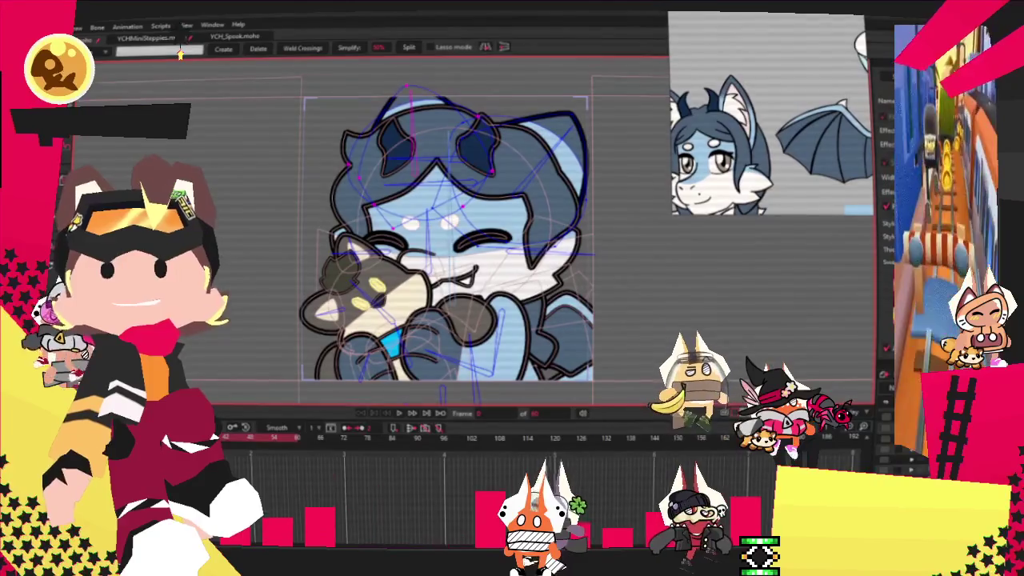
Load the next image, a full character sheet with colour swatches, into the reference viewer.
key("Right")
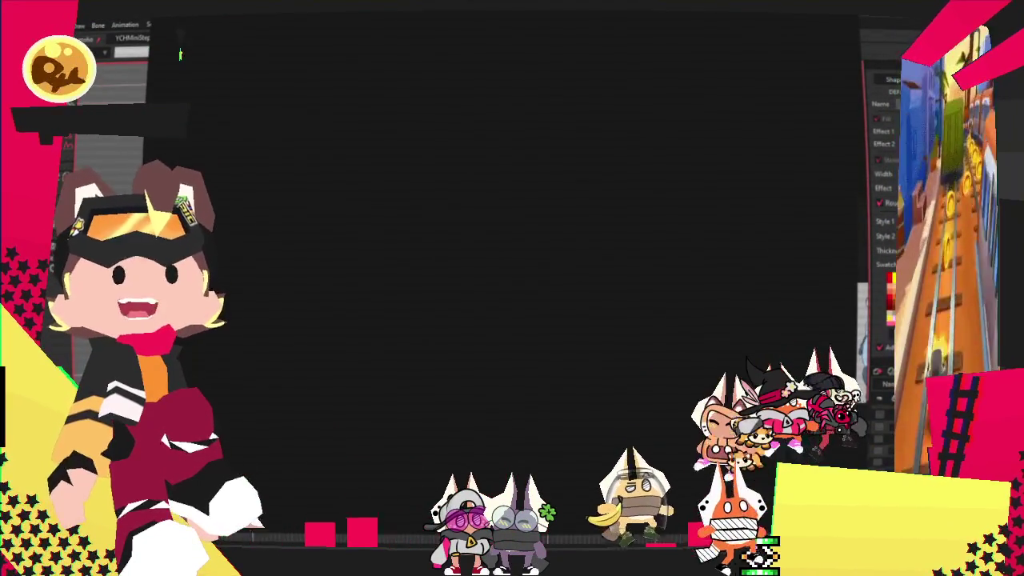
Resize the floating reference window to enlarge the dog characters image.
left_click_drag(611, 217, 575, 228)
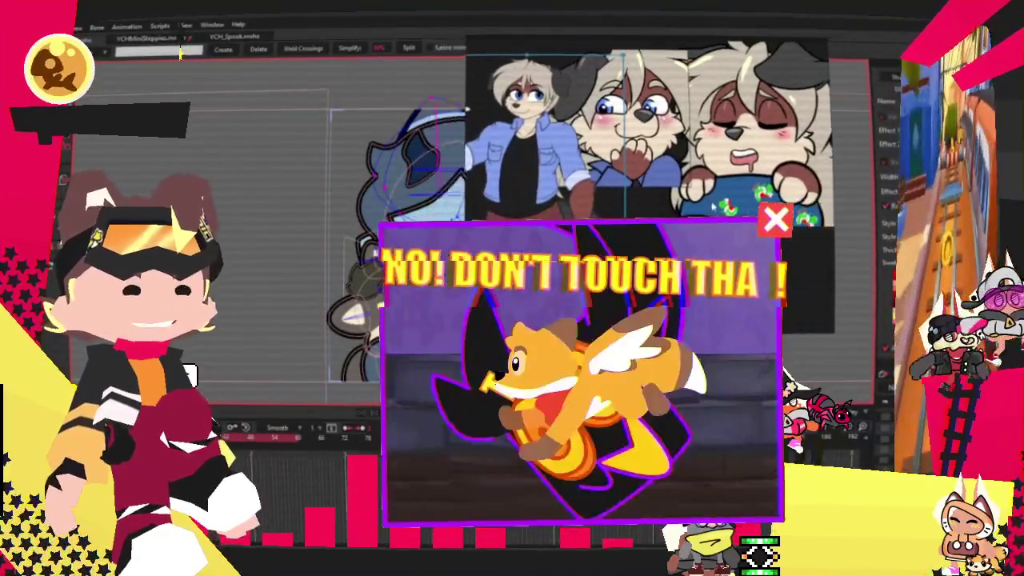
Move the dog reference window to the top-right off the canvas, then switch to Select Bone.
left_click_drag(660, 177, 808, 178)
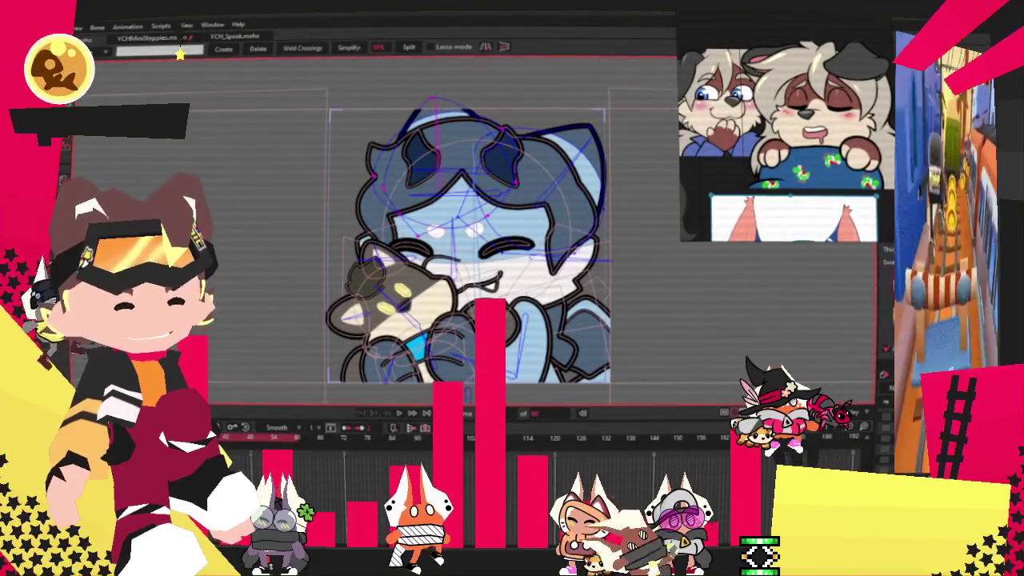
key("b")
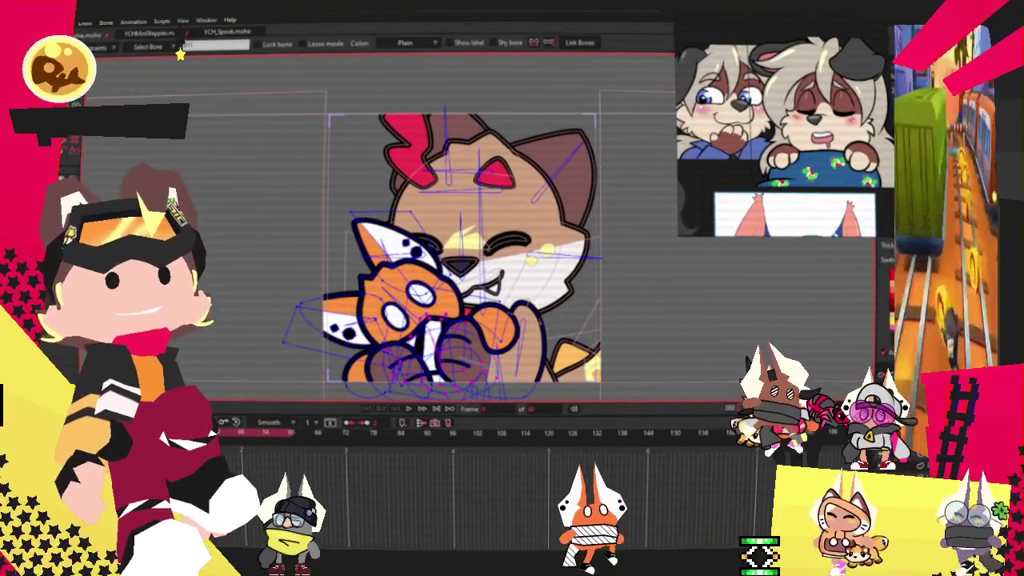
Select all the face curves and points, return to shape editing, and zoom the reference.
key("g")
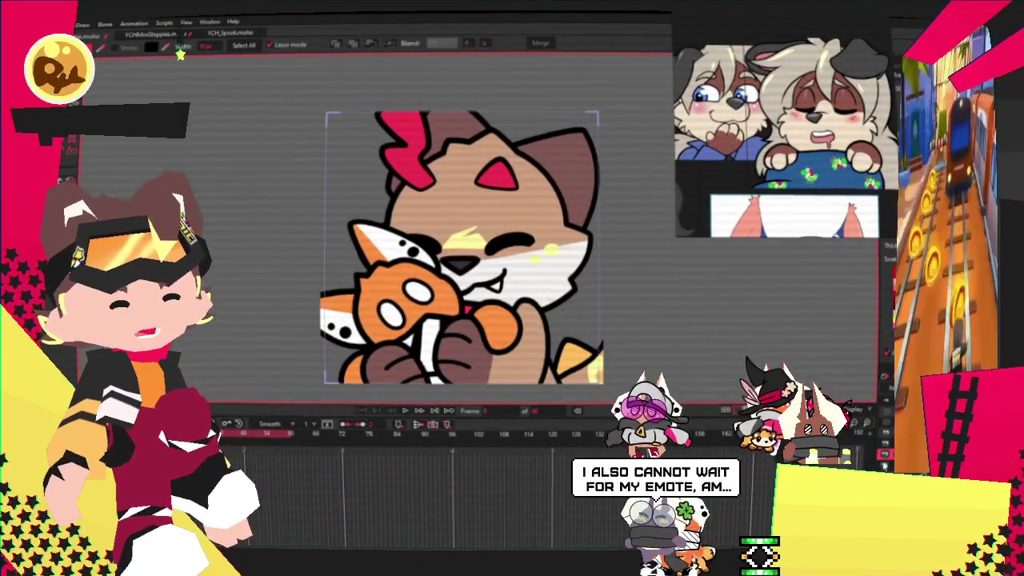
key("a")
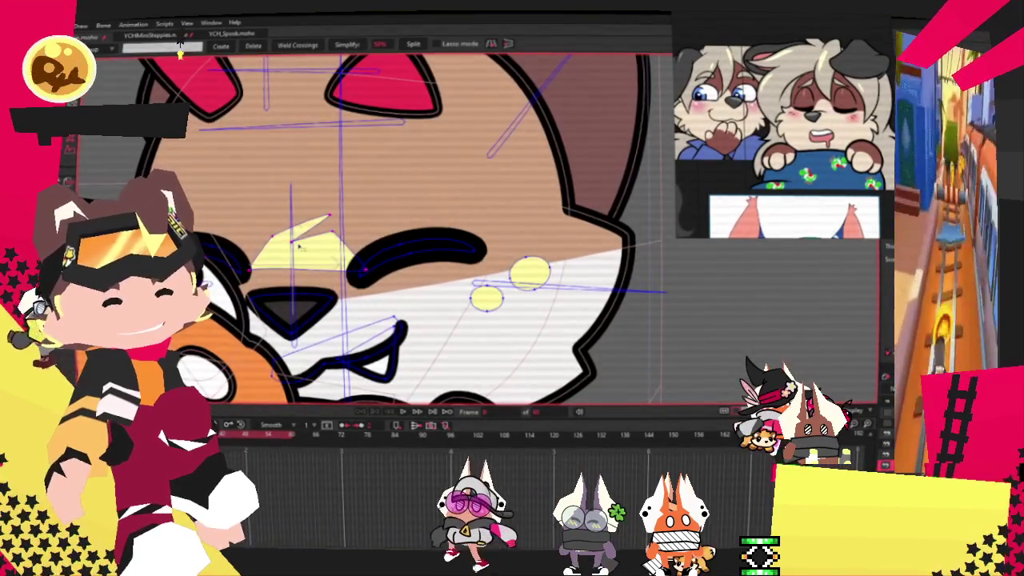
key("ctrl+a")
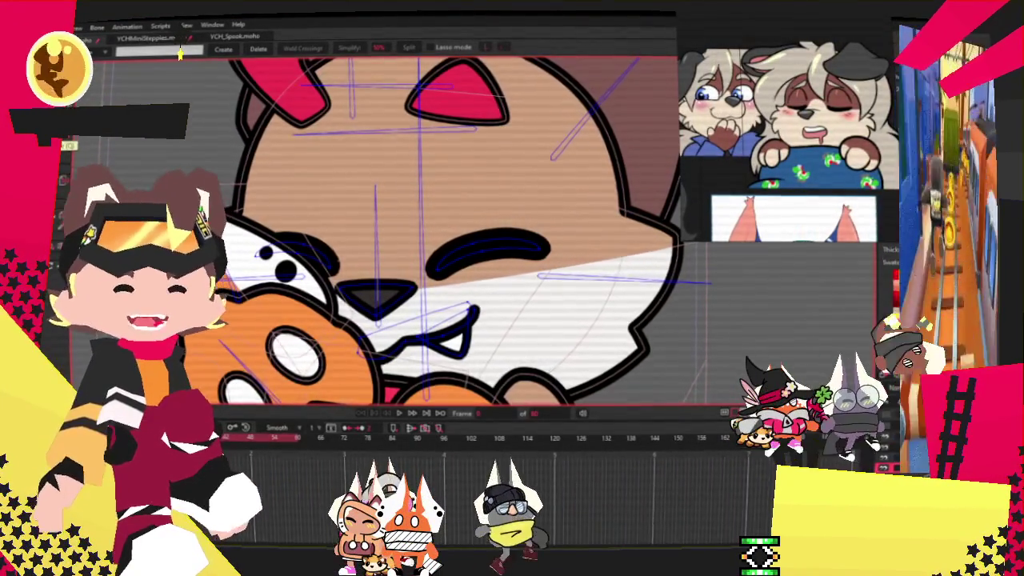
left_click(76, 138)
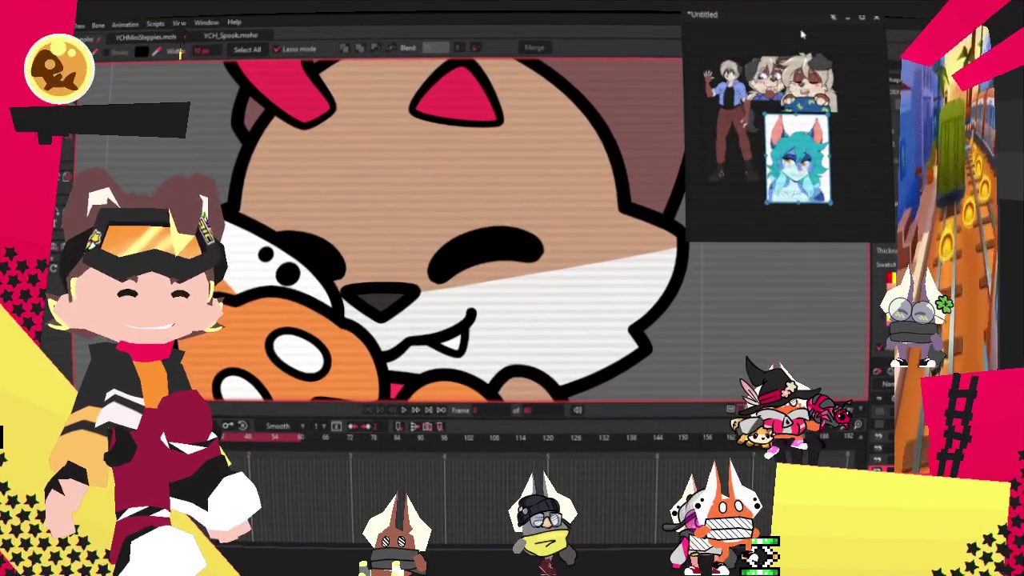
scroll(798, 36, "up", 5)
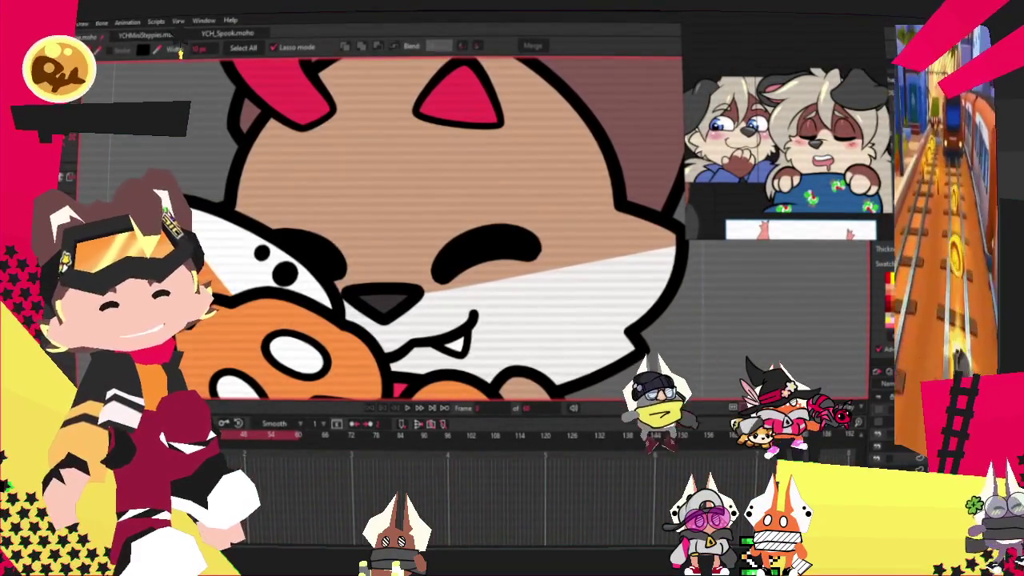
Extend the white muzzle shape upward around the nose with new points.
key("a")
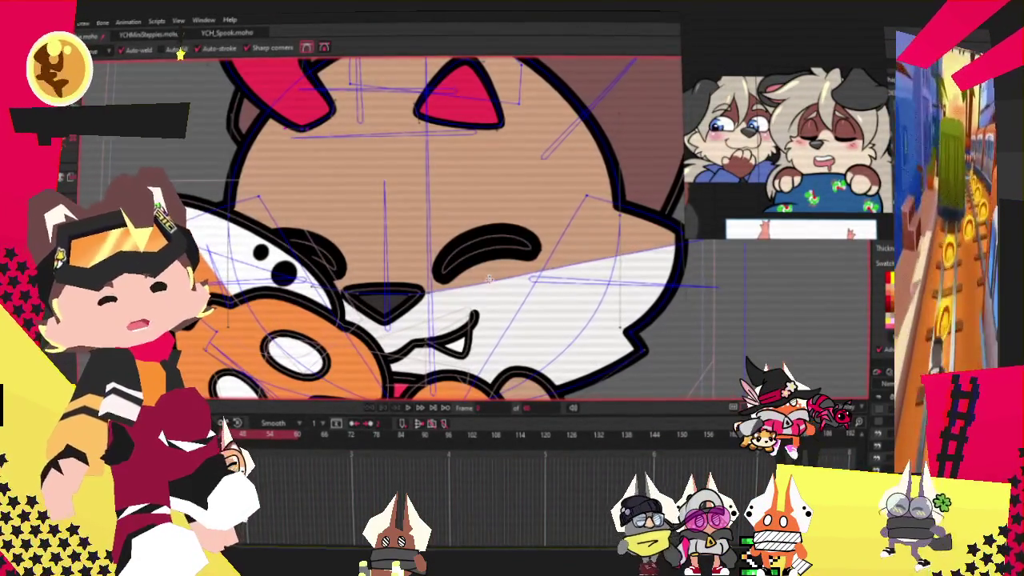
mouse_move(488, 296)
left_mouse_down()
mouse_move(387, 232)
mouse_move(467, 290)
left_mouse_up()
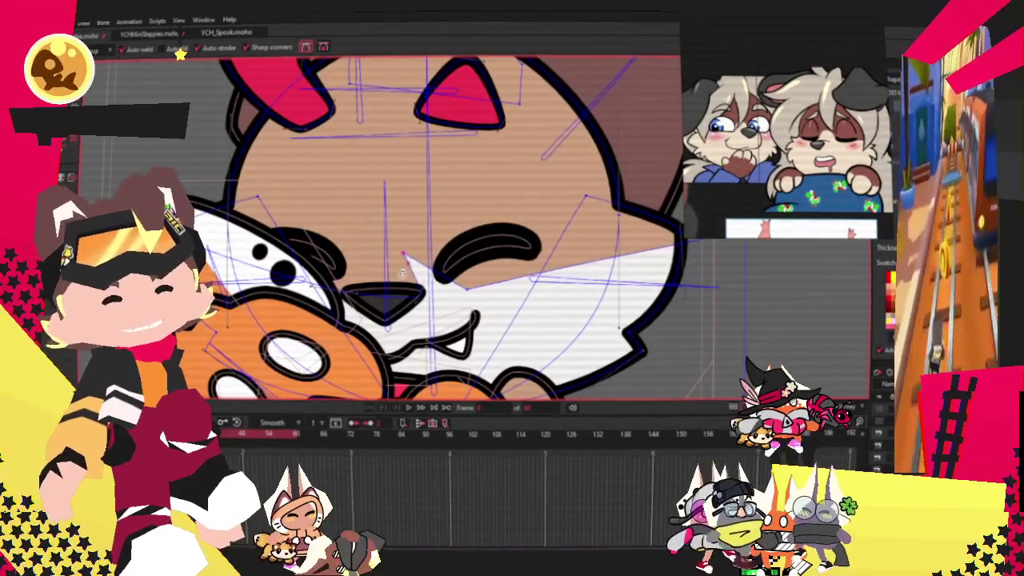
key("t")
scroll(412, 300, "up", 2)
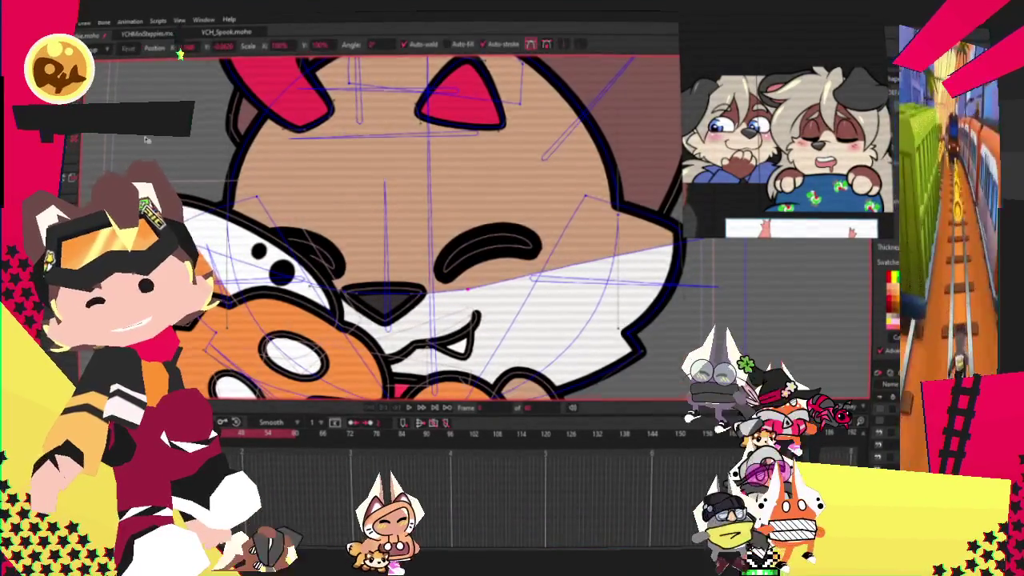
scroll(413, 300, "up", 1)
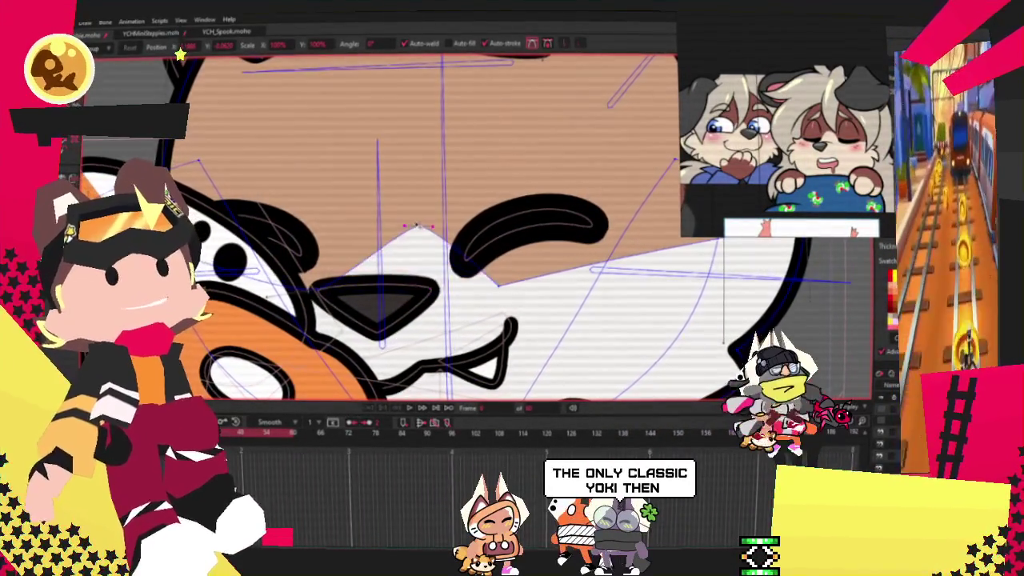
Smooth the muzzle's pointed peak, refine a point's curve, and select the cat's face fill.
key("ctrl+m")
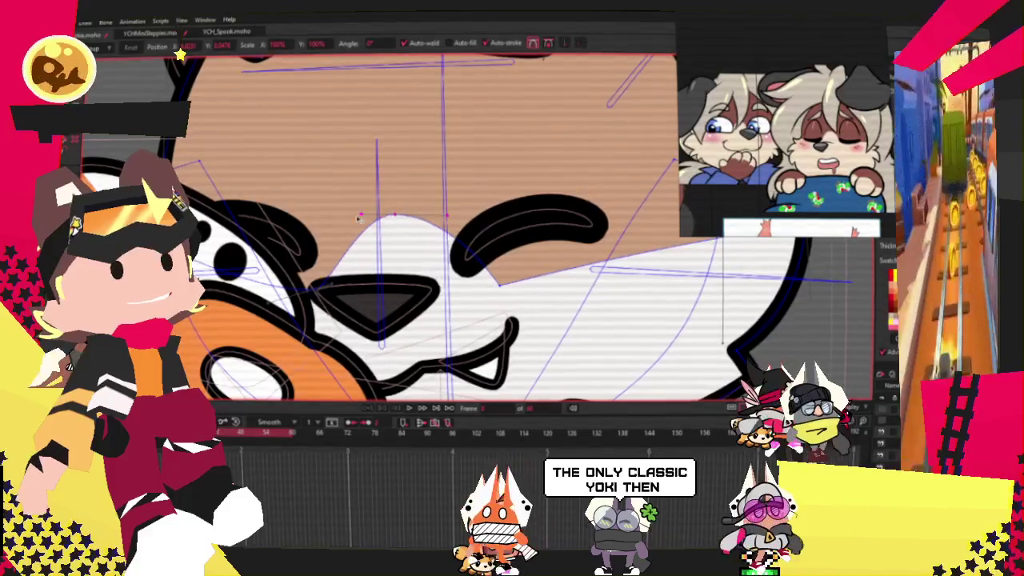
scroll(404, 211, "down", 3)
scroll(364, 246, "up", 3)
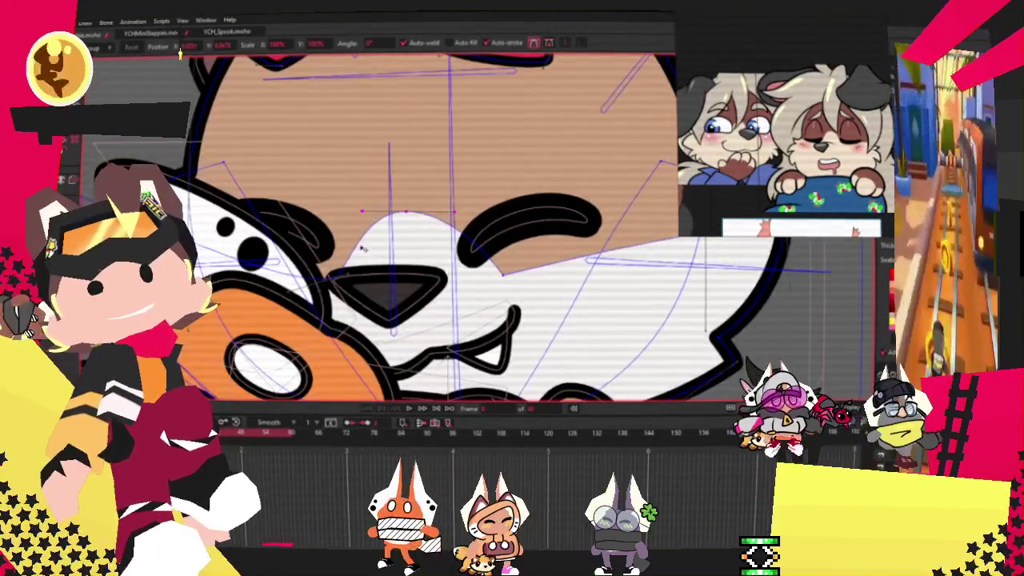
scroll(345, 284, "up", 2)
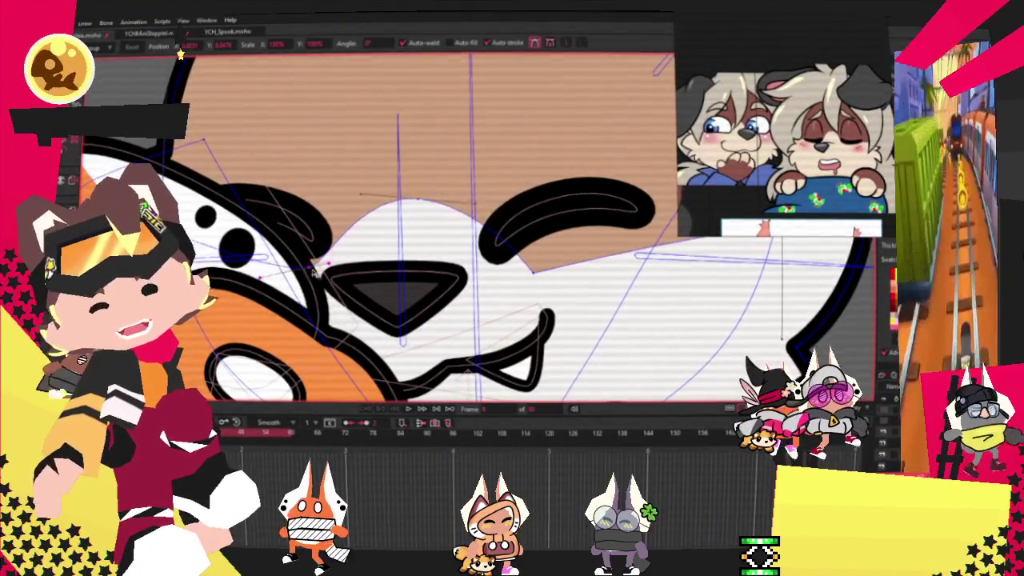
left_click_drag(532, 272, 512, 264)
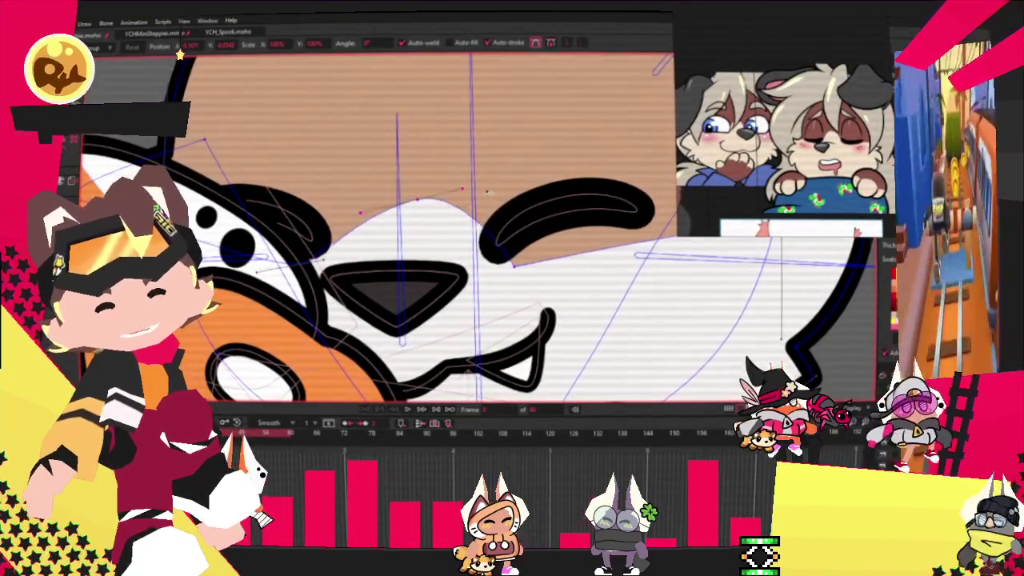
scroll(484, 200, "down", 2)
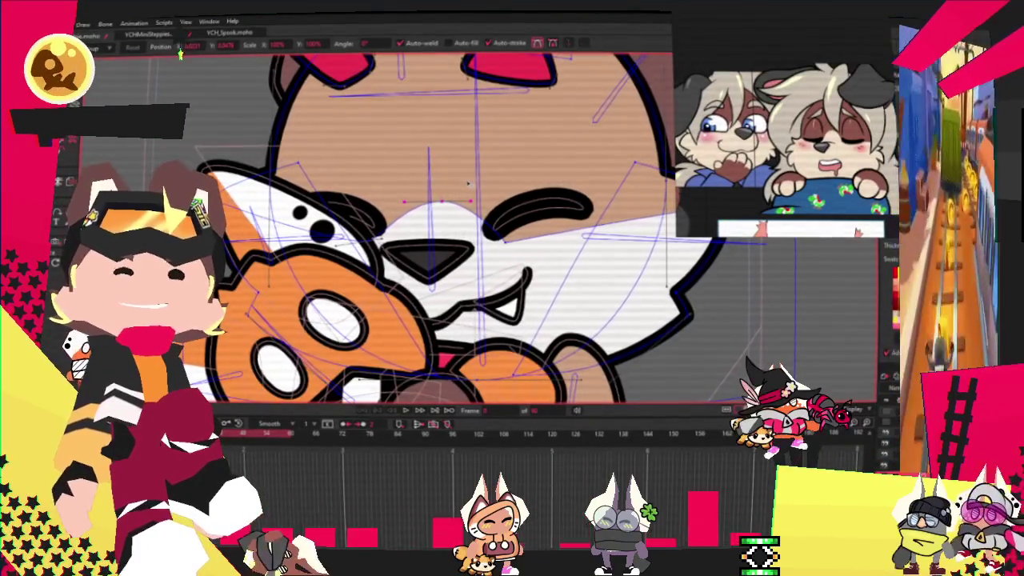
scroll(509, 181, "down", 3)
key("g")
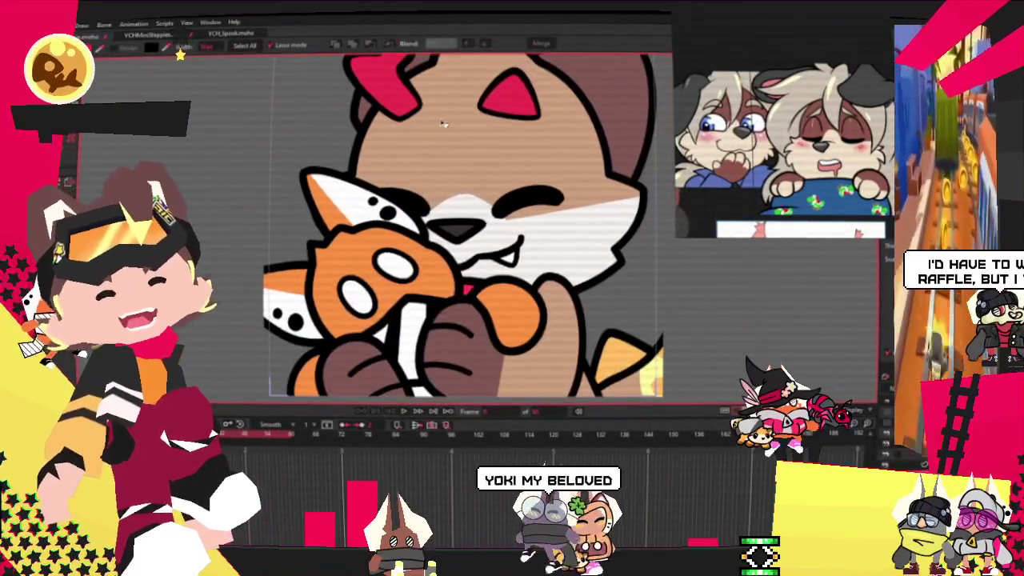
left_click(509, 181)
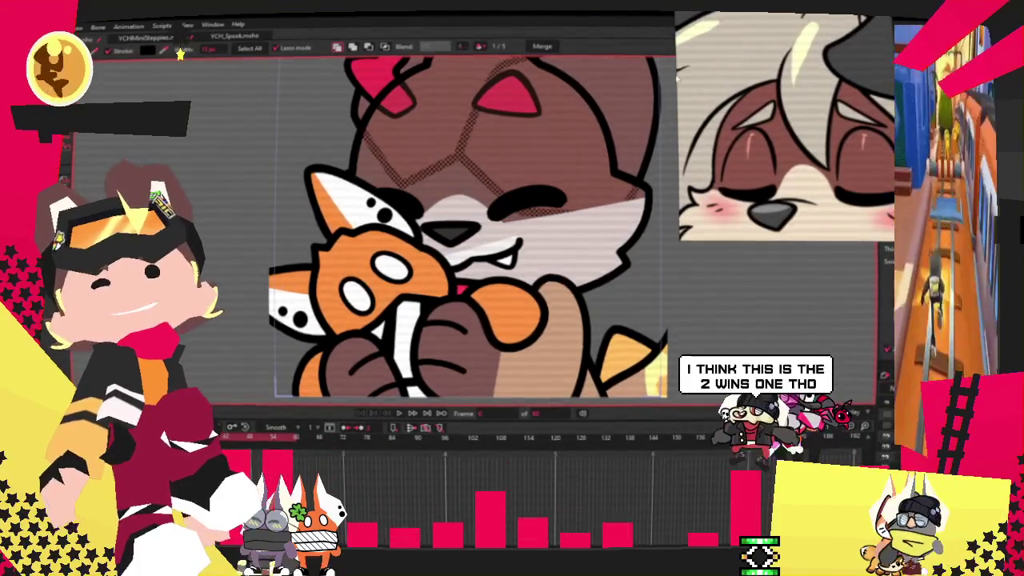
scroll(228, 133, "down", 3)
scroll(227, 133, "up", 2)
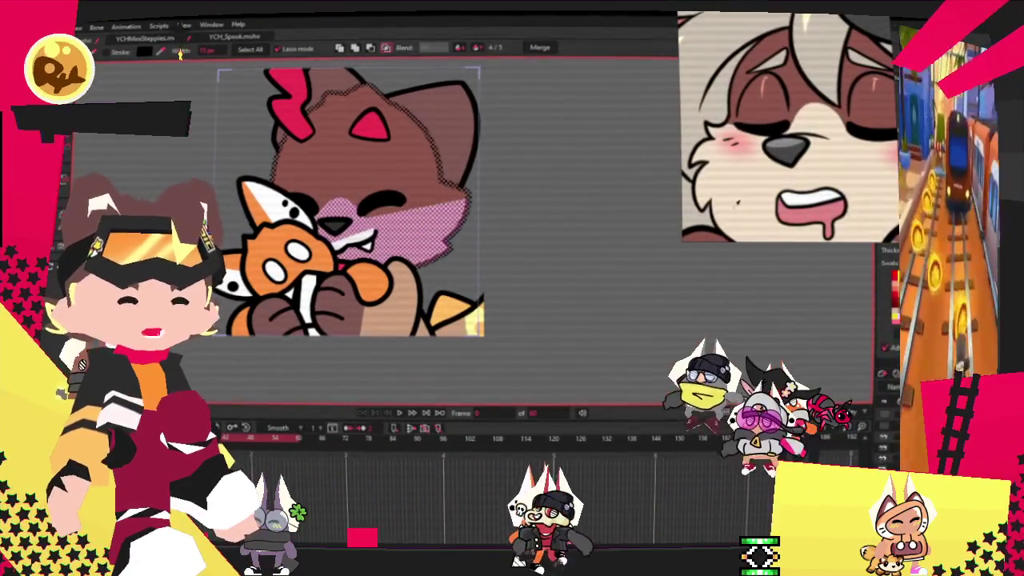
scroll(462, 175, "down", 2)
scroll(462, 174, "up", 3)
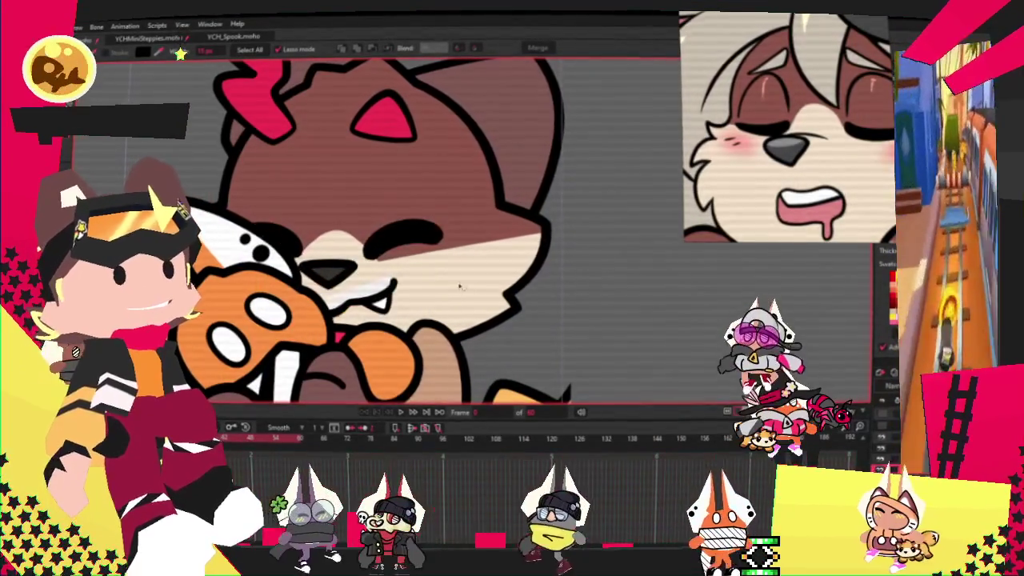
left_click_drag(332, 314, 394, 282)
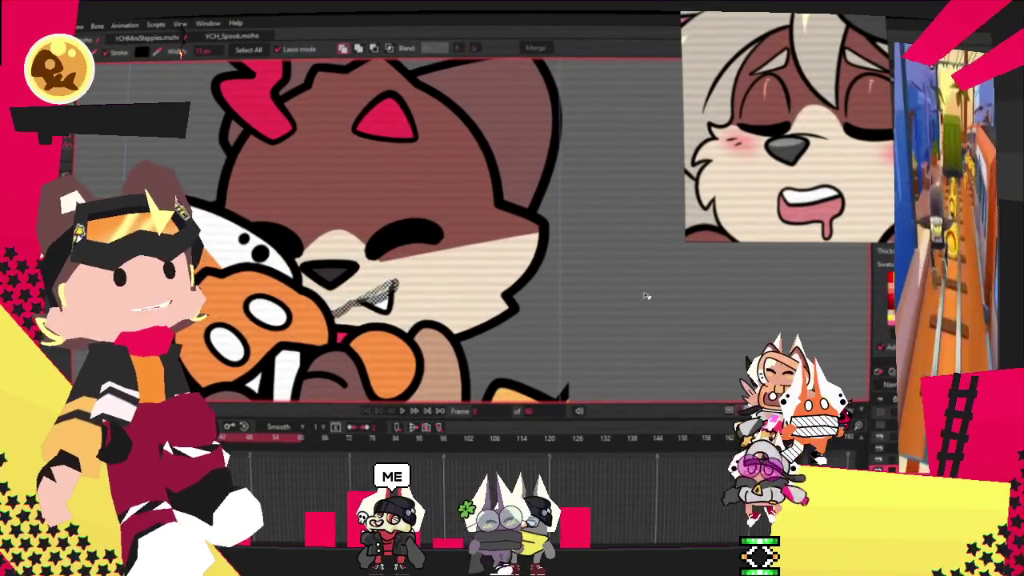
scroll(637, 248, "down", 2)
scroll(576, 148, "down", 2)
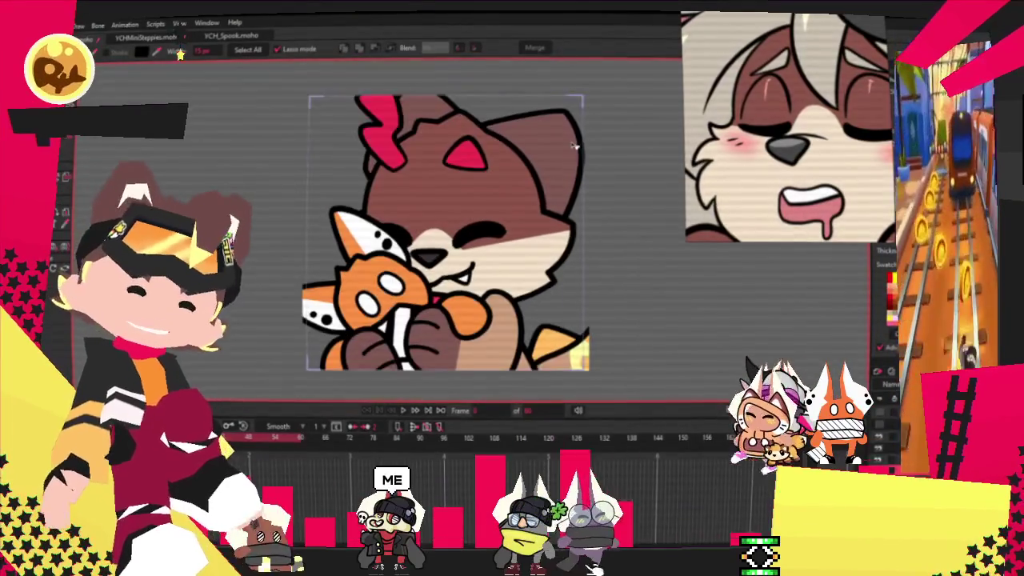
scroll(528, 228, "up", 2)
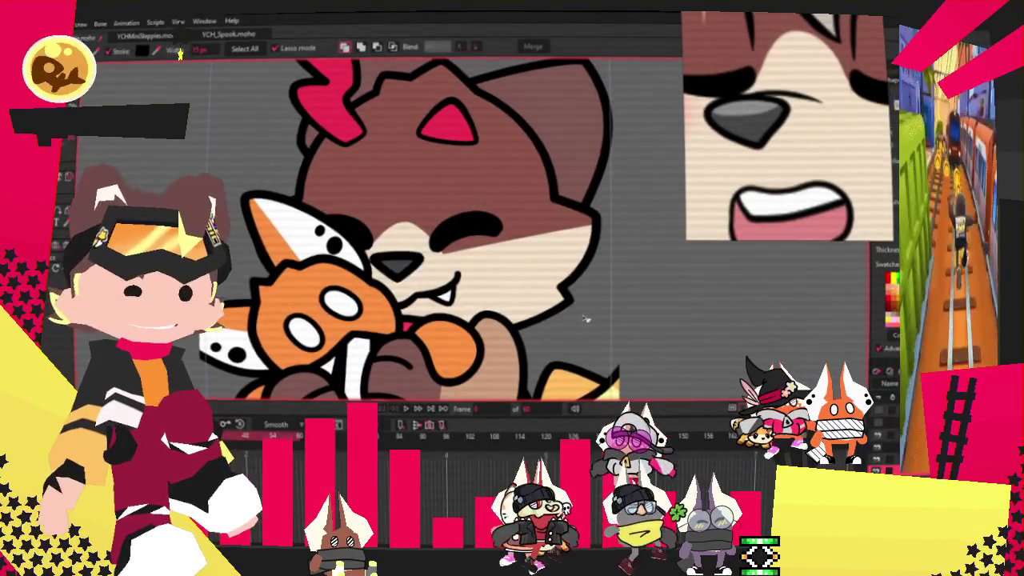
scroll(384, 232, "up", 2)
scroll(384, 232, "up", 2)
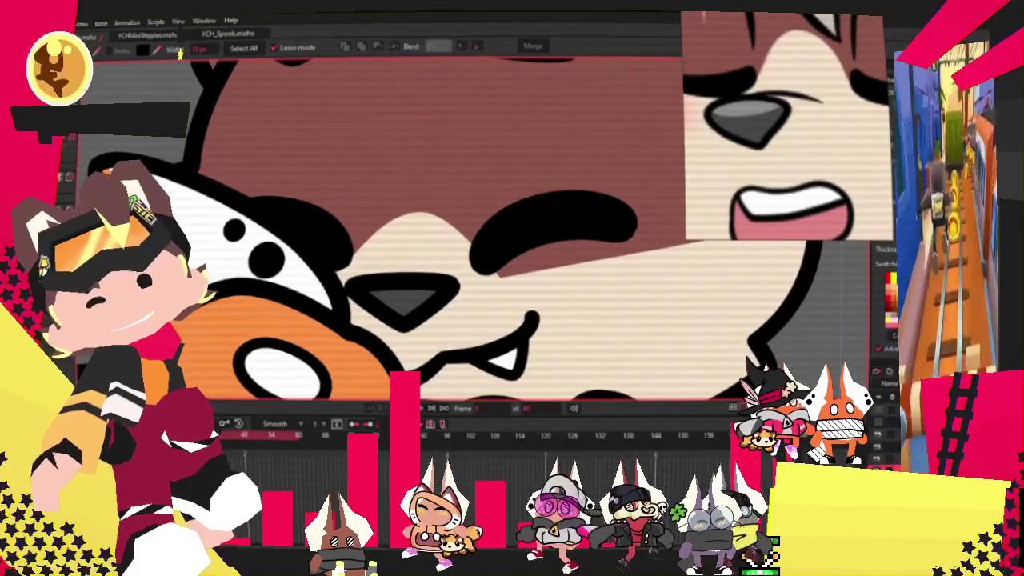
Shift the fox's nose up and left, then lasso-select the right ear and upper head.
key("t")
left_click(412, 296)
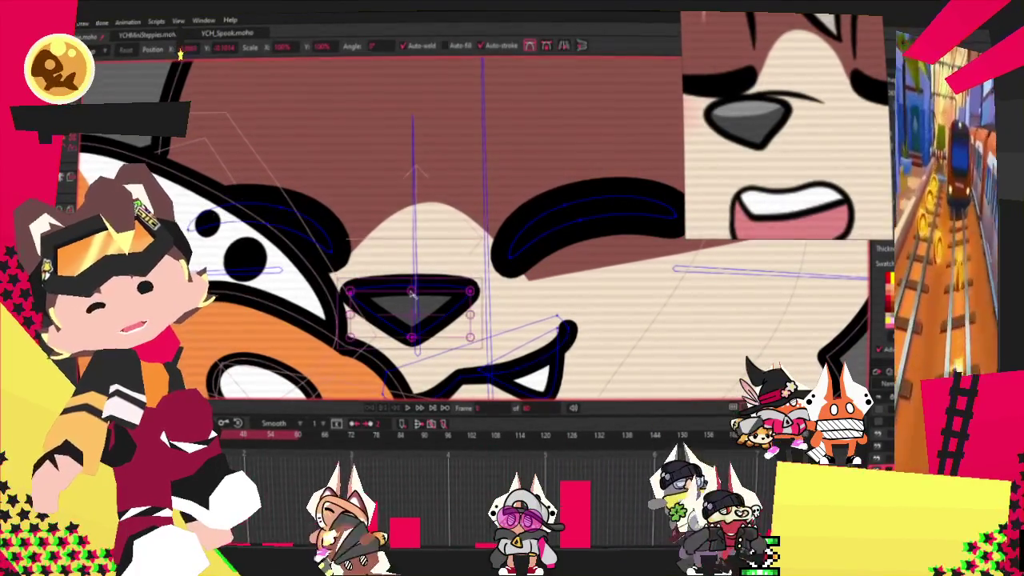
left_click_drag(466, 318, 432, 303)
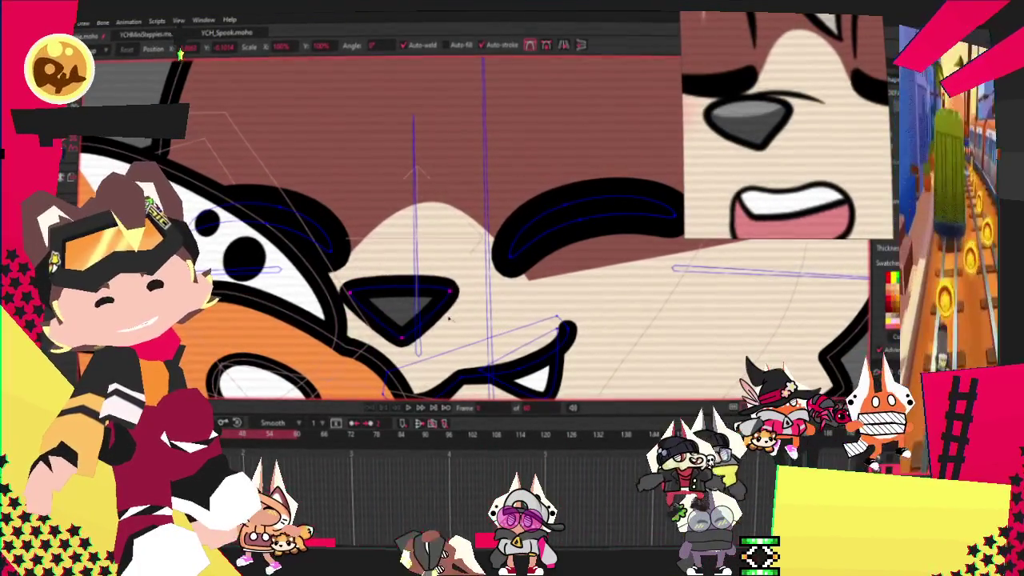
scroll(436, 296, "down", 3)
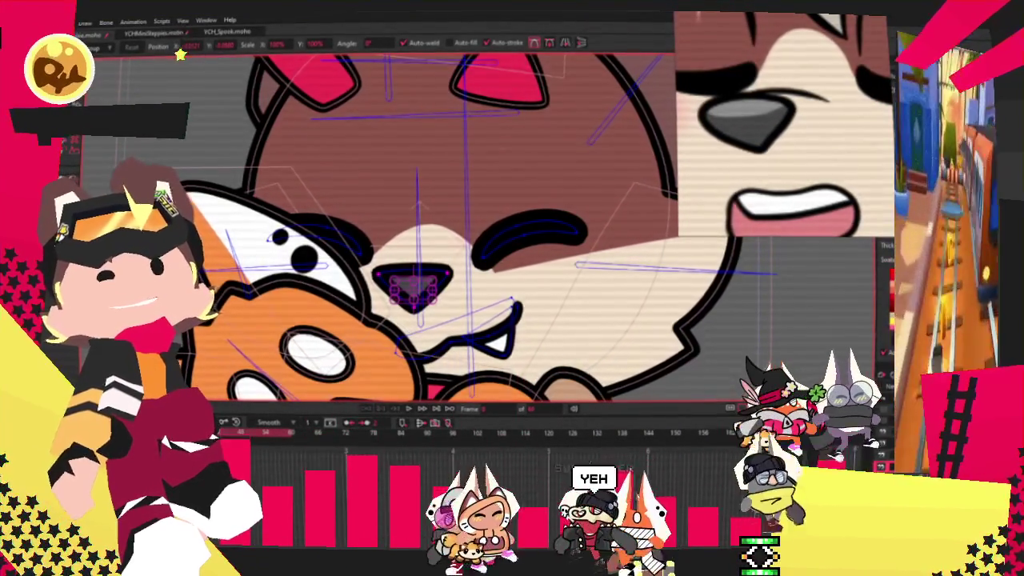
scroll(474, 225, "down", 2)
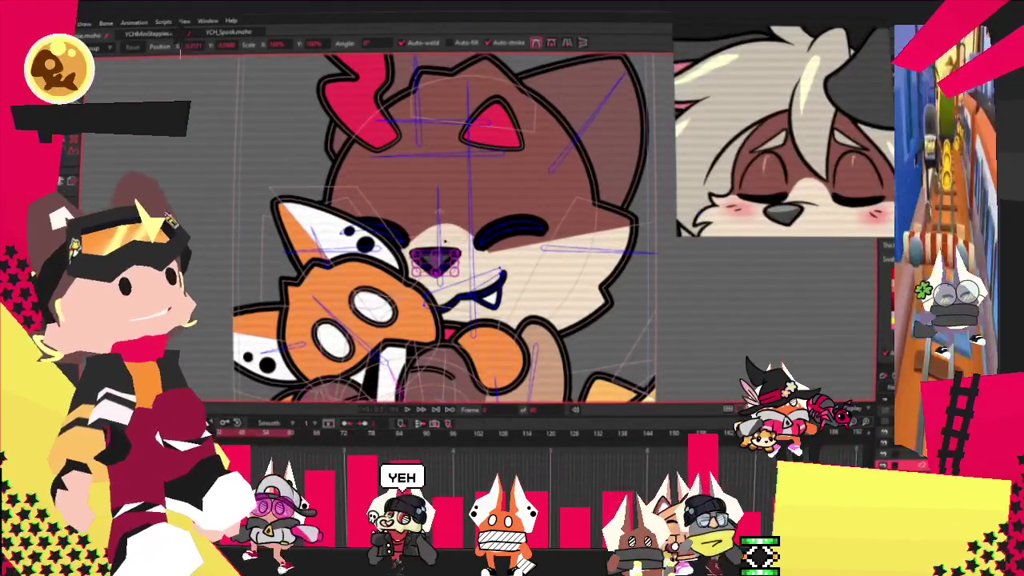
scroll(450, 237, "down", 2)
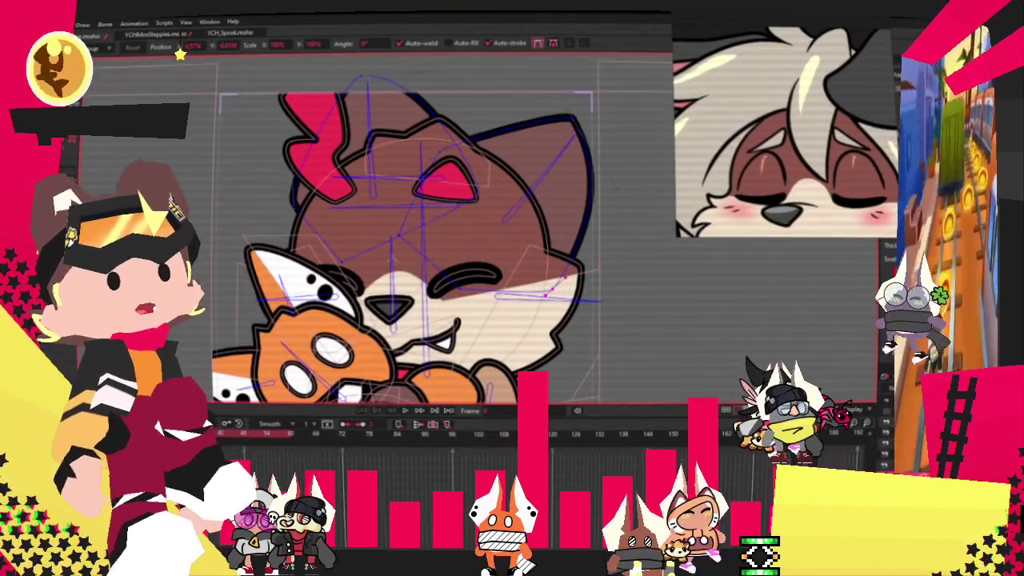
key("g")
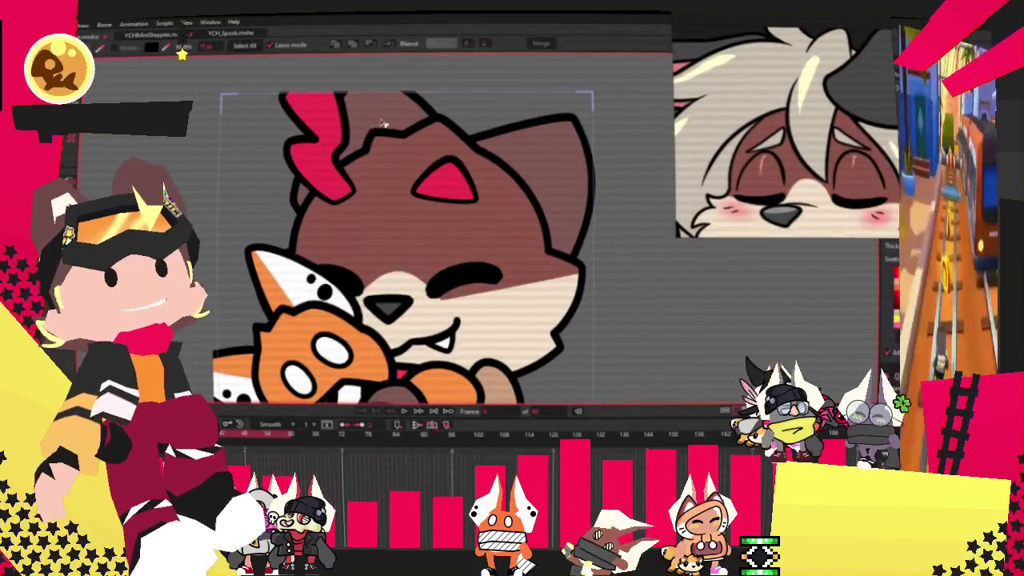
left_click_drag(382, 124, 592, 240)
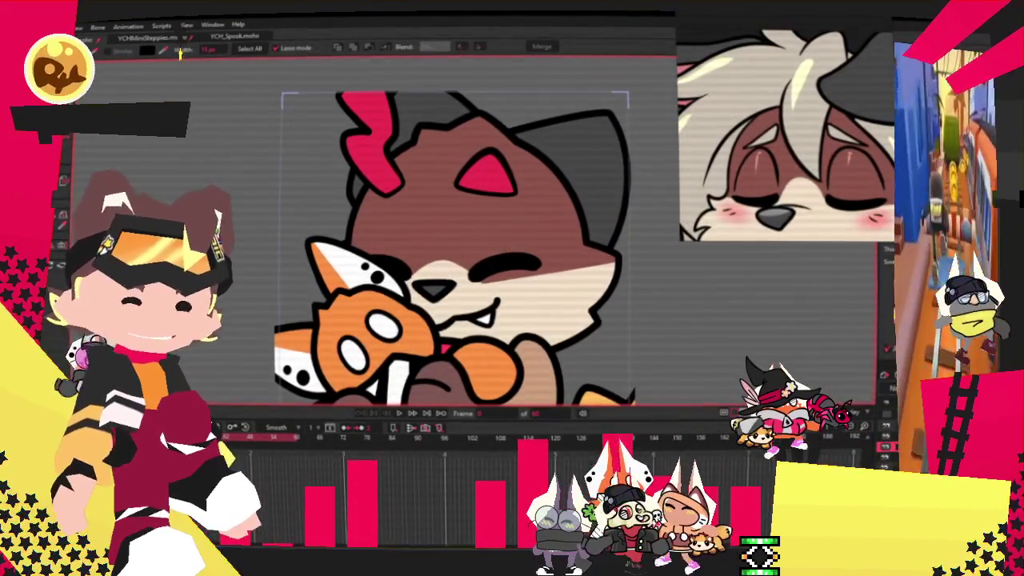
Recolour the red hair tuft and inner ear with a cream fill swatch.
left_click(361, 160)
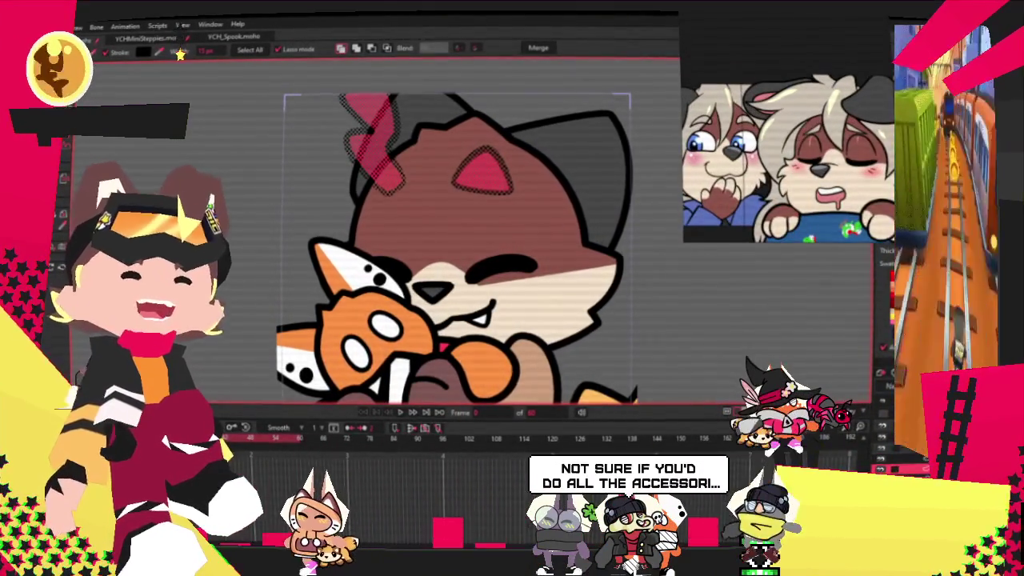
left_click(700, 319)
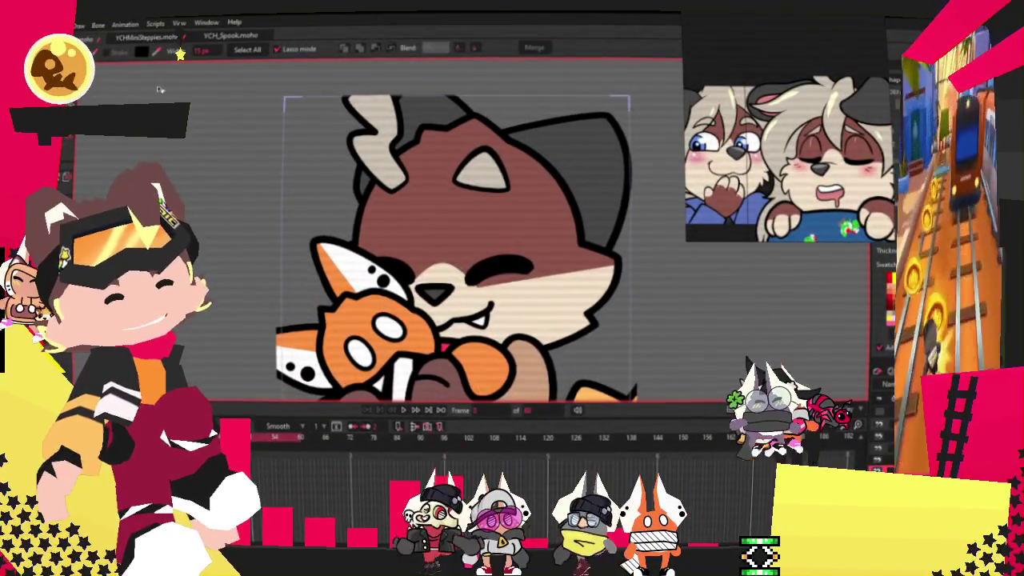
Drag the cream inner ear's tip up and right into a tall, curved, tapering horn.
key("t")
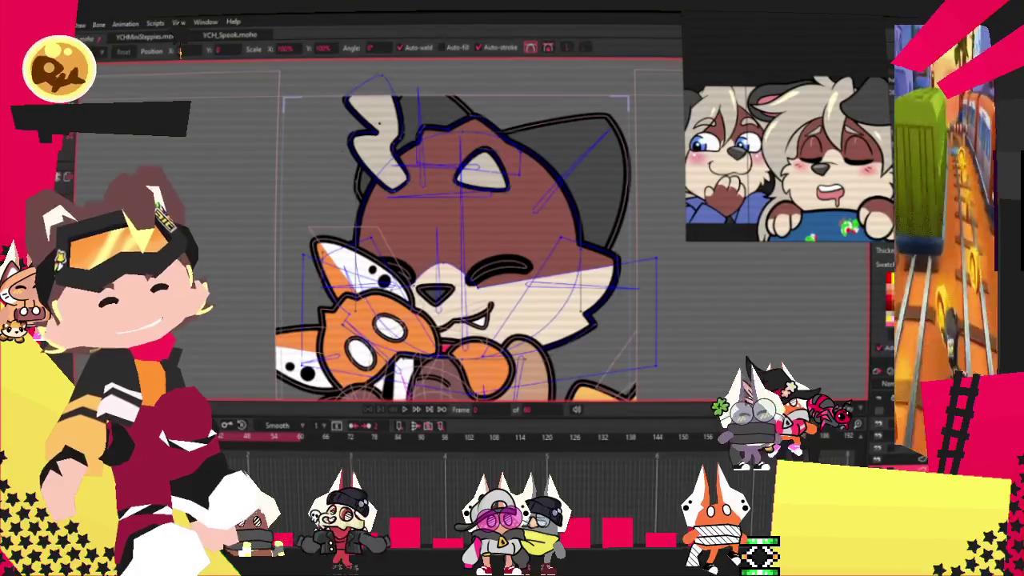
scroll(524, 191, "up", 3)
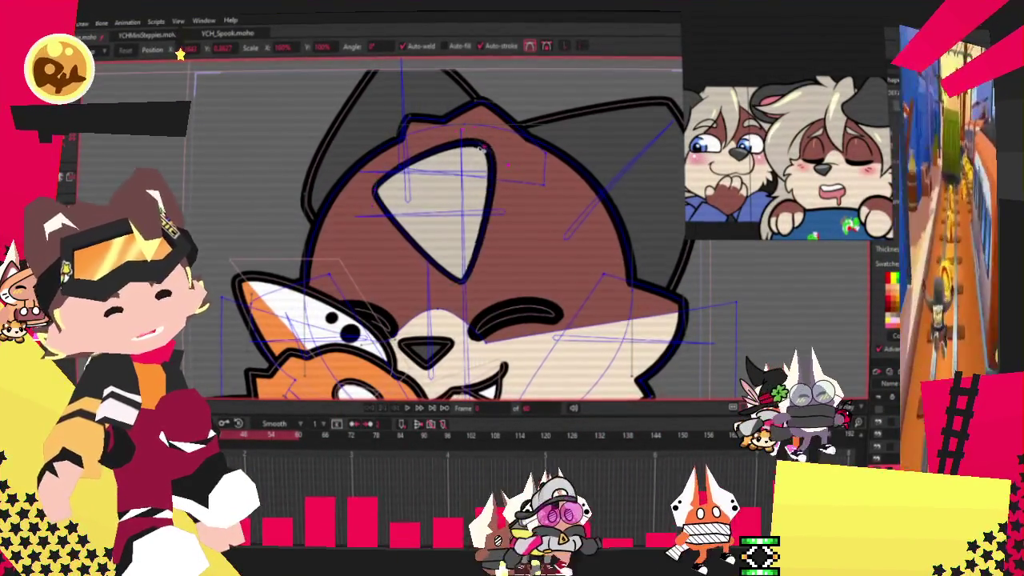
left_click_drag(468, 140, 512, 76)
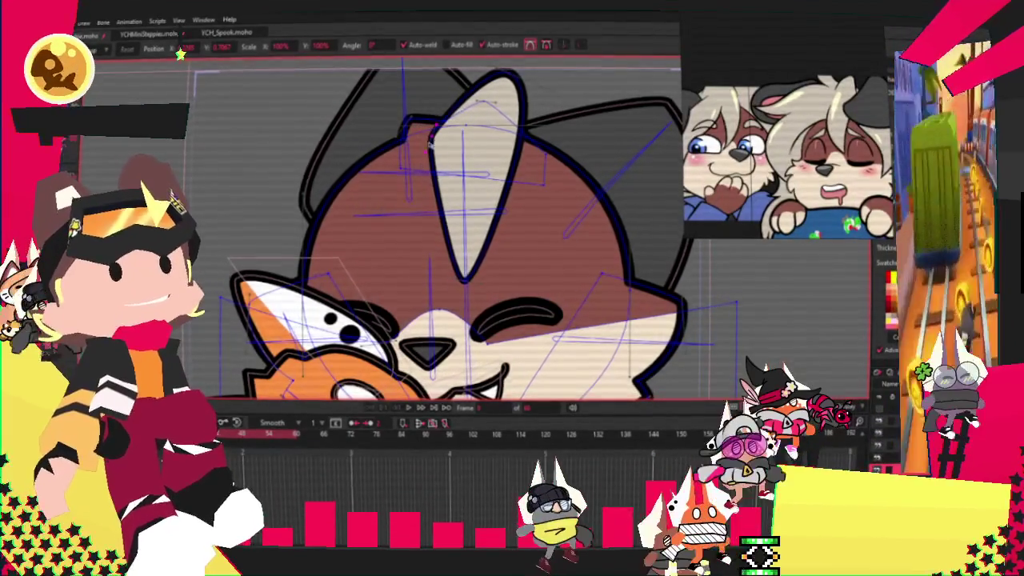
left_click(108, 88)
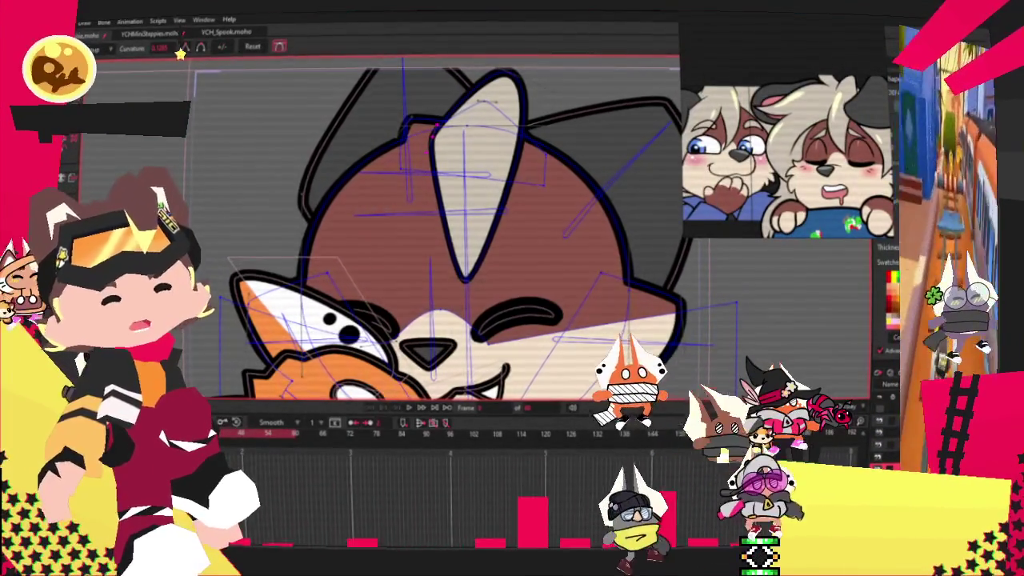
key("a")
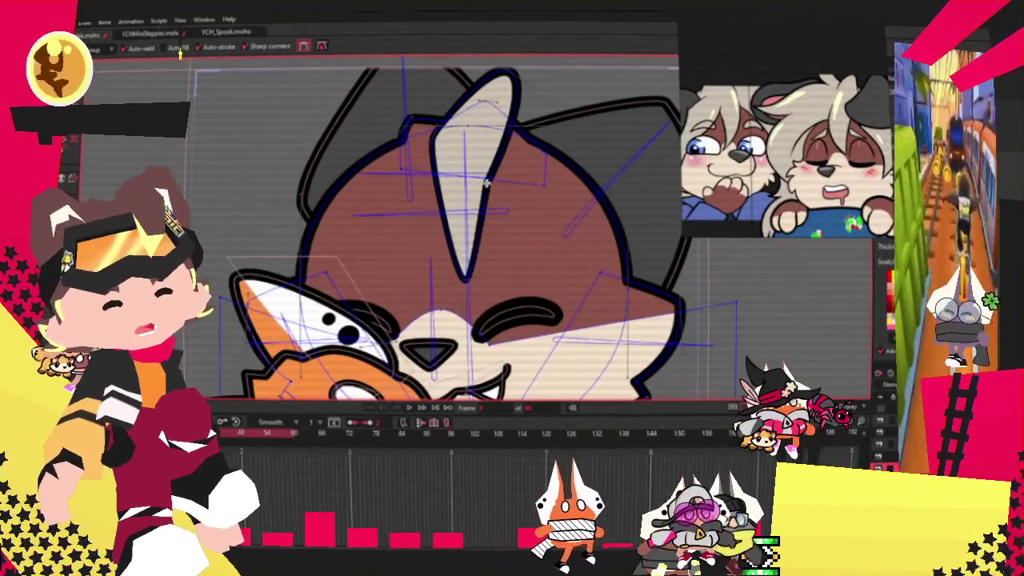
scroll(469, 264, "up", 2)
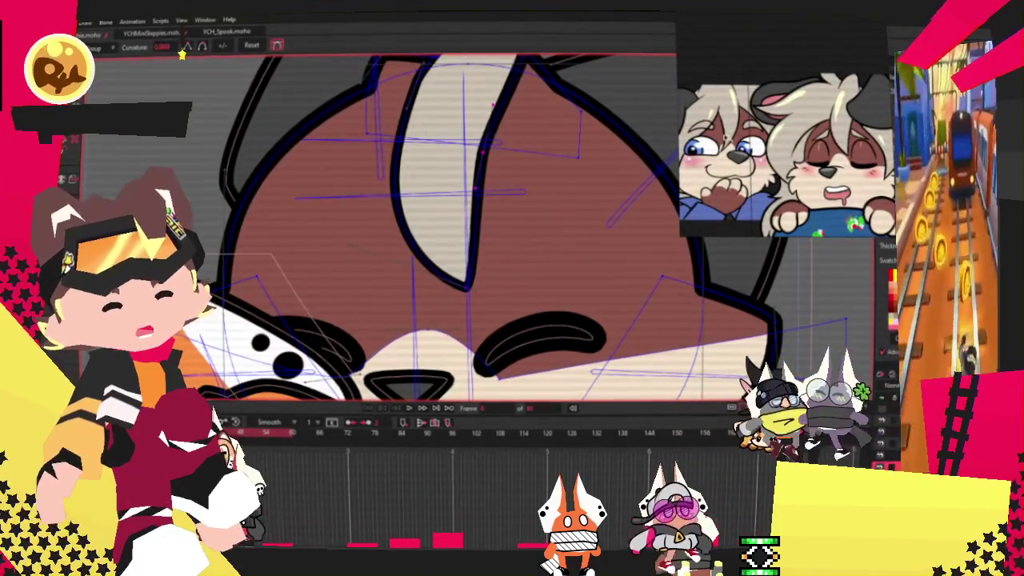
scroll(448, 240, "down", 3)
scroll(448, 240, "up", 3)
key("t")
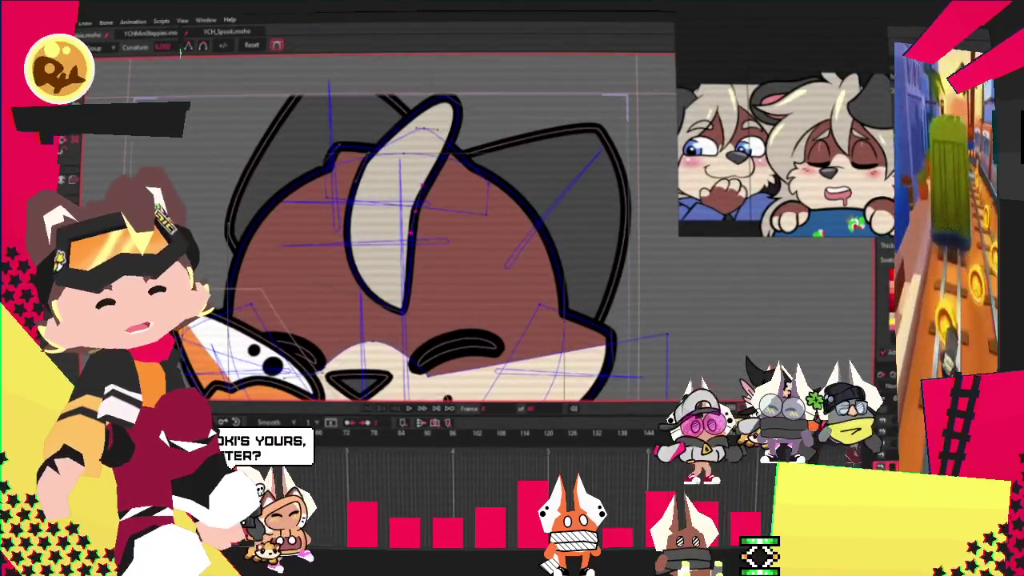
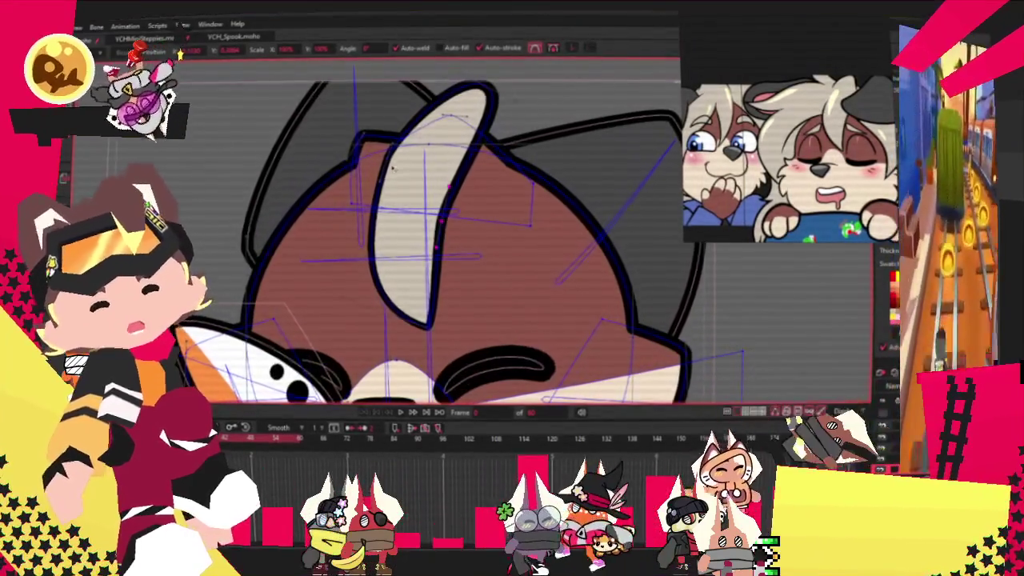
Push the inner ear's upper-left edge outward, flatten its pointed tip, and bulge its right edge.
left_click_drag(392, 166, 372, 158)
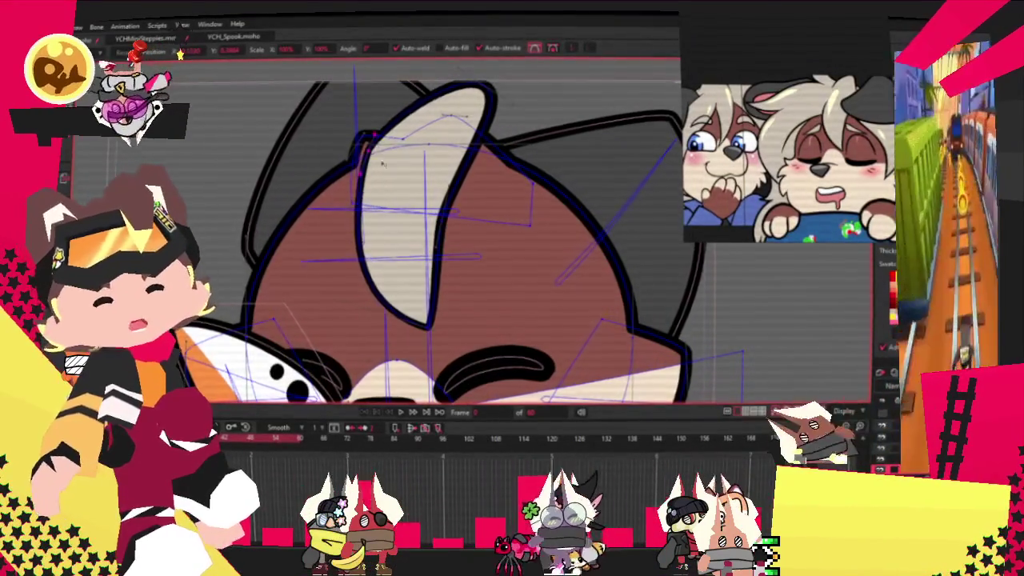
left_click_drag(484, 94, 478, 122)
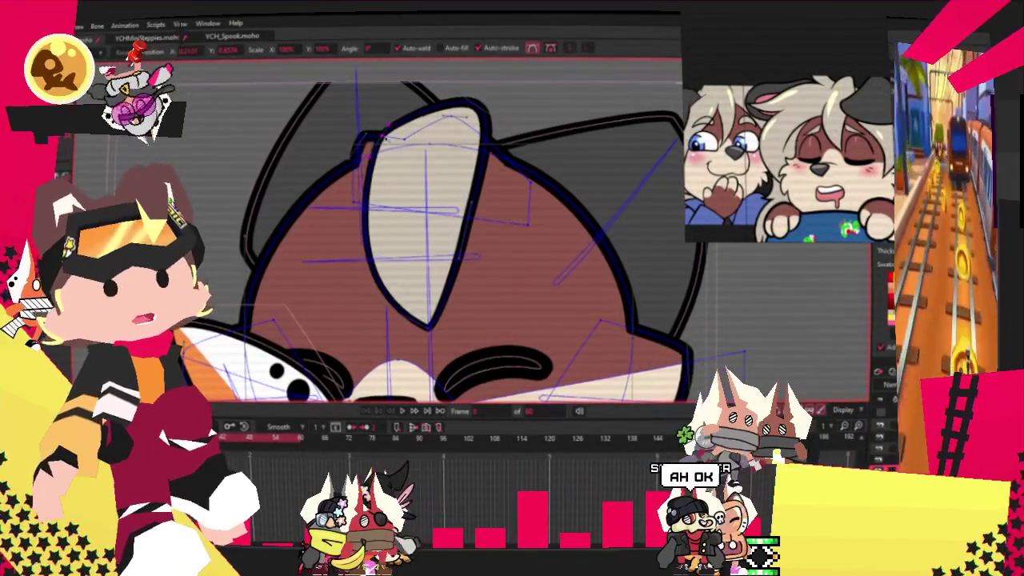
scroll(415, 199, "down", 1)
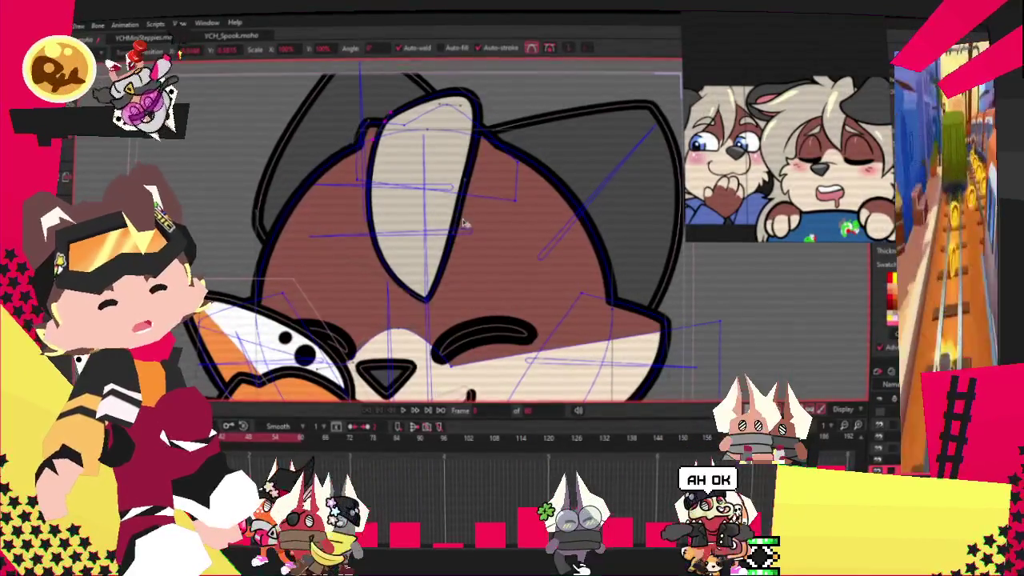
left_click_drag(460, 174, 474, 191)
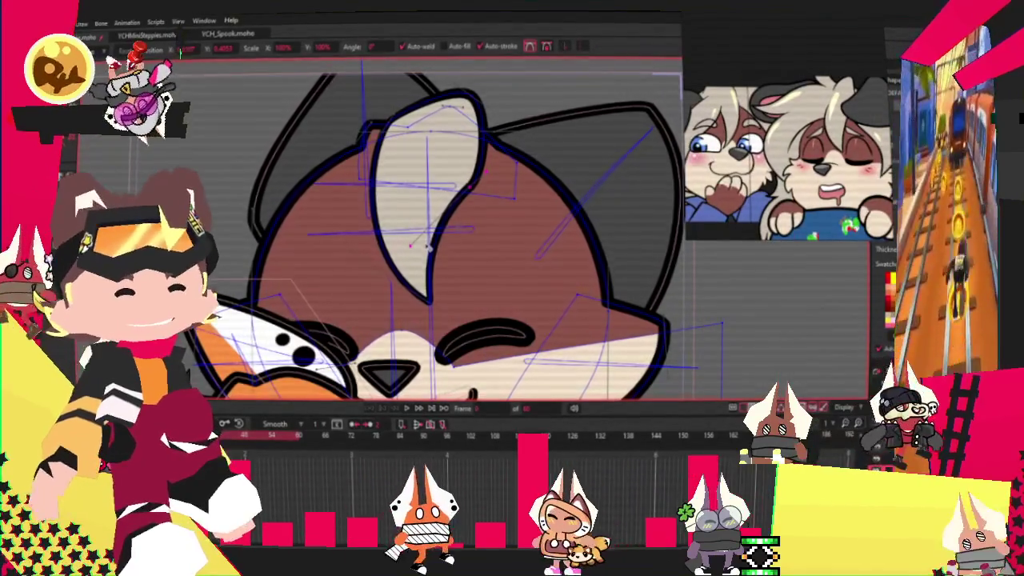
scroll(369, 165, "up", 2)
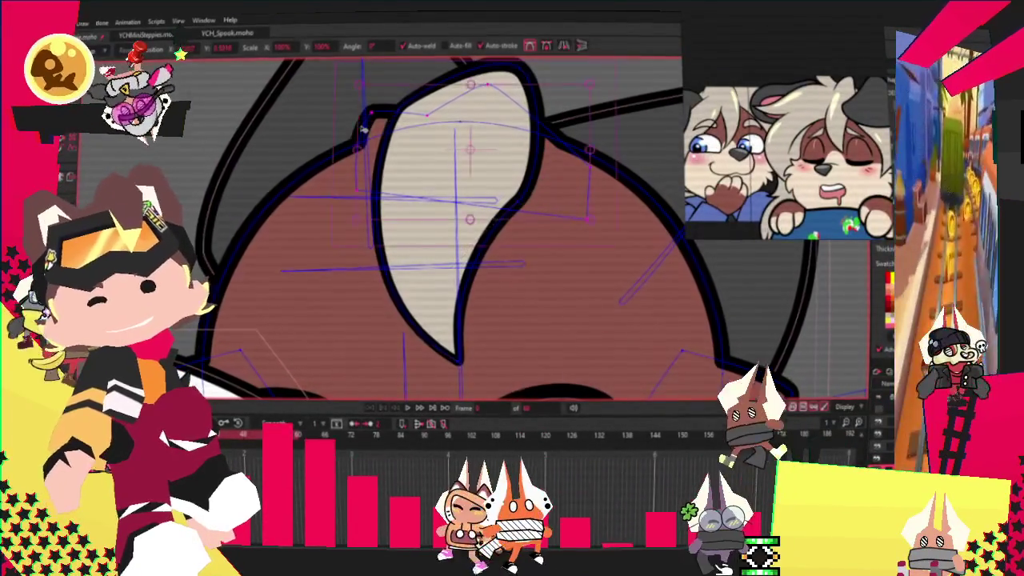
scroll(362, 128, "down", 3)
scroll(437, 137, "up", 2)
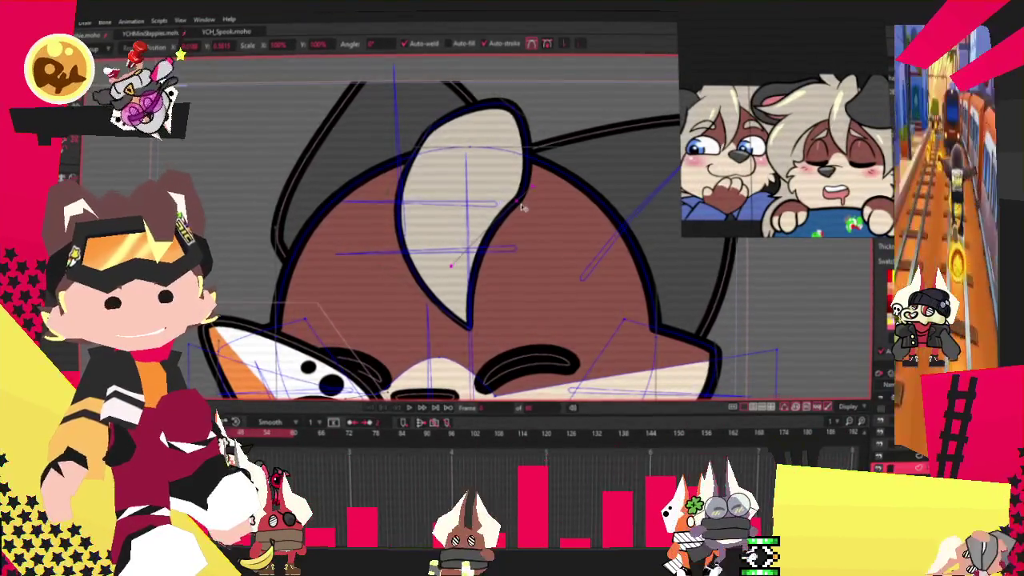
scroll(522, 208, "down", 3)
scroll(522, 208, "up", 2)
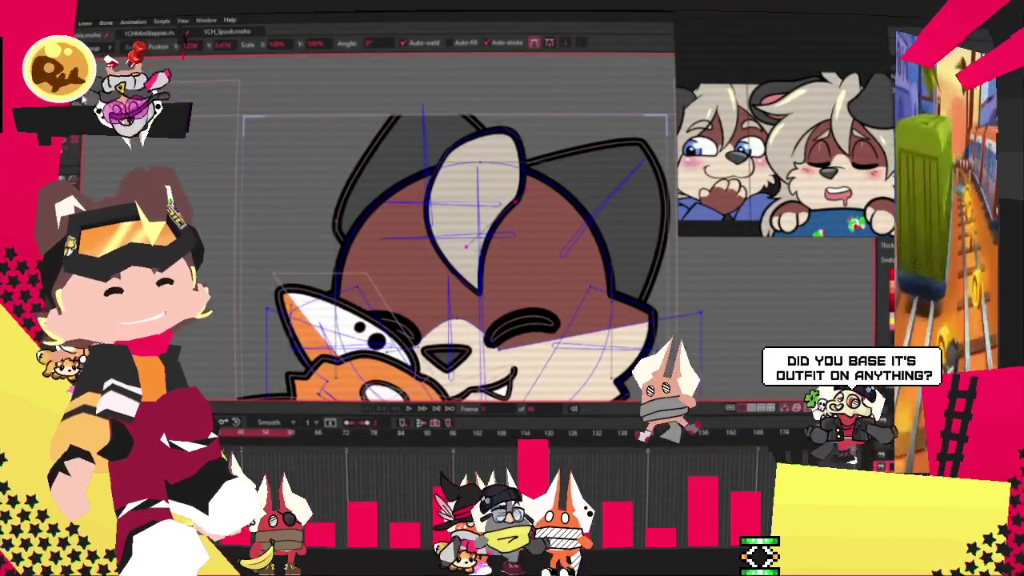
scroll(456, 240, "up", 2)
scroll(456, 240, "down", 2)
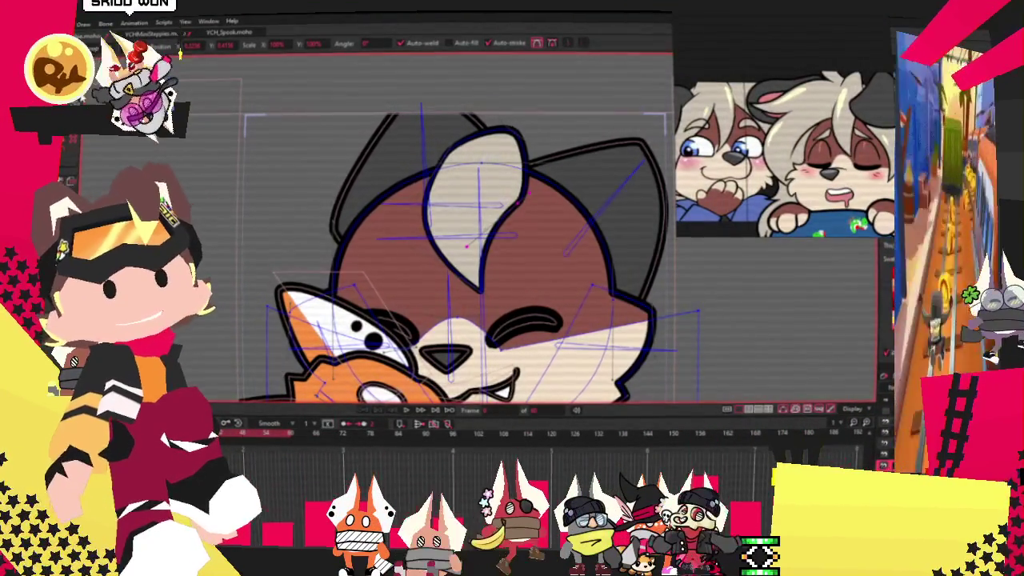
scroll(620, 178, "down", 3)
scroll(350, 169, "up", 3)
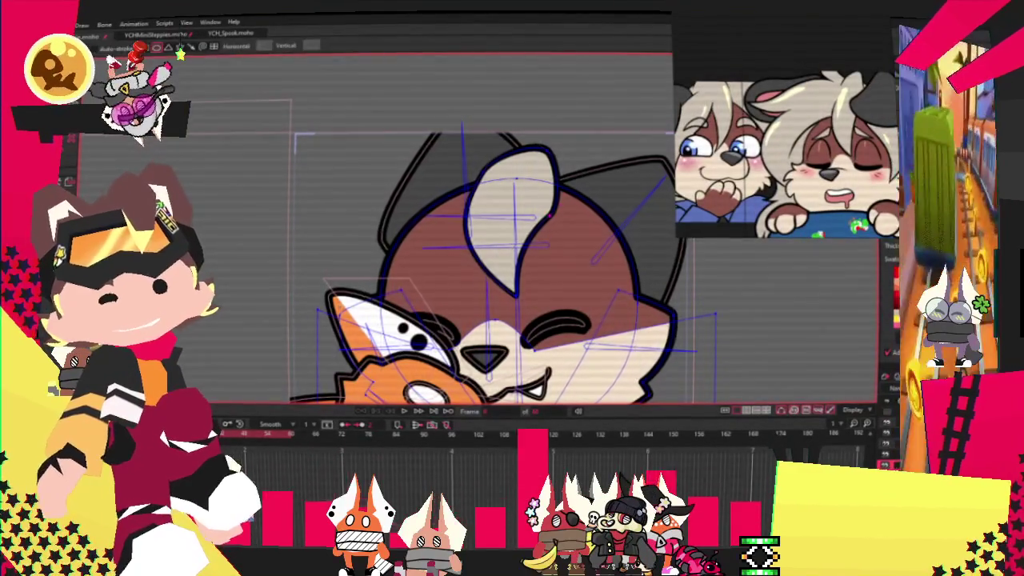
scroll(365, 162, "up", 1)
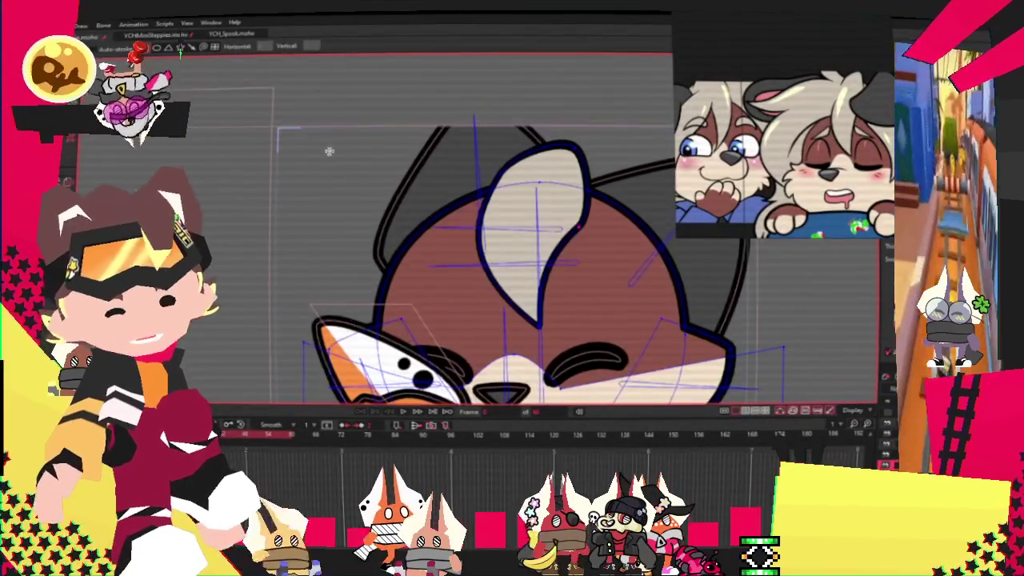
Add a new point to the cream rectangle's outline with Add Point.
key("g")
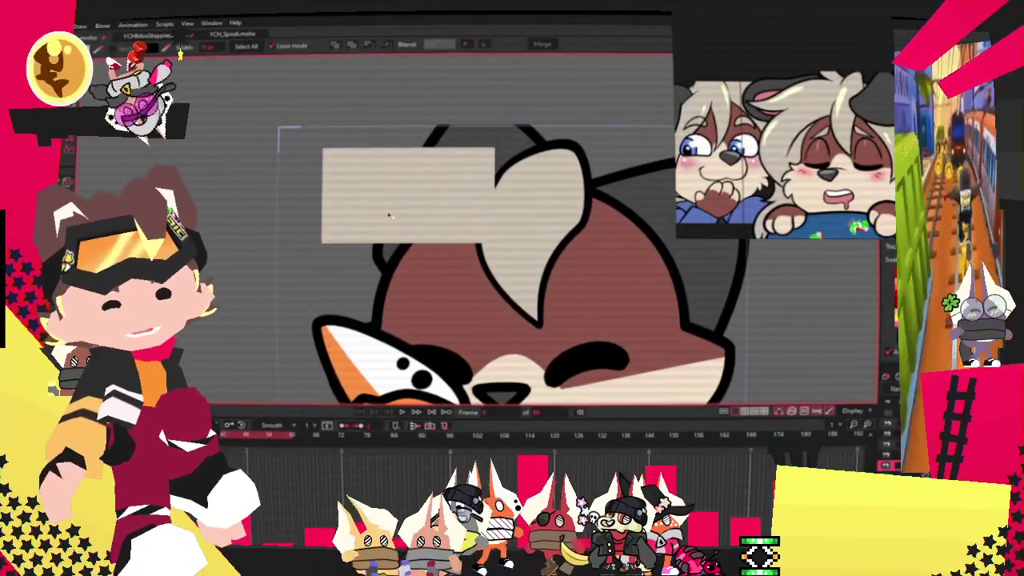
scroll(577, 172, "up", 1)
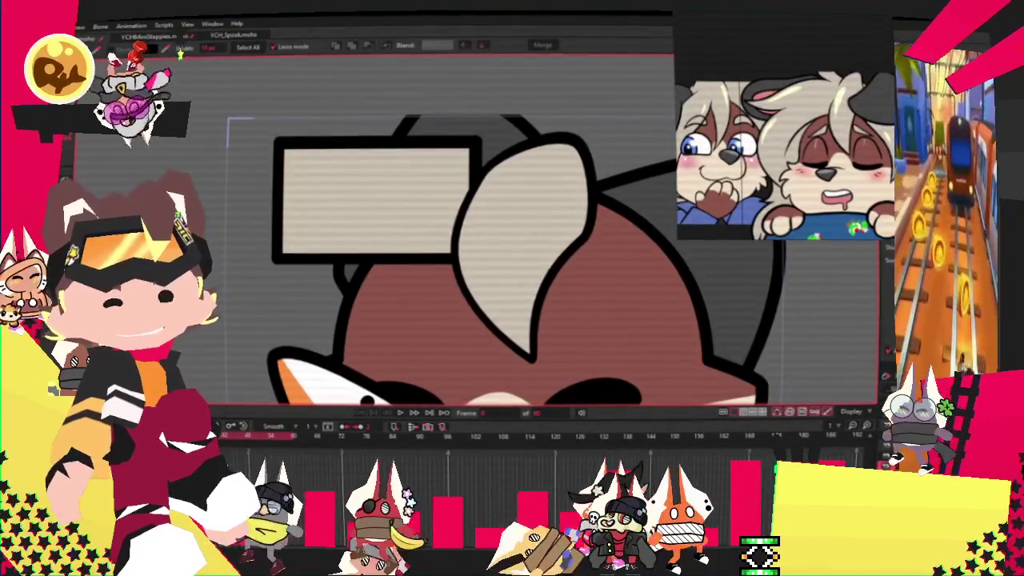
key("a")
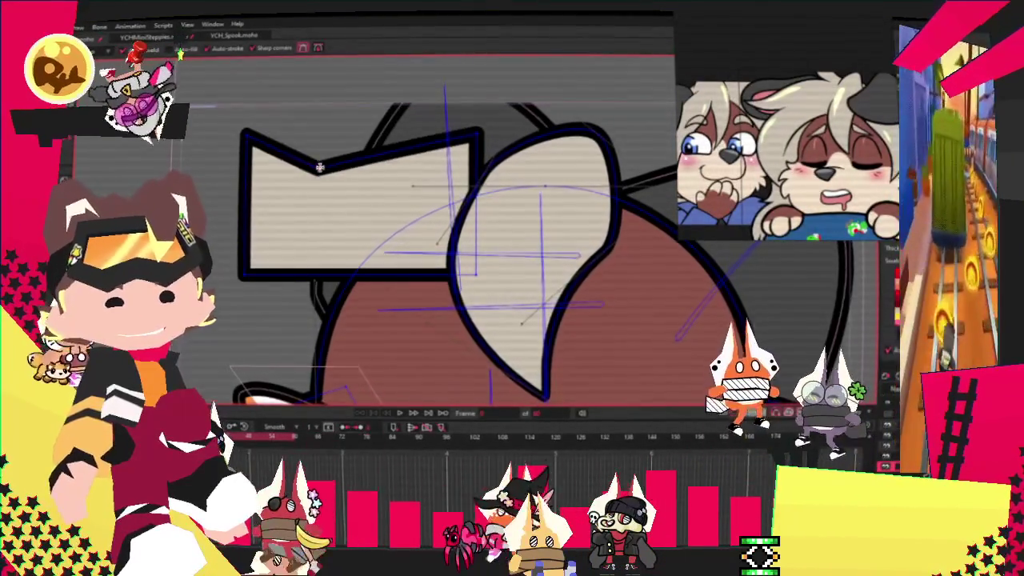
left_click_drag(477, 200, 578, 195)
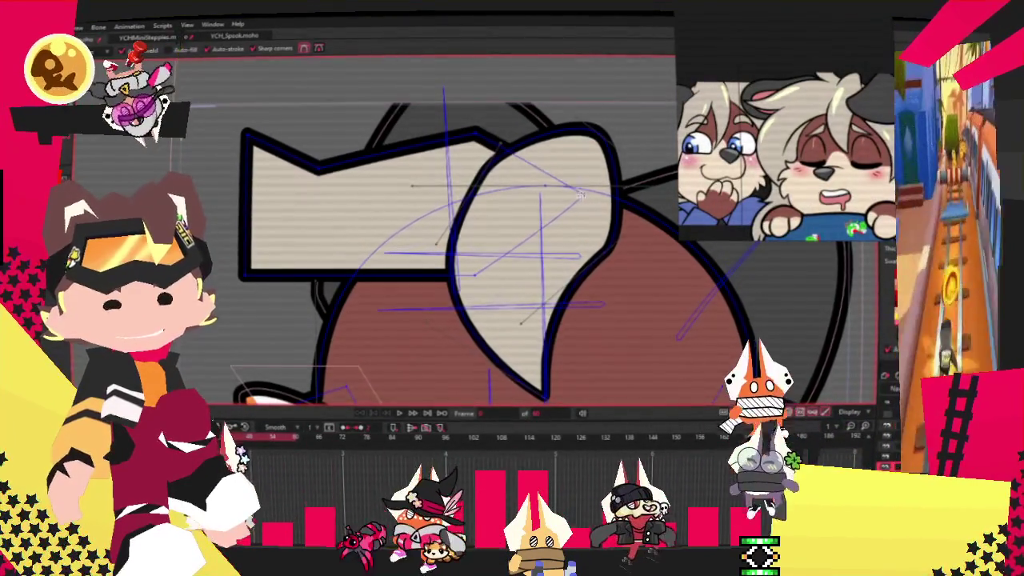
Slant the tuft's left edge, dip its top and pull the outline into a spike.
key("t")
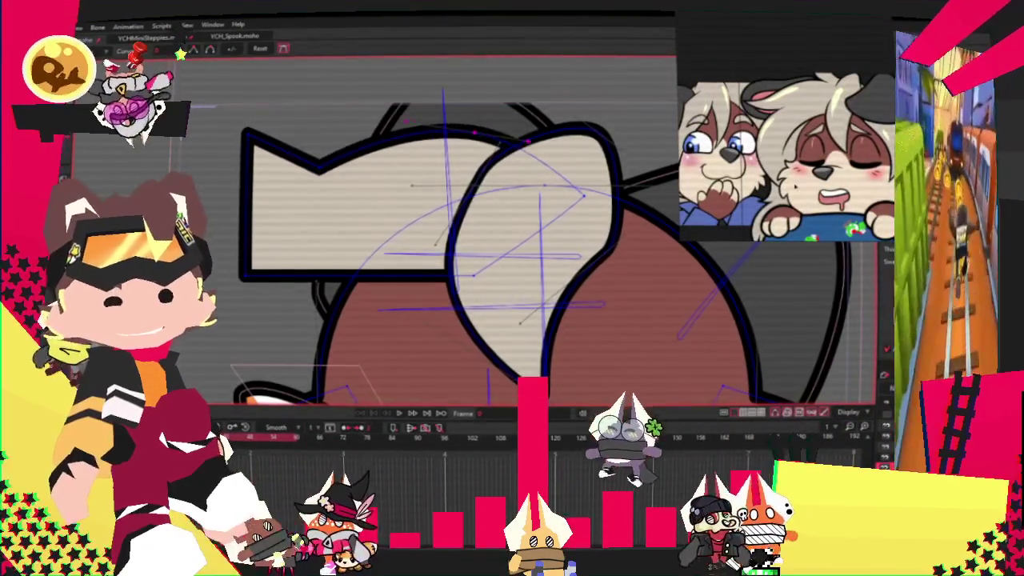
left_click_drag(371, 154, 385, 174)
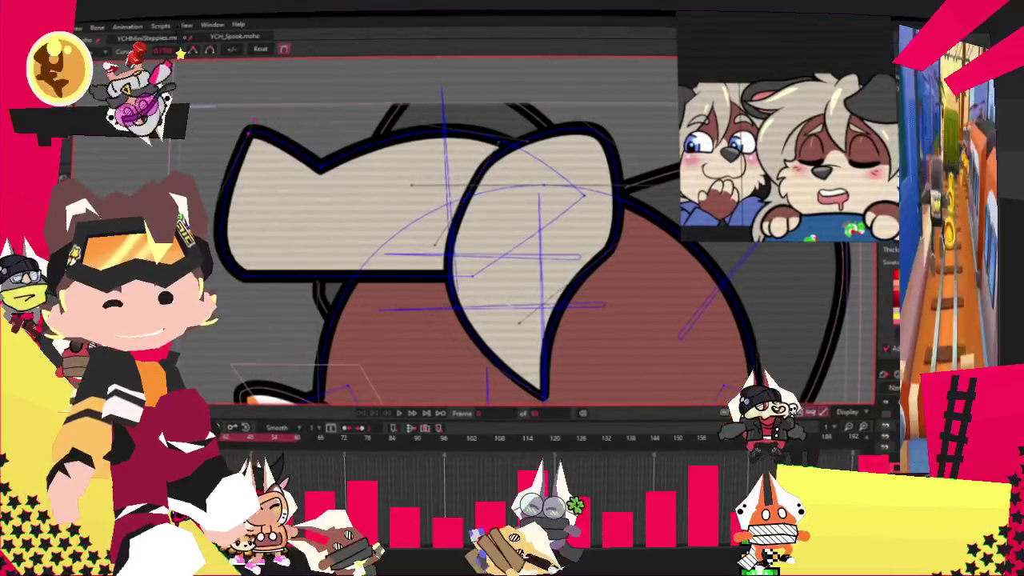
scroll(448, 240, "up", 2)
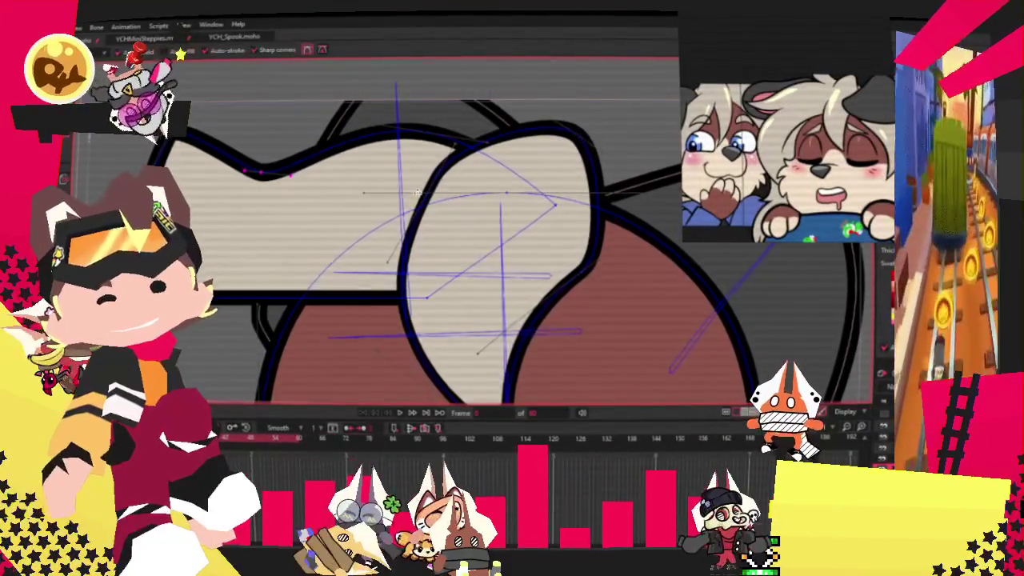
scroll(460, 136, "up", 1)
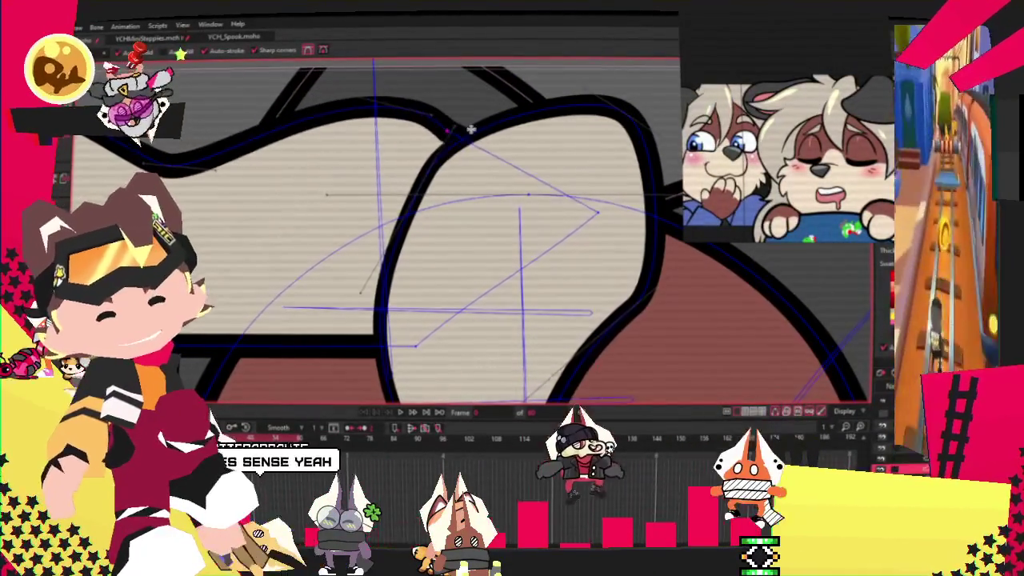
left_click_drag(464, 130, 473, 102)
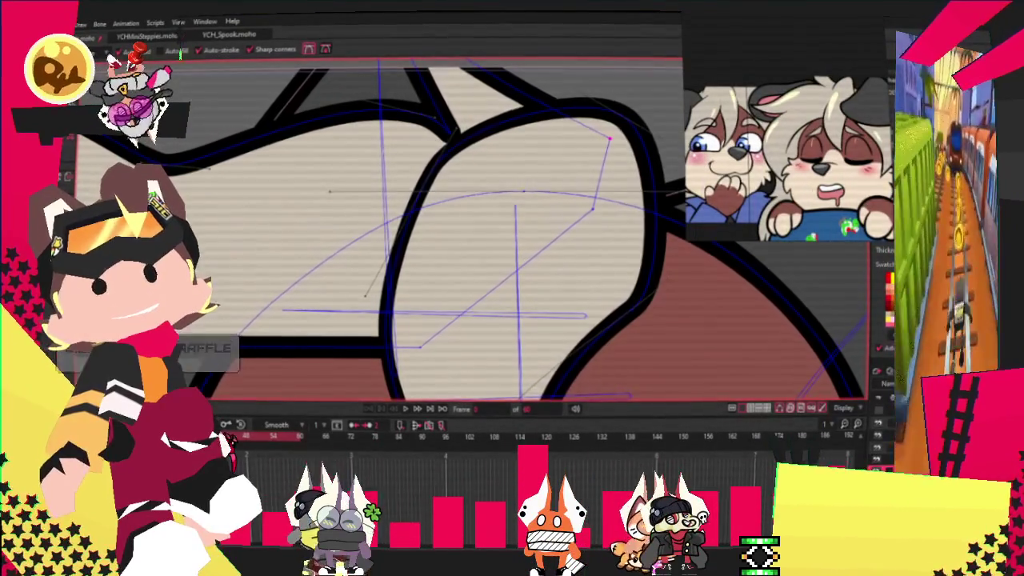
key("t")
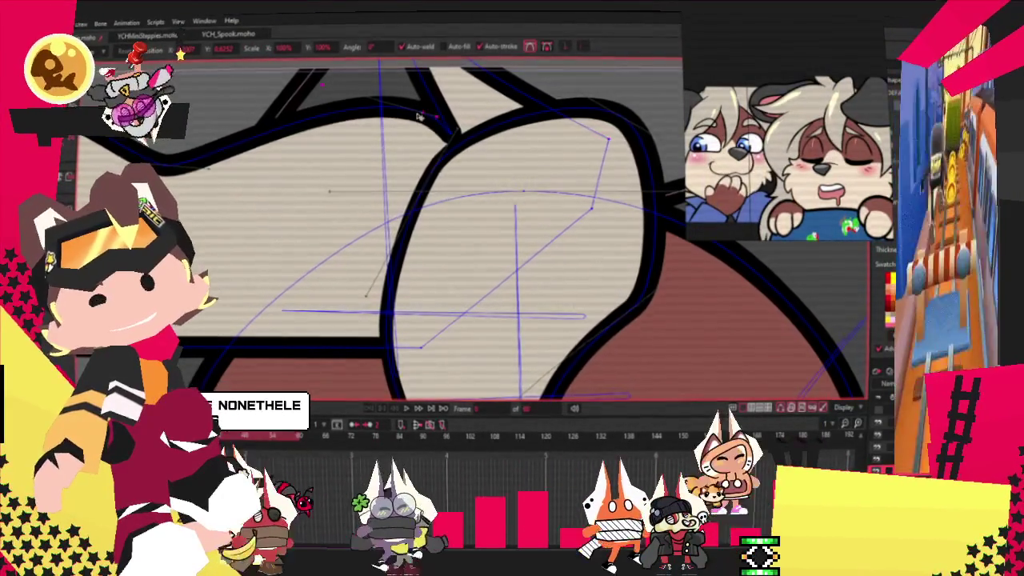
scroll(461, 139, "up", 1)
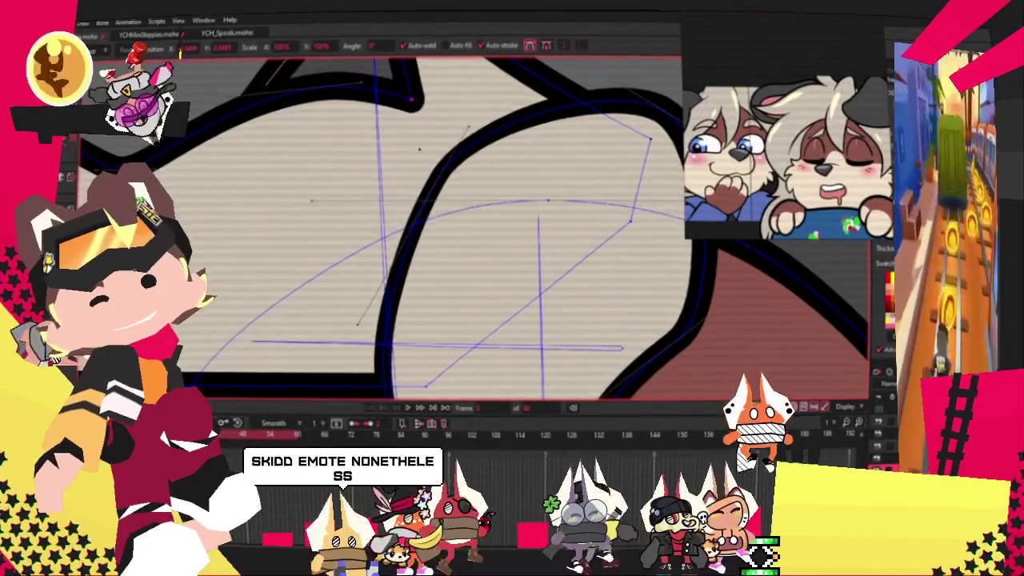
scroll(417, 124, "down", 1)
scroll(416, 122, "down", 2)
key("c")
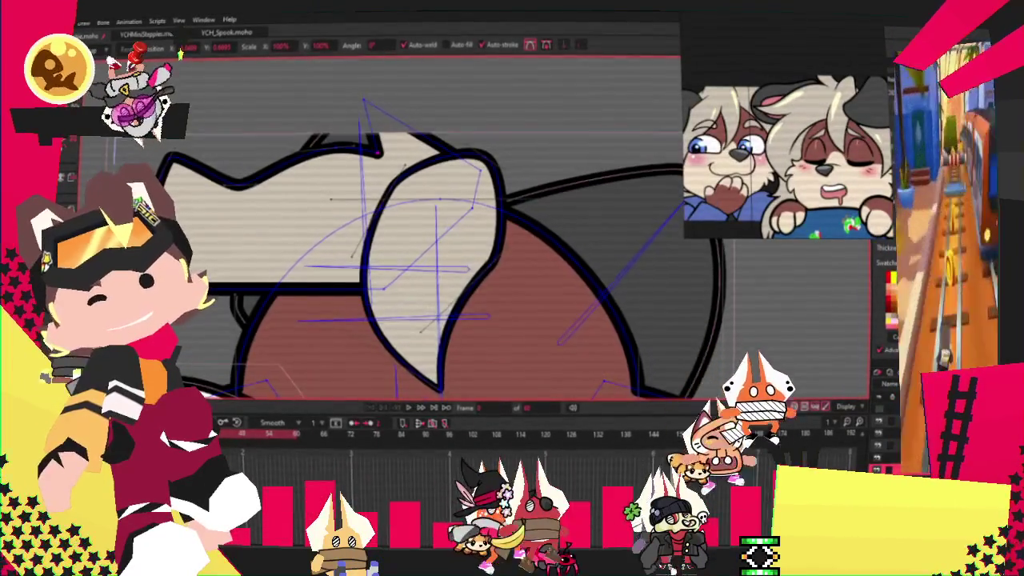
scroll(343, 114, "up", 1)
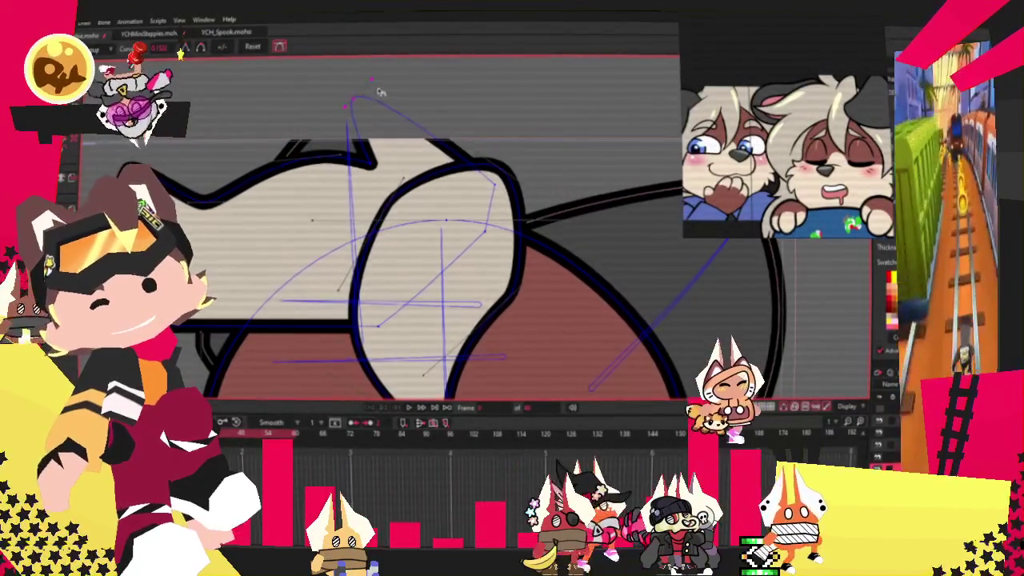
scroll(372, 139, "down", 1)
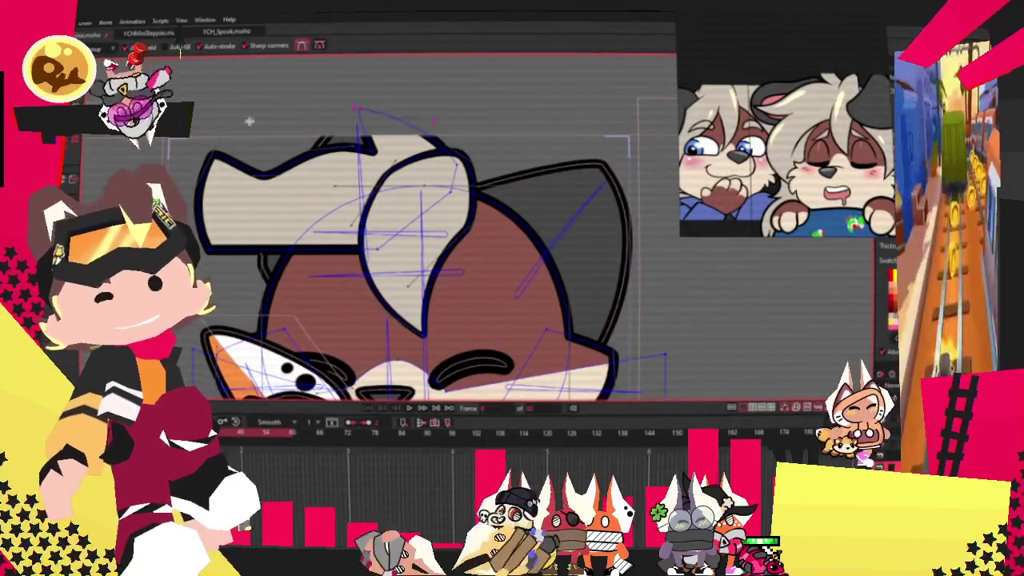
Activate Transform Points (T) and zoom the canvas into the head's ear area.
scroll(305, 111, "down", 2)
scroll(214, 268, "up", 2)
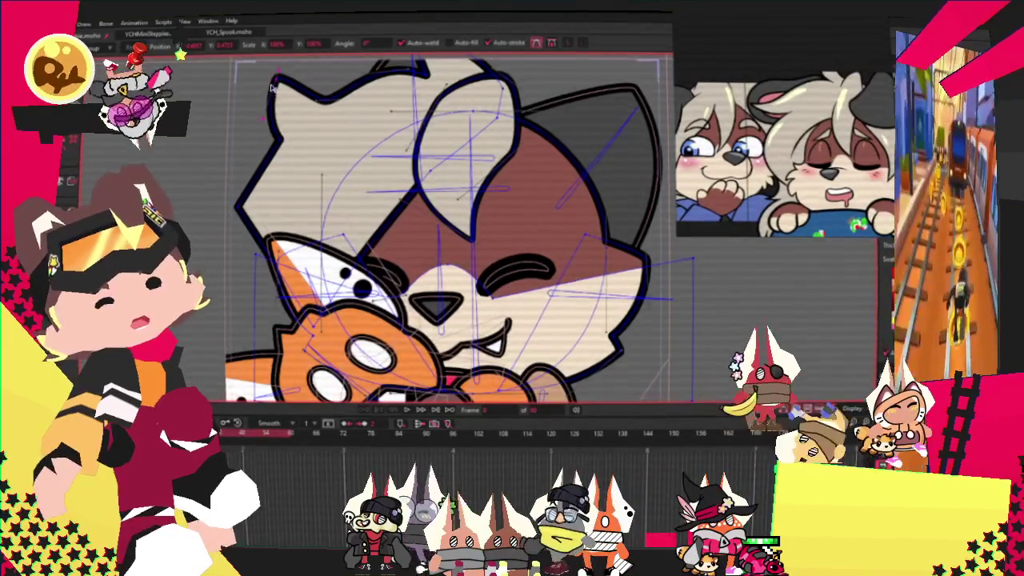
scroll(276, 116, "up", 2)
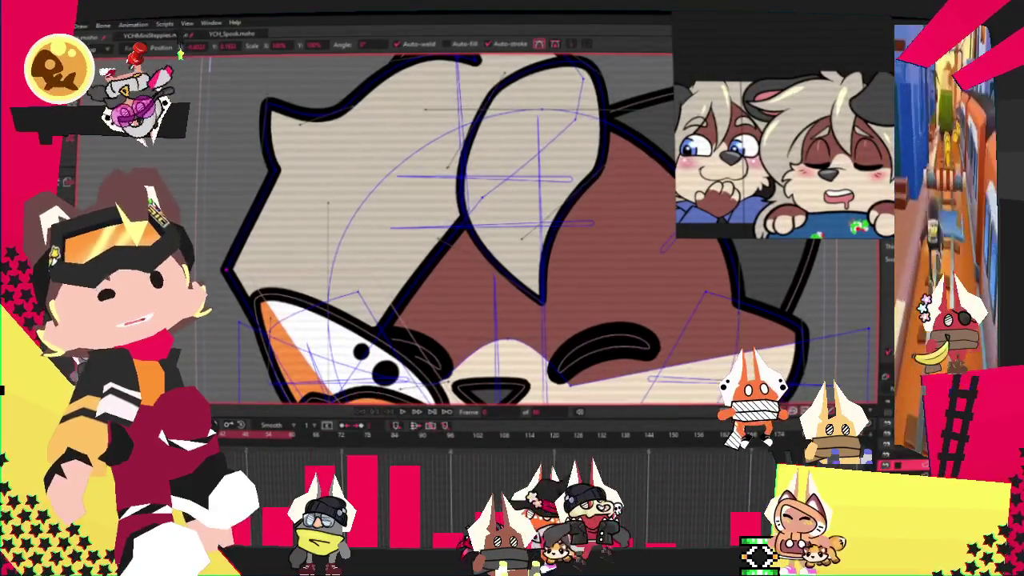
left_click(201, 224)
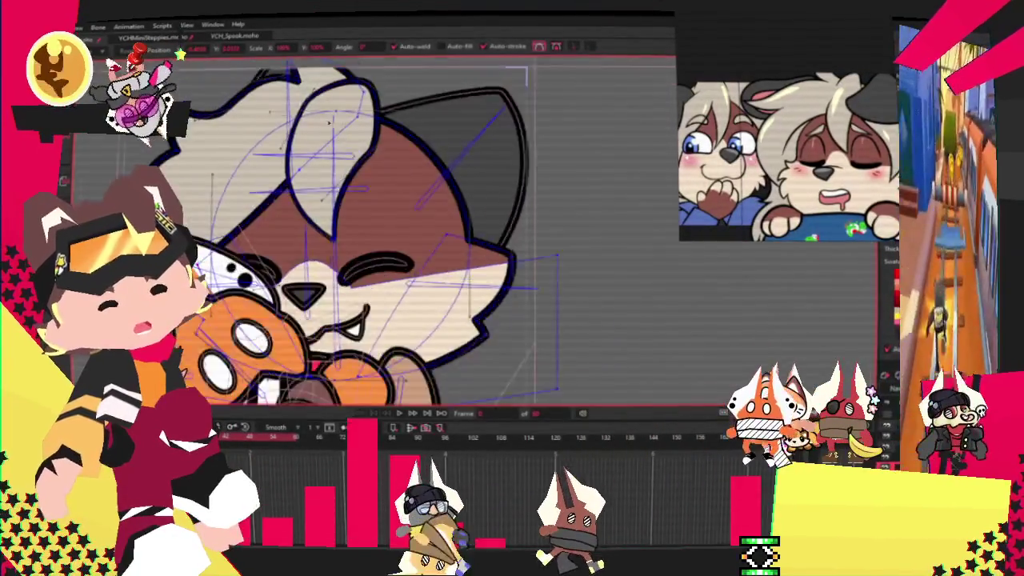
key("c")
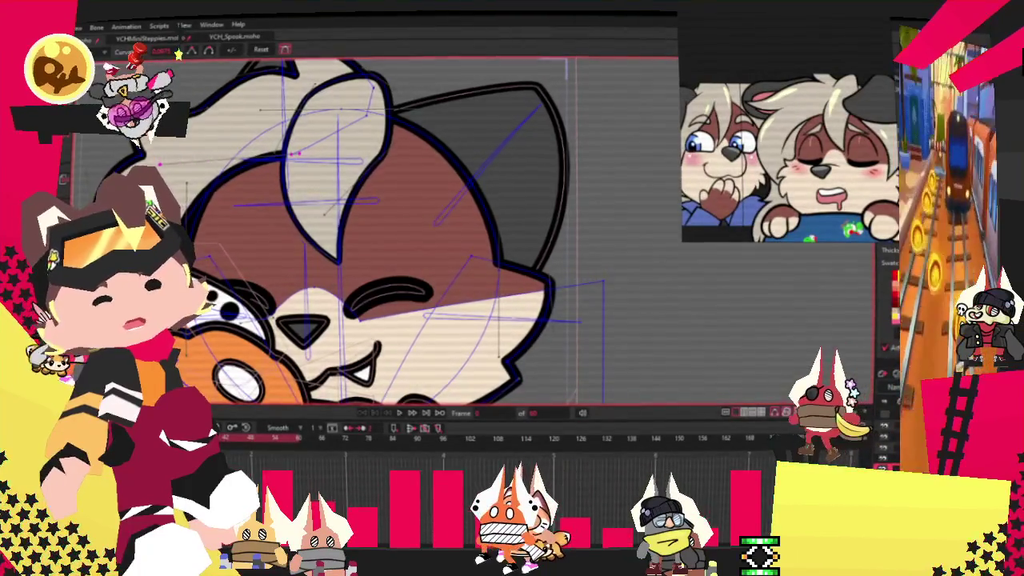
key("t")
scroll(324, 180, "up", 2)
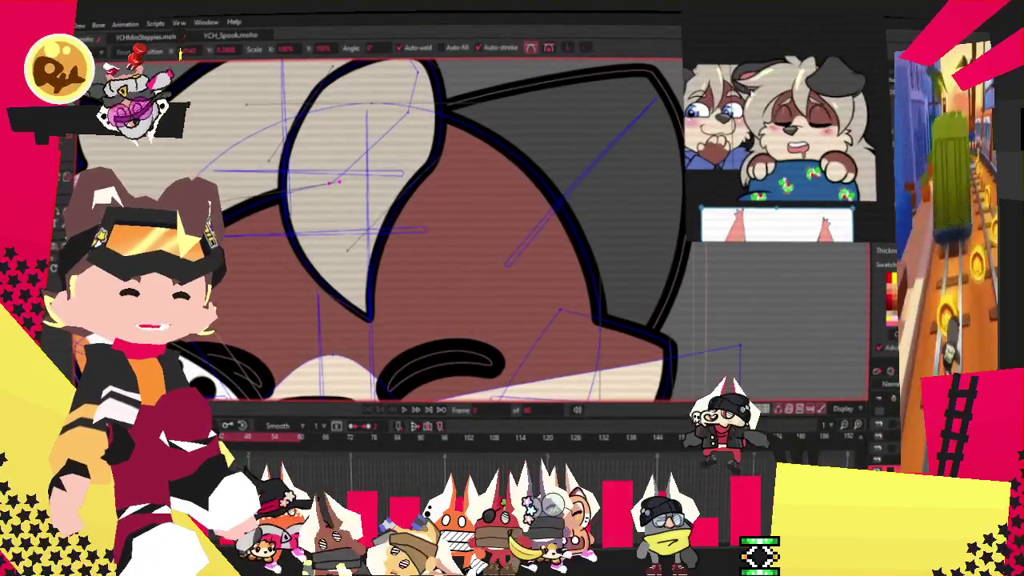
Drag the head-top point so the outline runs straight into a sharp point.
scroll(376, 232, "down", 3)
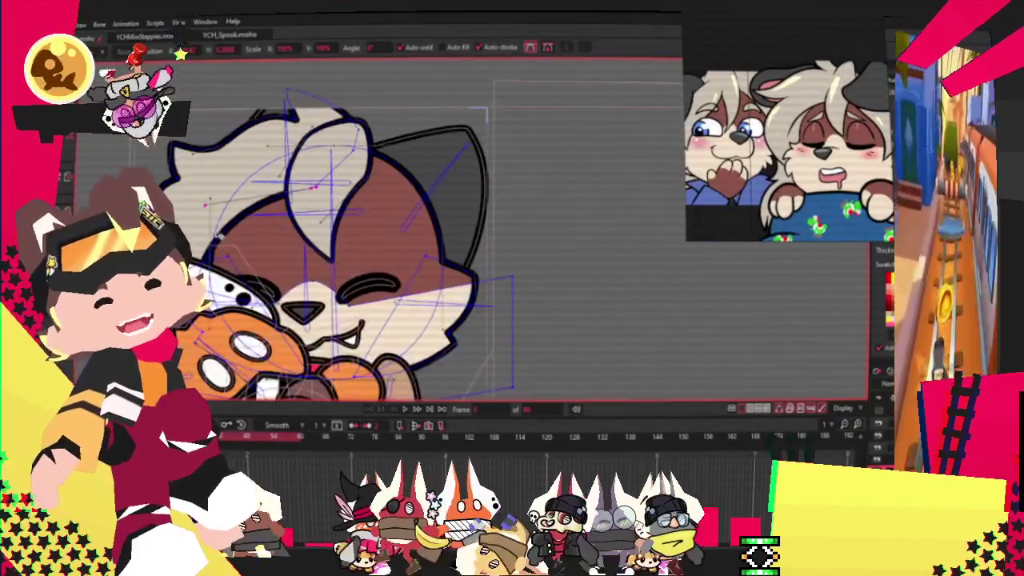
scroll(376, 232, "up", 2)
scroll(240, 272, "up", 2)
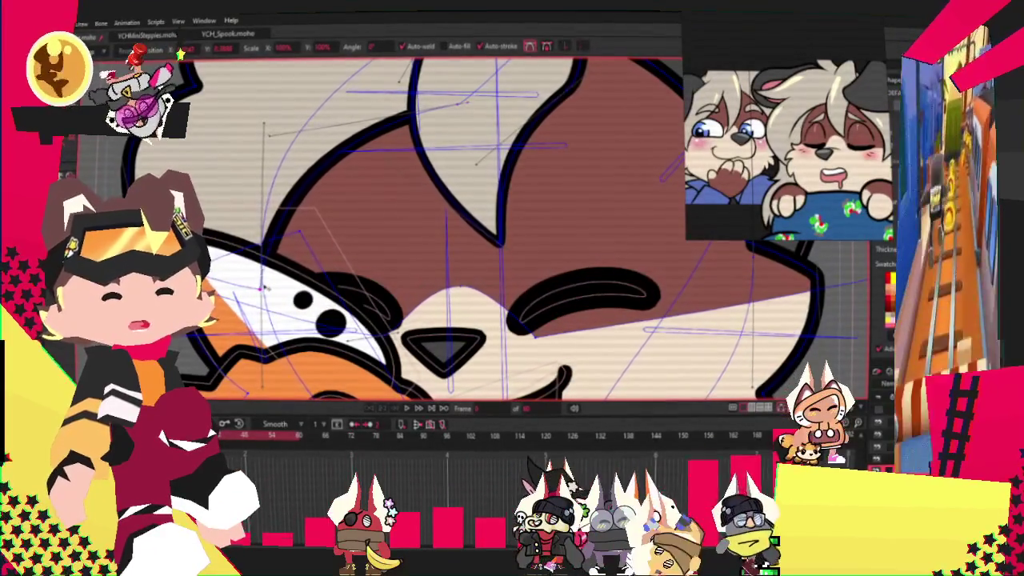
scroll(240, 284, "down", 2)
scroll(240, 240, "up", 2)
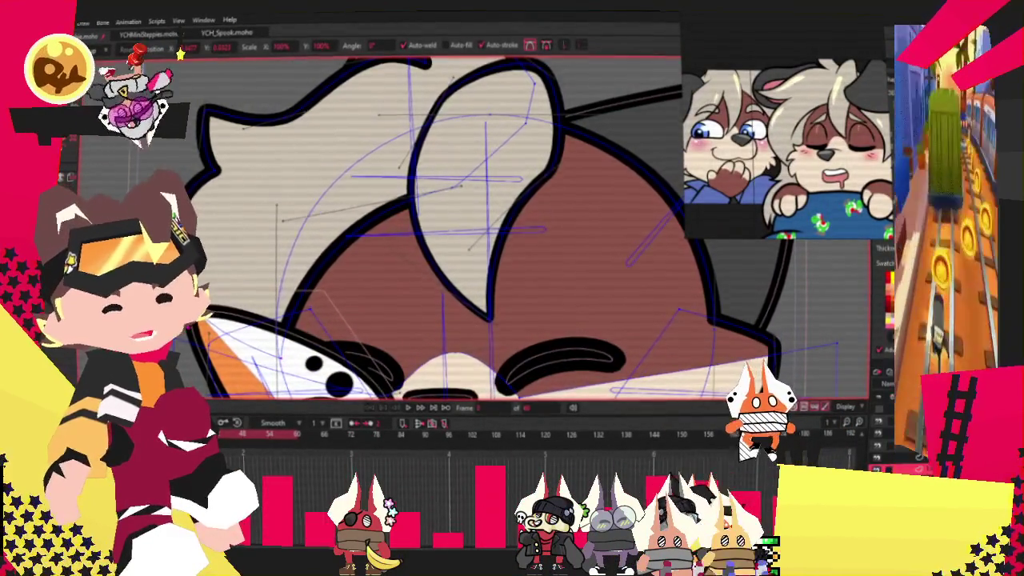
scroll(376, 231, "down", 2)
scroll(376, 232, "up", 2)
left_click_drag(274, 169, 328, 168)
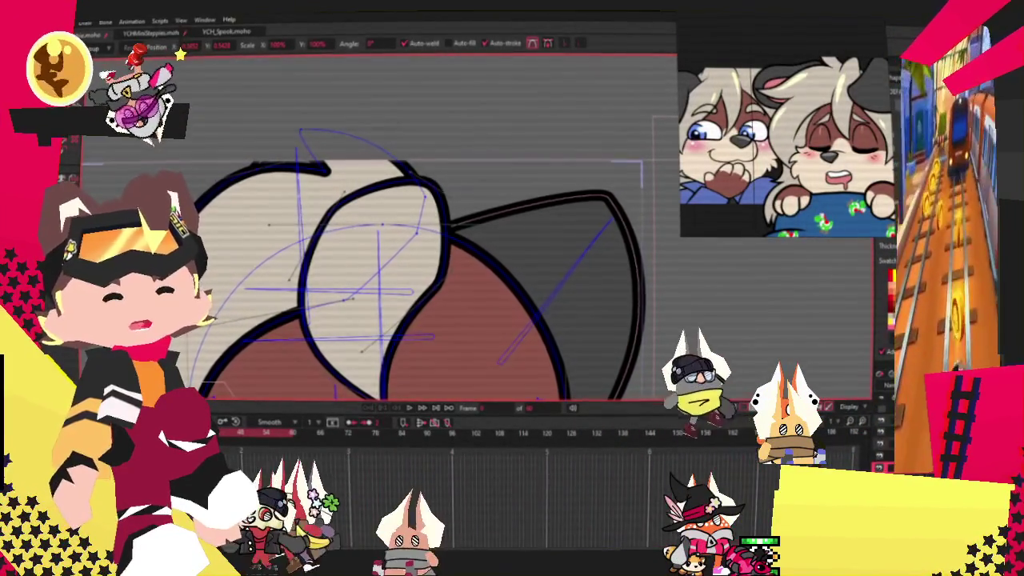
scroll(283, 276, "down", 5)
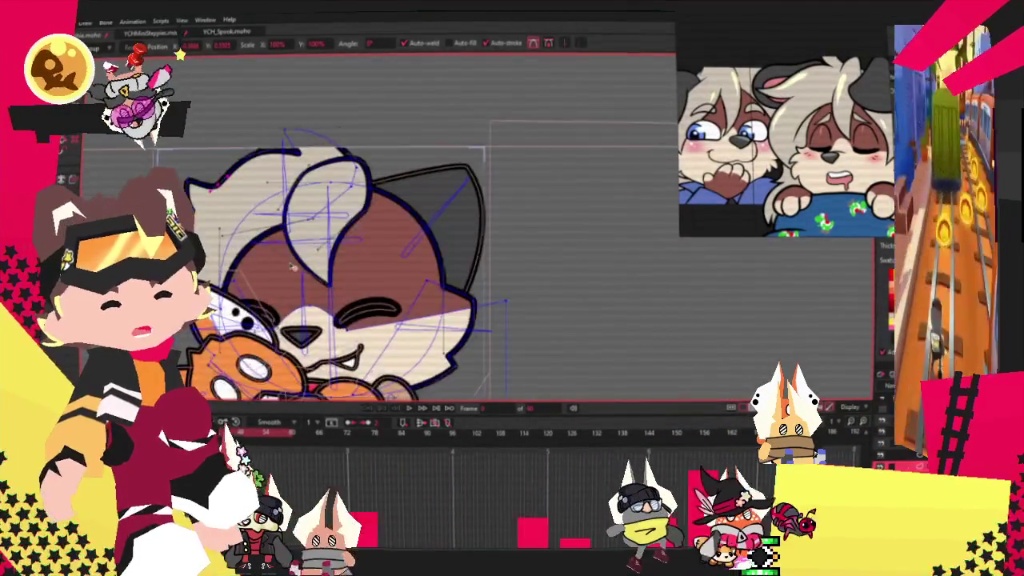
scroll(282, 276, "up", 3)
scroll(283, 276, "up", 2)
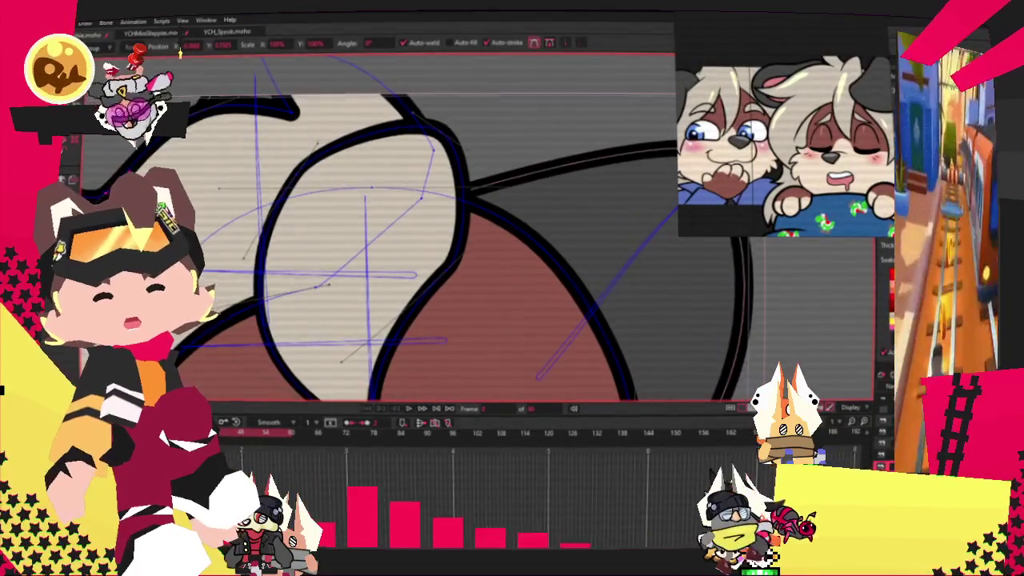
Select the points along the ear's top and adjust them with the Magnet tool.
key("a")
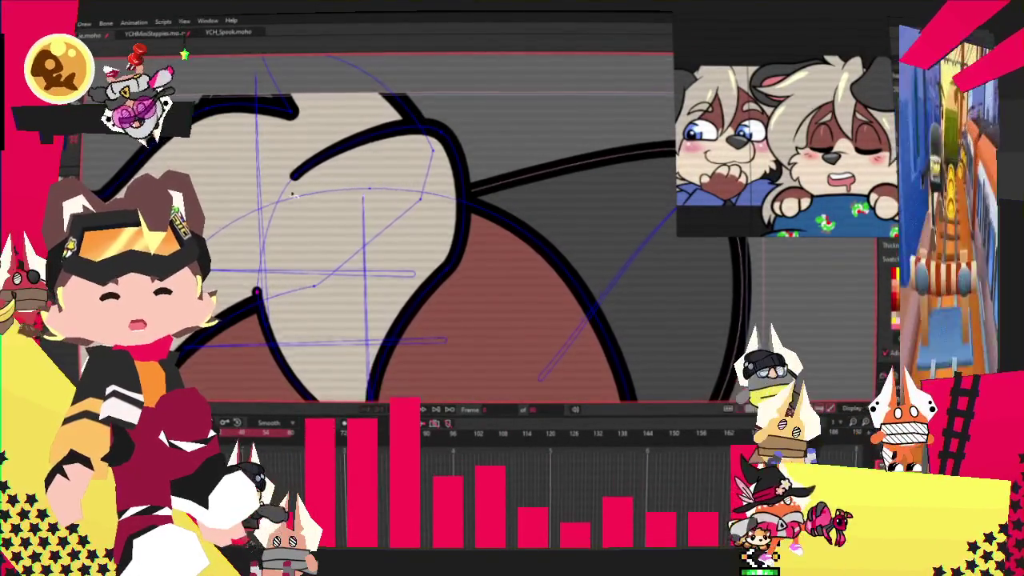
scroll(281, 237, "down", 2)
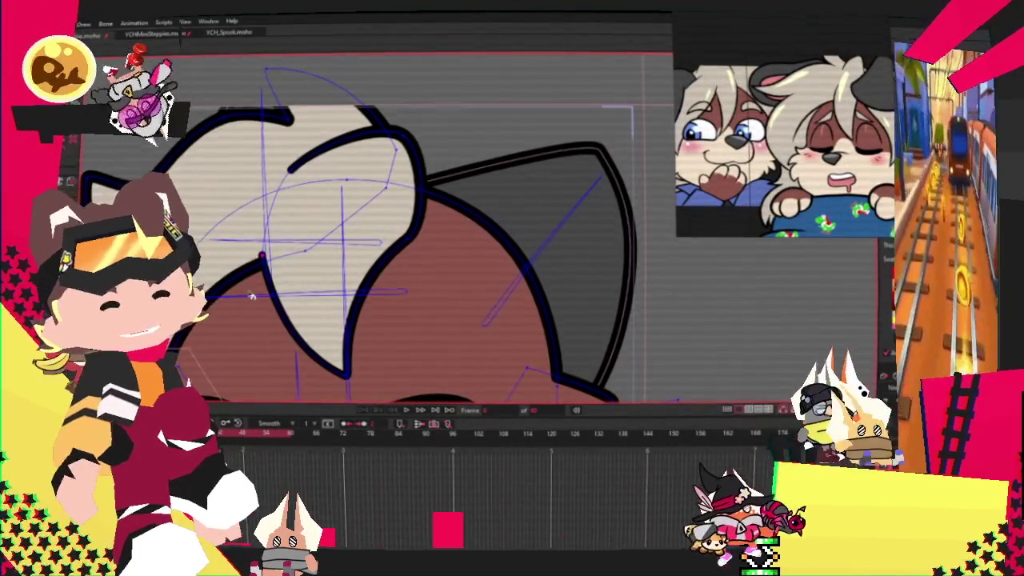
key("t")
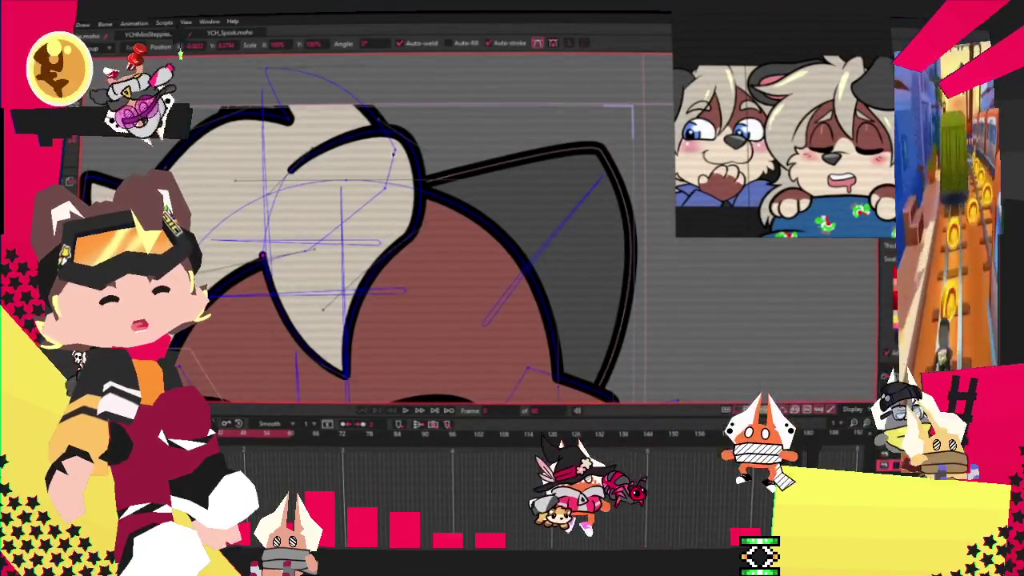
left_click(408, 141)
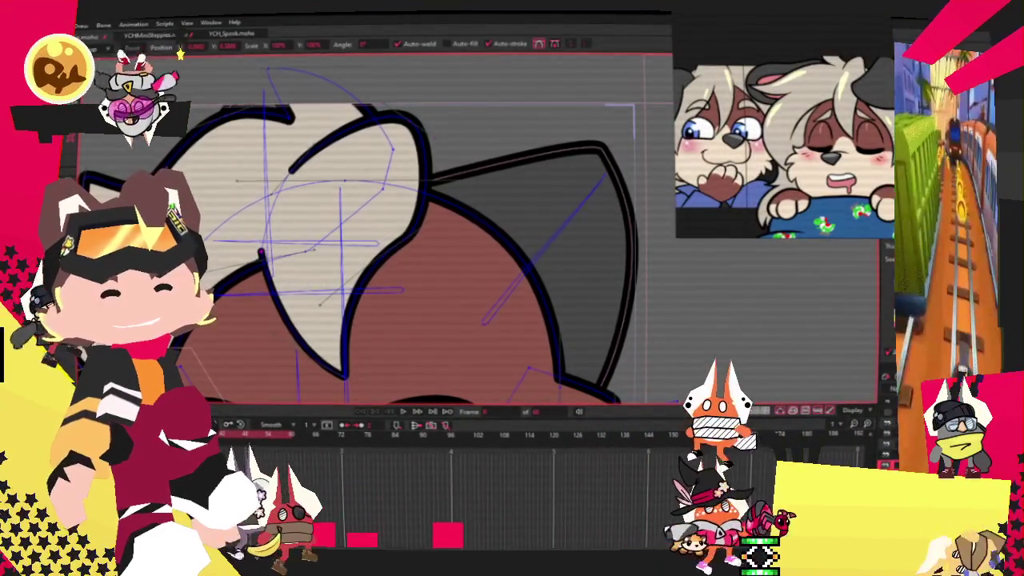
key("x")
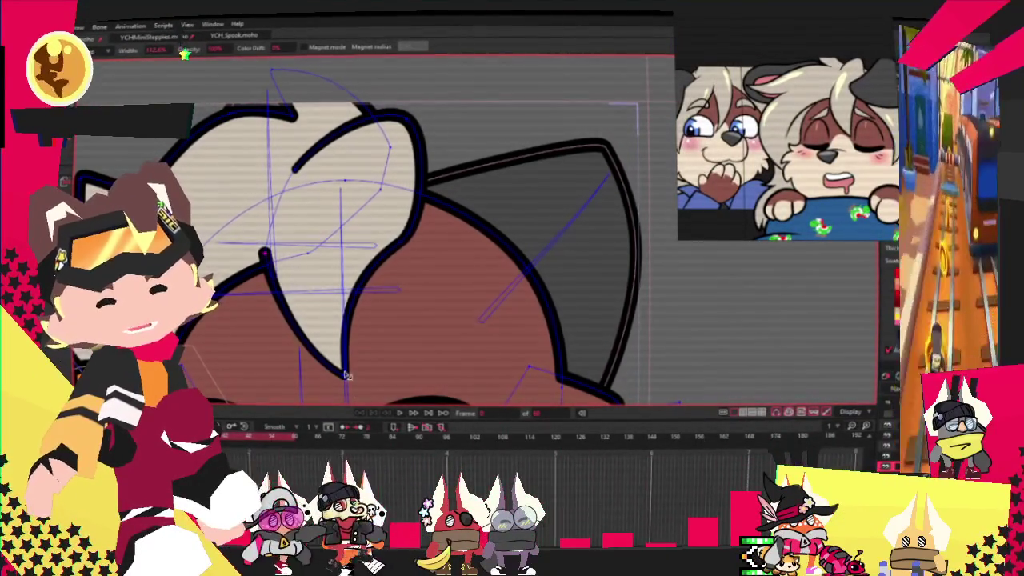
scroll(352, 371, "down", 3)
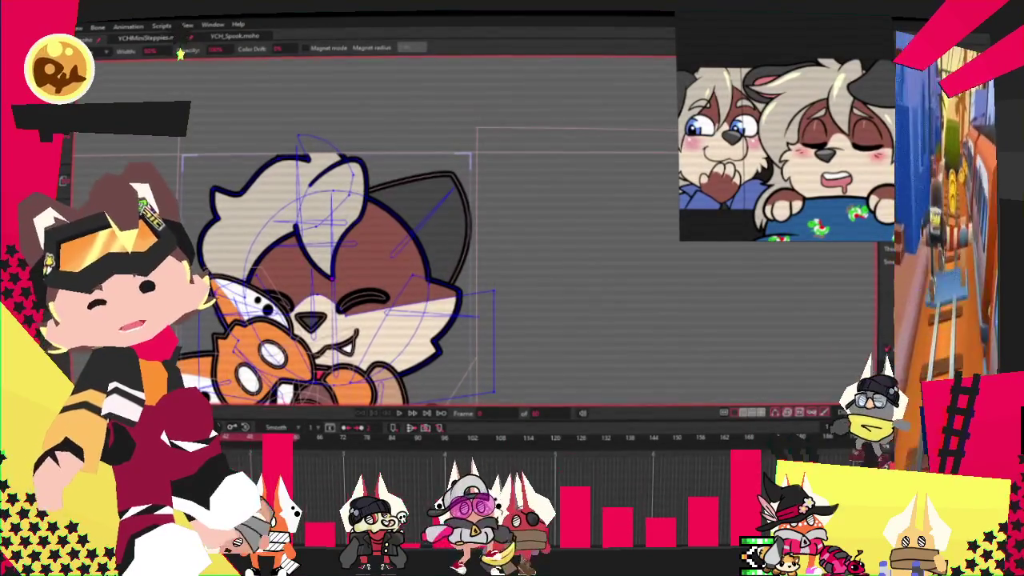
key("t")
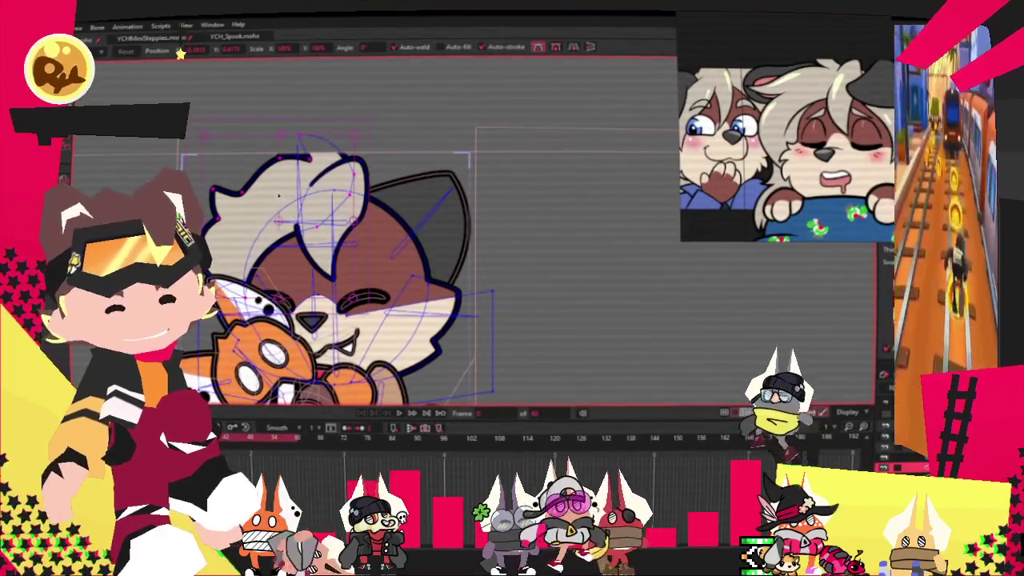
Draw a filled cream rectangle over the ear's base and deselect it.
scroll(412, 234, "up", 1)
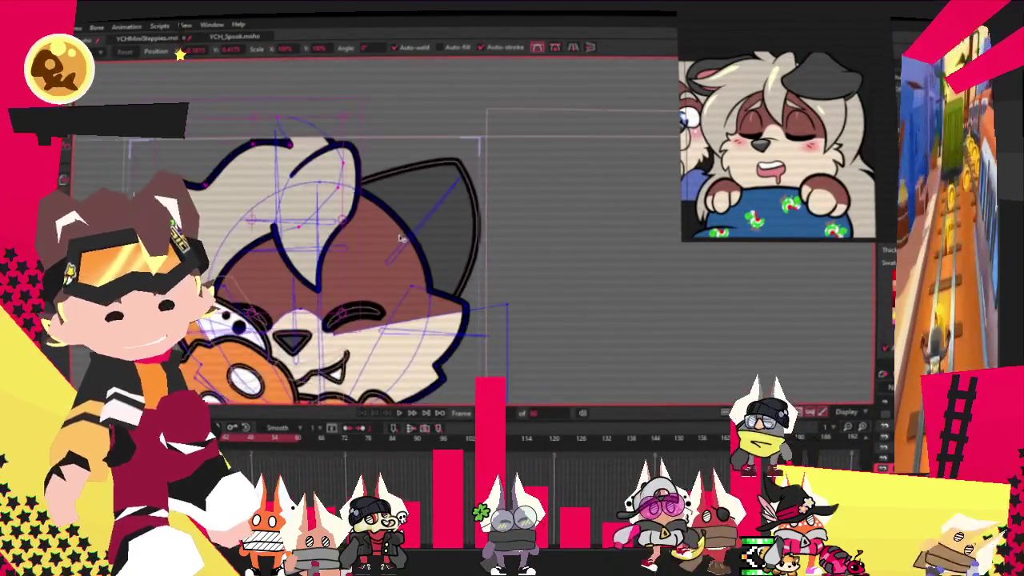
scroll(410, 236, "up", 1)
key("r")
left_click_drag(310, 157, 414, 234)
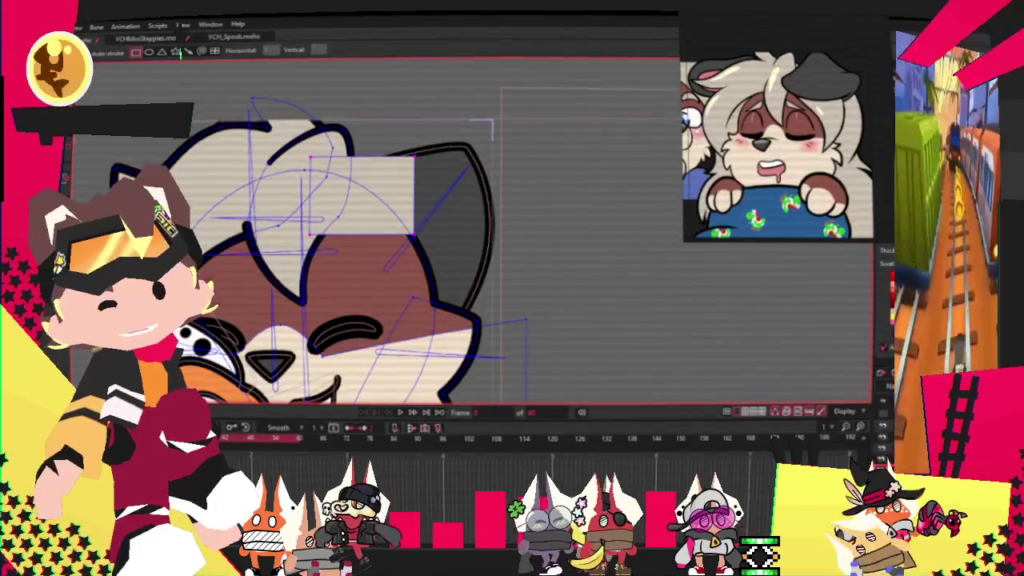
key("q")
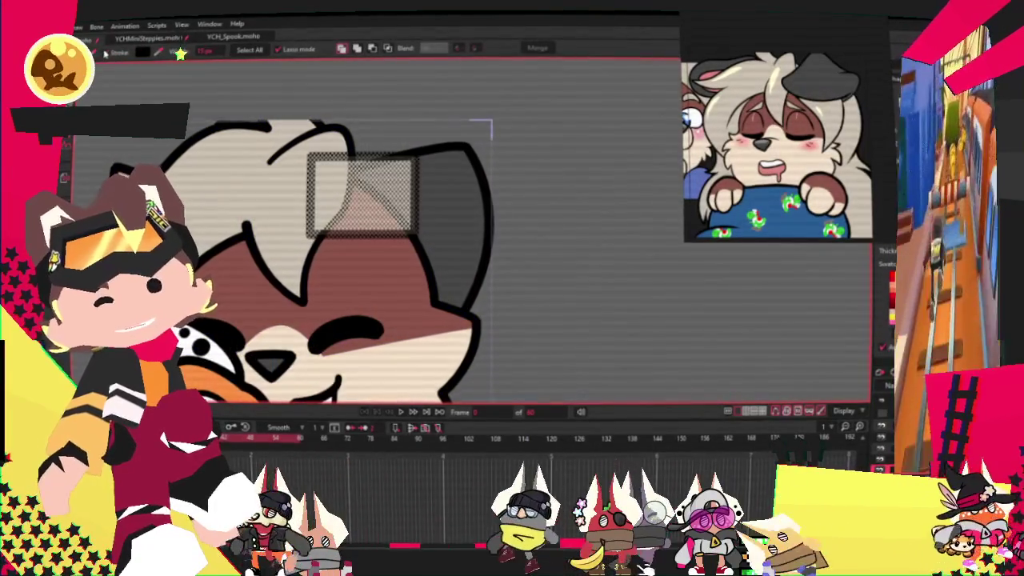
left_click(453, 195)
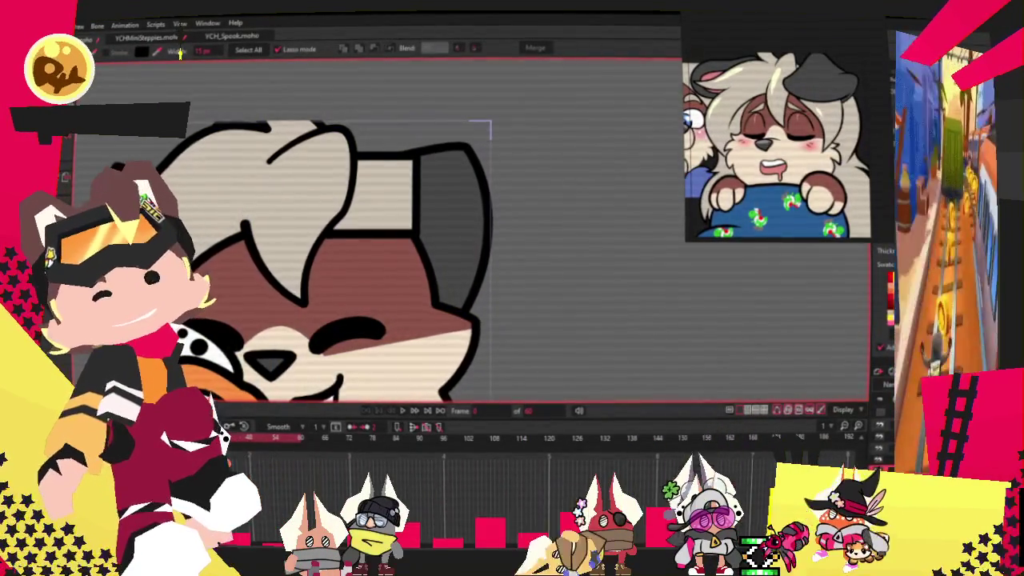
Add a point on the rectangle's edge and pull it down into a V notch.
key("a")
scroll(386, 184, "up", 3)
left_click_drag(418, 227, 434, 375)
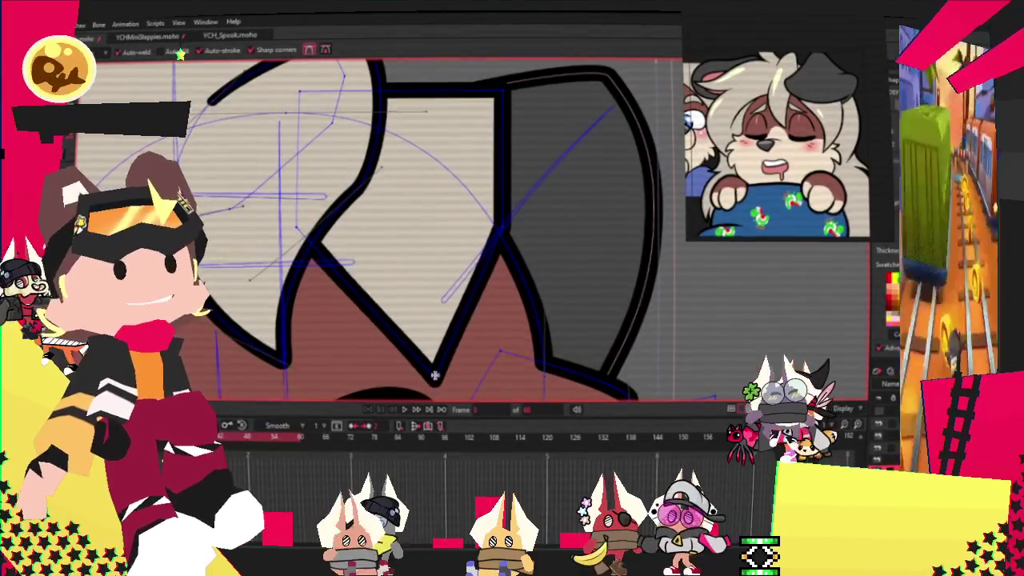
scroll(435, 375, "down", 3)
scroll(383, 264, "up", 2)
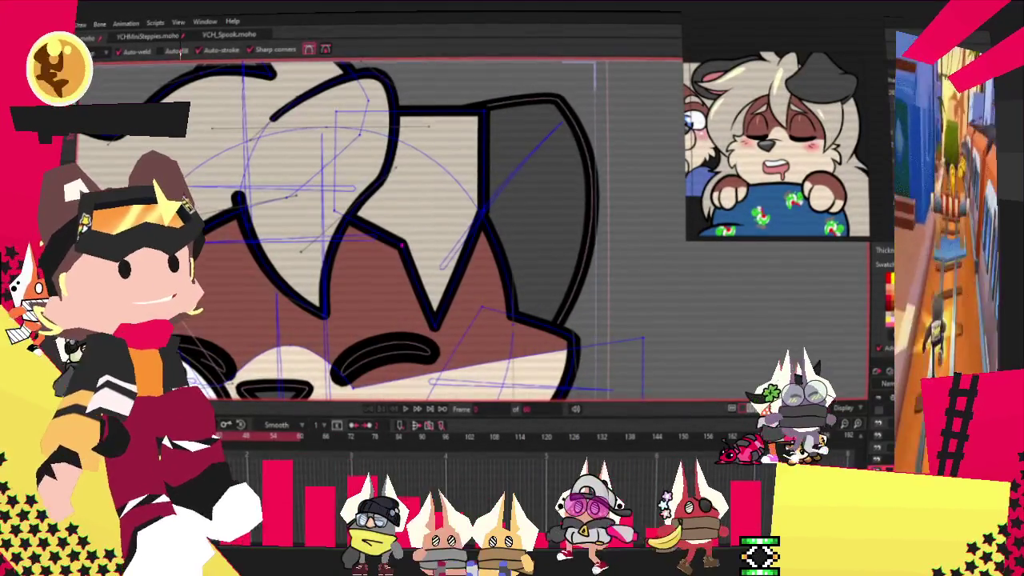
scroll(584, 312, "up", 2)
Soften the V point's curvature and bend the inner stroke into a diagonal curve.
key("c")
scroll(584, 312, "down", 2)
left_click(471, 337)
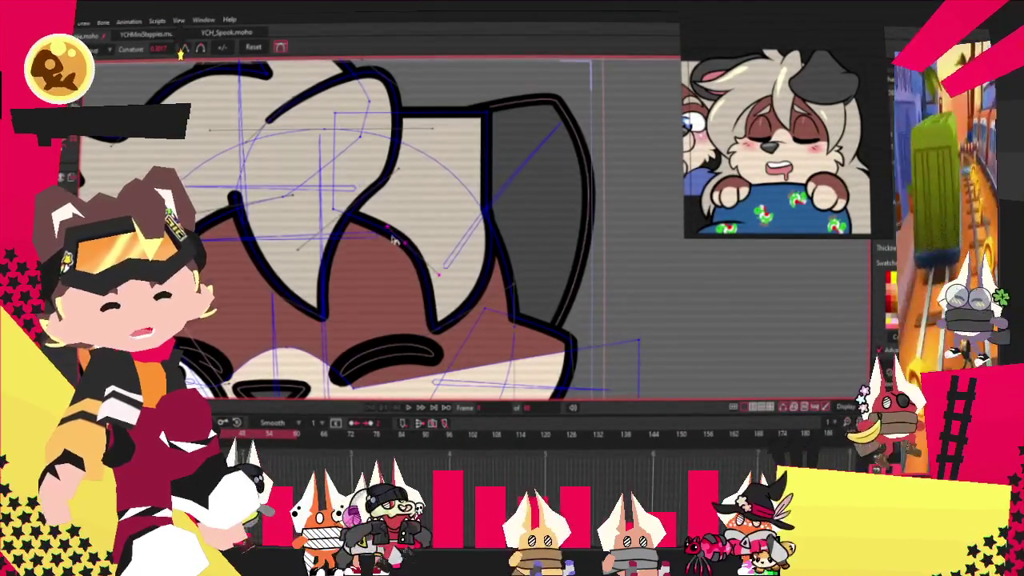
left_click_drag(328, 249, 382, 222)
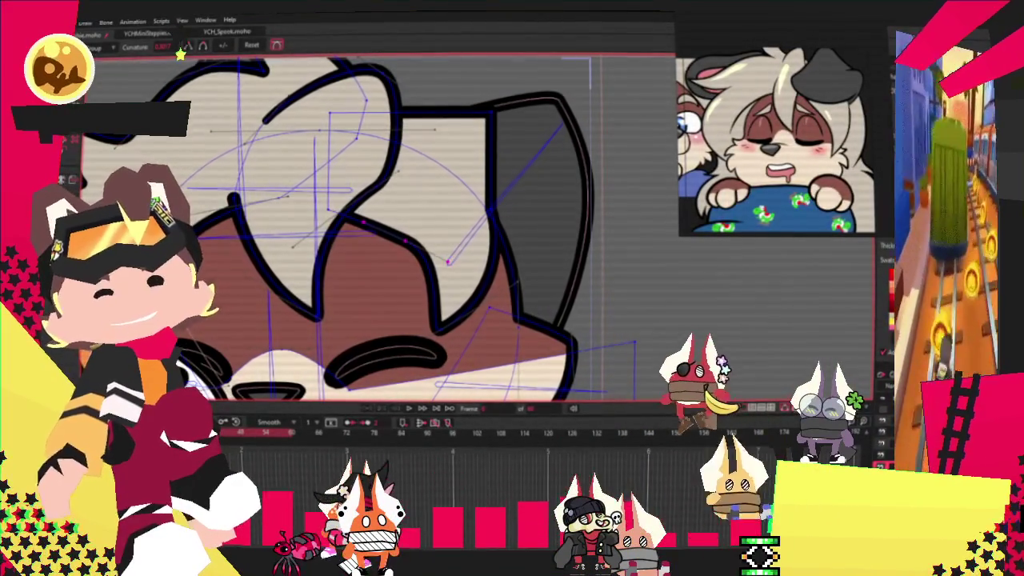
key("g")
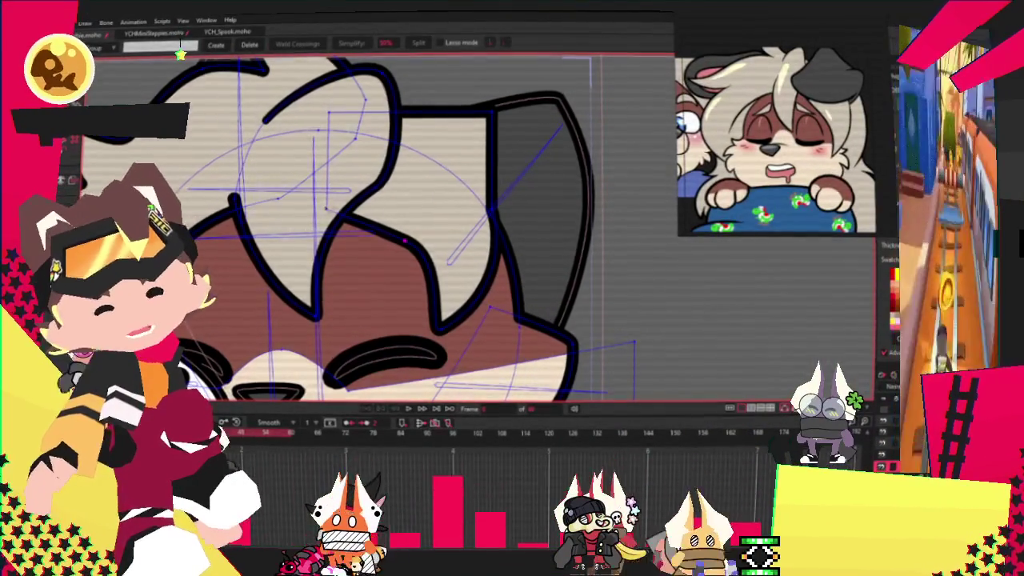
key("t")
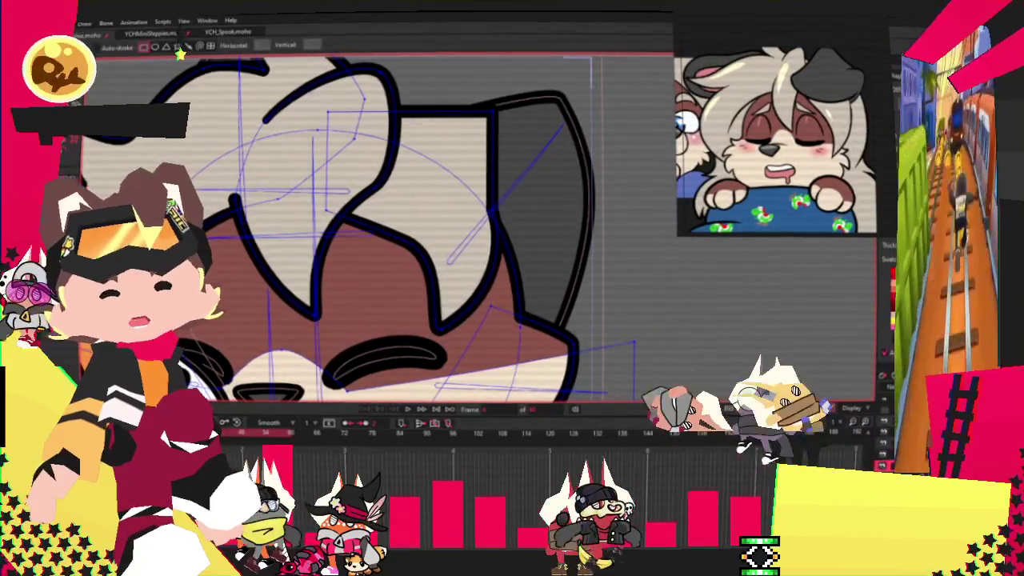
Select the black outline's points and round off the head's top-right corner.
key("ctrl+a")
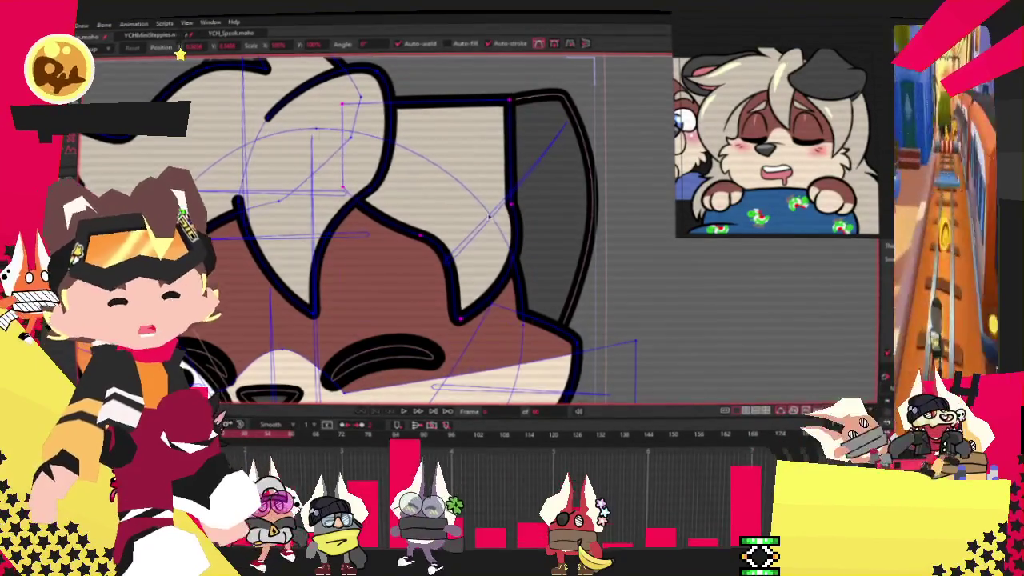
scroll(360, 232, "down", 3)
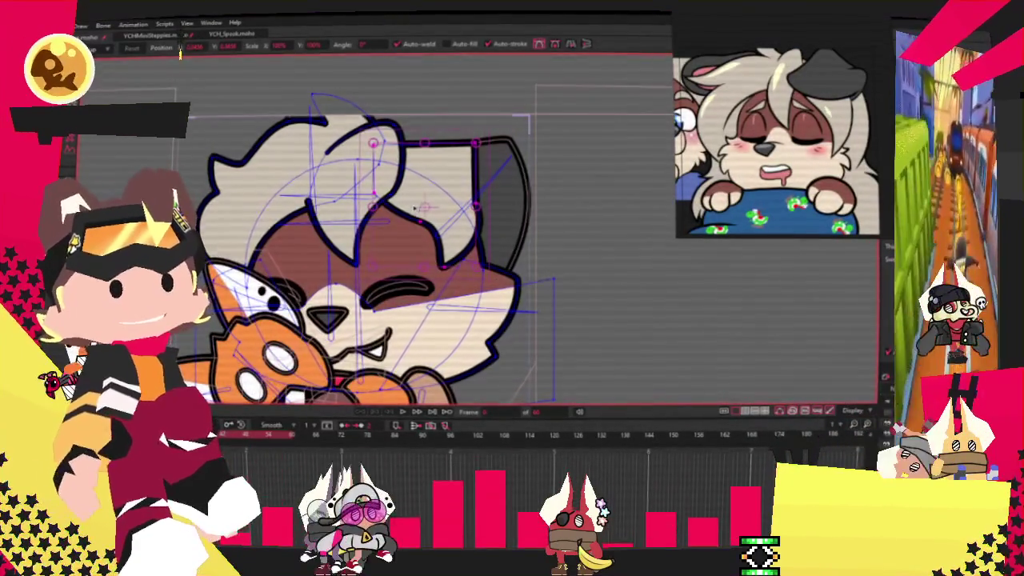
scroll(413, 206, "up", 2)
scroll(414, 206, "up", 1)
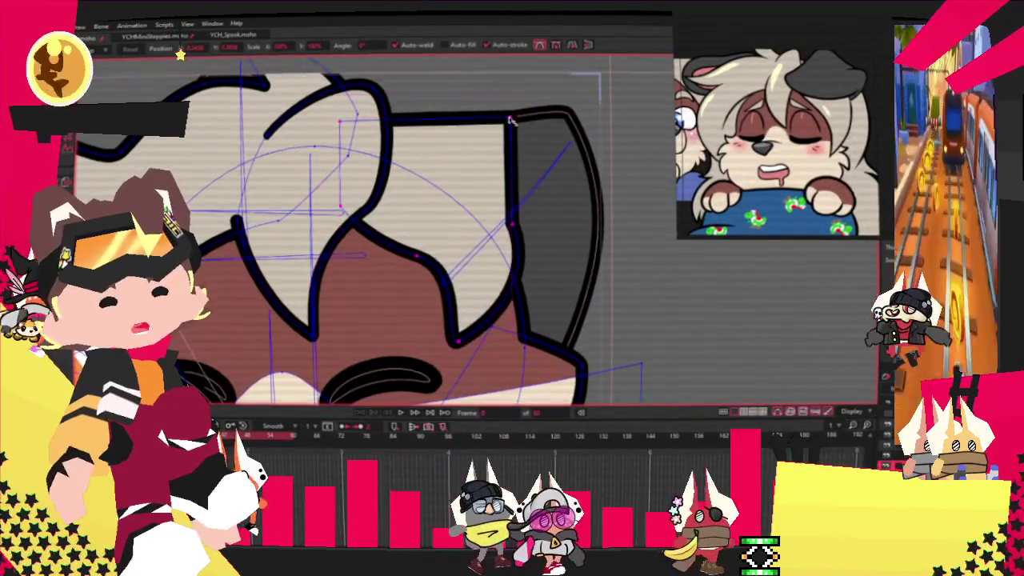
key("c")
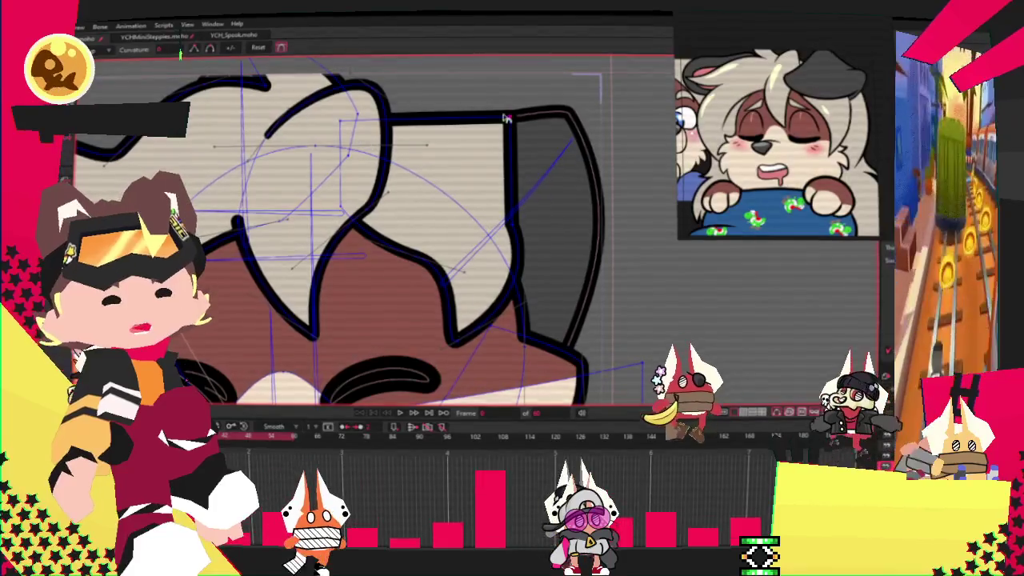
left_click_drag(502, 118, 528, 119)
Shift the lower inner hair curve's bottom point down-right and adjust the upper inner curve.
key("t")
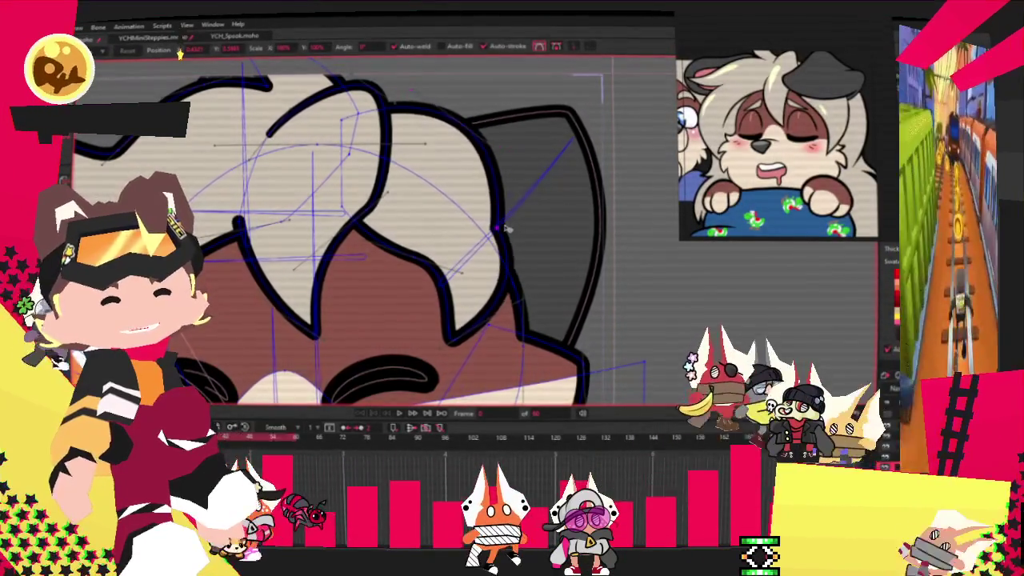
left_click_drag(472, 336, 492, 348)
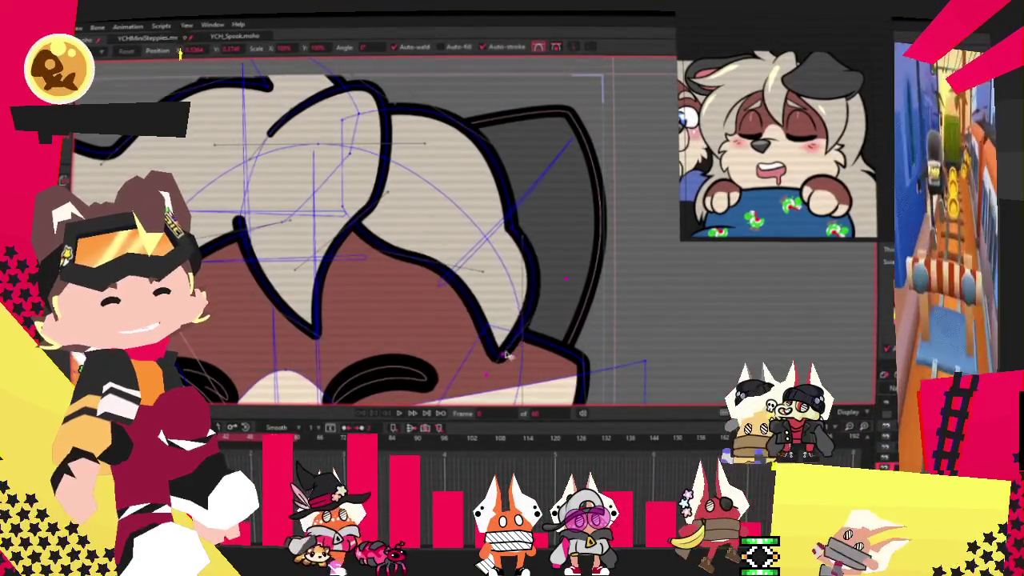
left_click(362, 249)
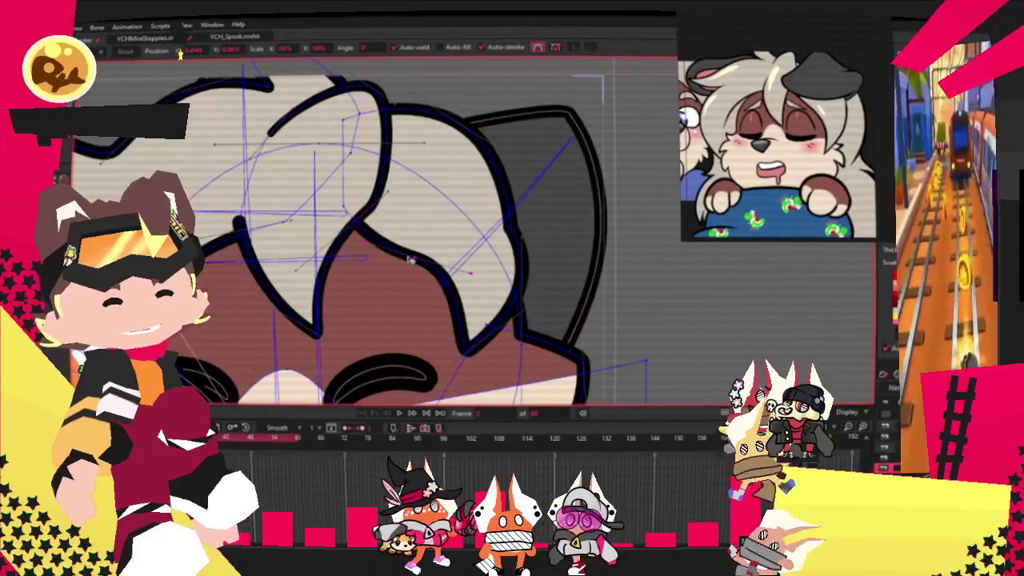
scroll(448, 240, "down", 3)
scroll(472, 239, "up", 3)
scroll(471, 238, "down", 2)
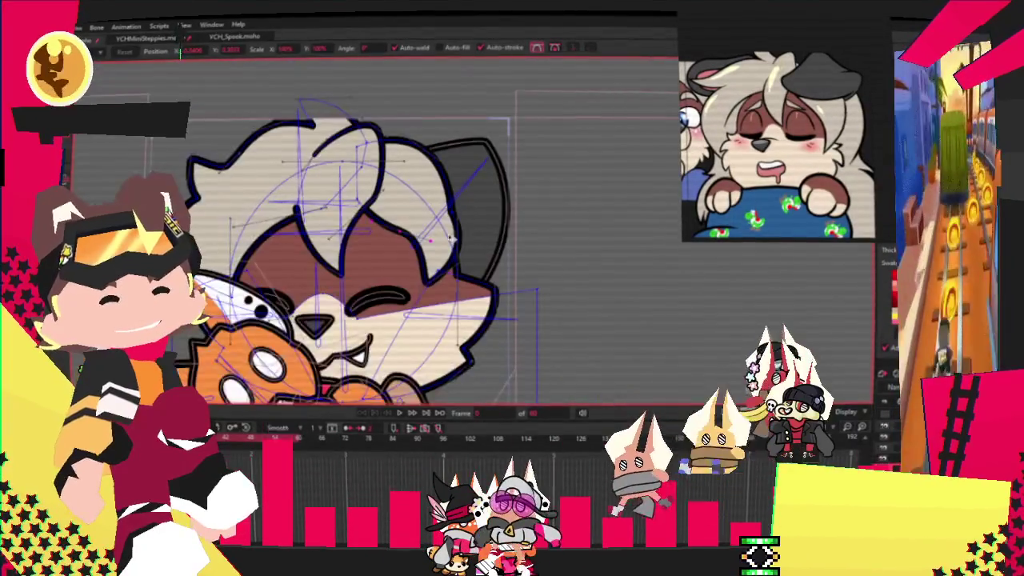
scroll(432, 207, "down", 2)
scroll(403, 177, "up", 2)
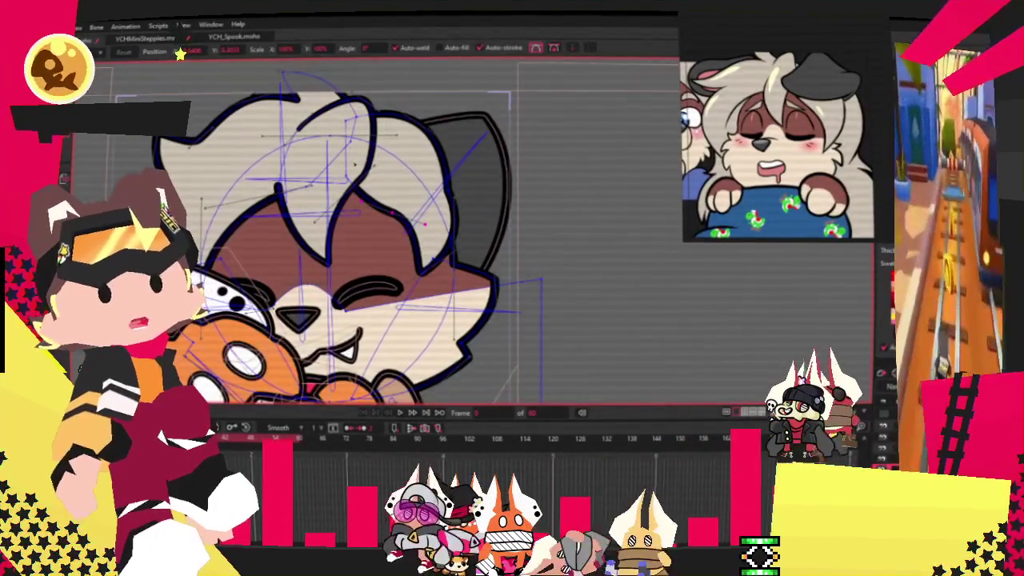
key("r")
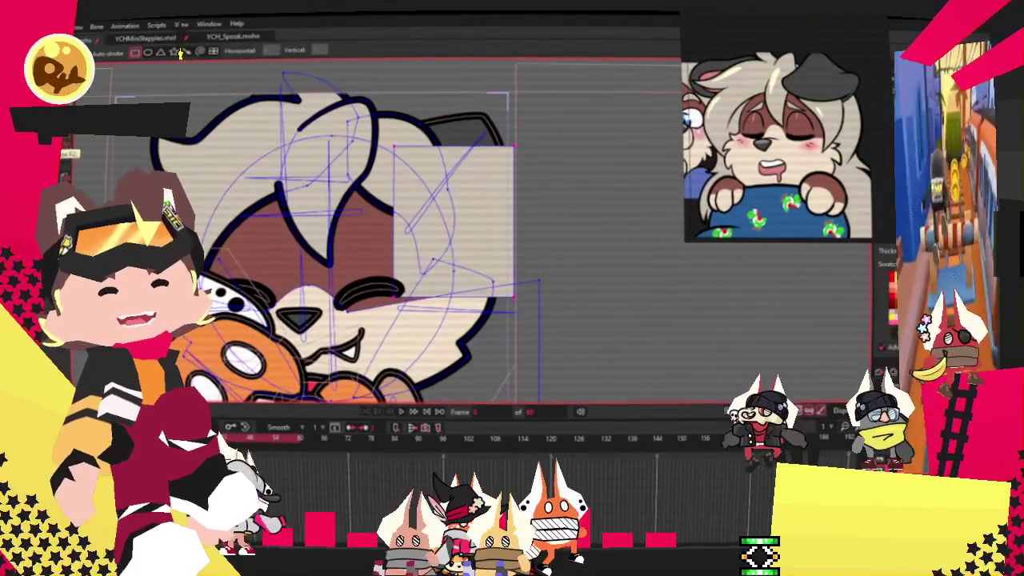
Pull the ear's outer corner point down and to the right with Transform Points.
key("q")
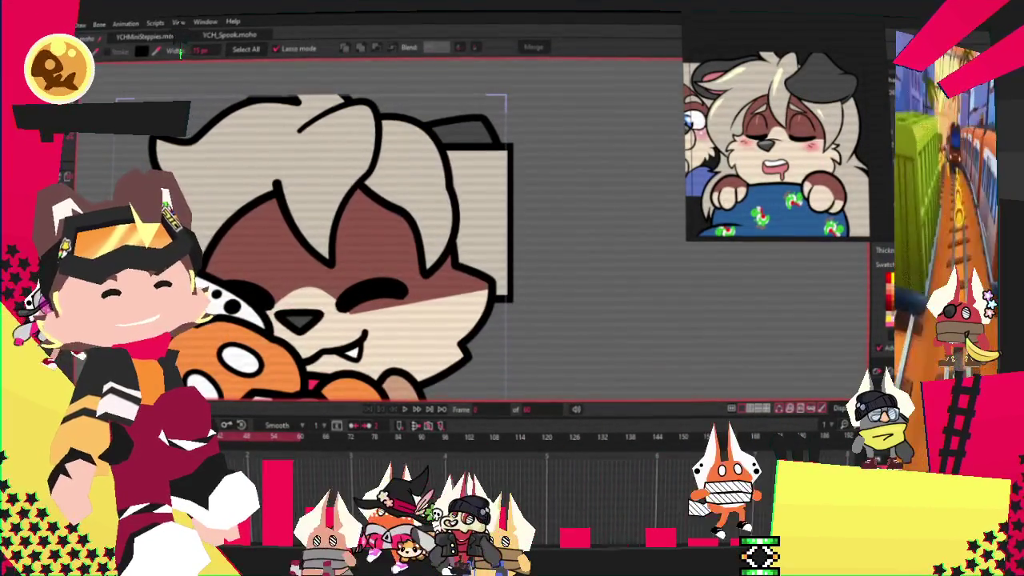
key("t")
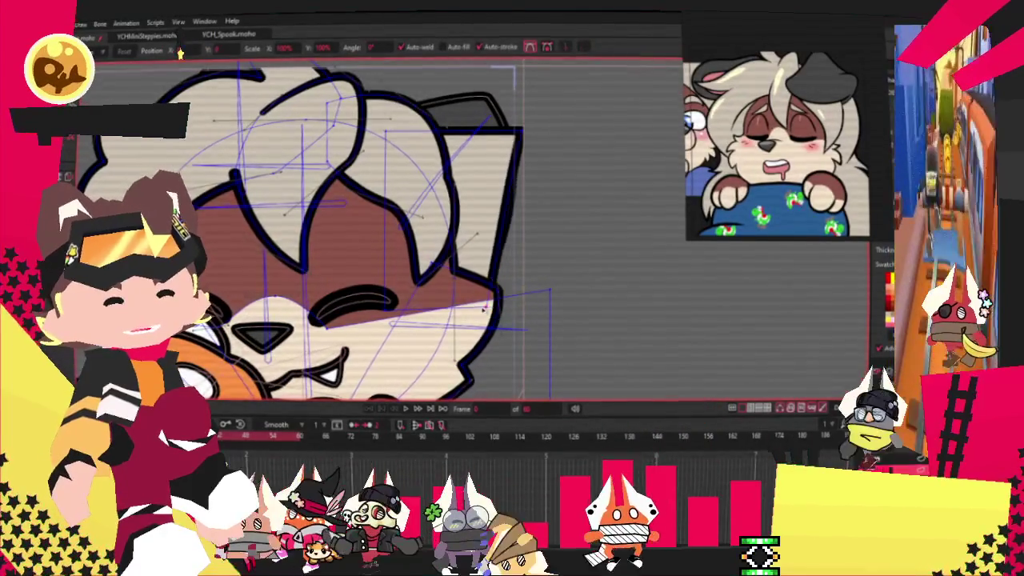
left_click_drag(522, 129, 530, 220)
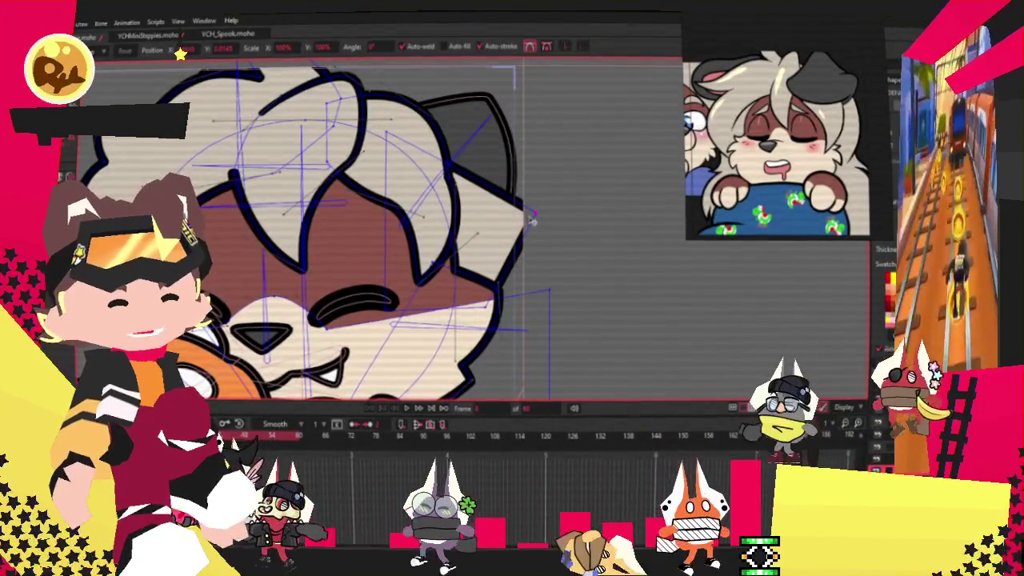
scroll(487, 158, "up", 2)
key("c")
key("a")
scroll(485, 231, "down", 3)
scroll(486, 231, "up", 2)
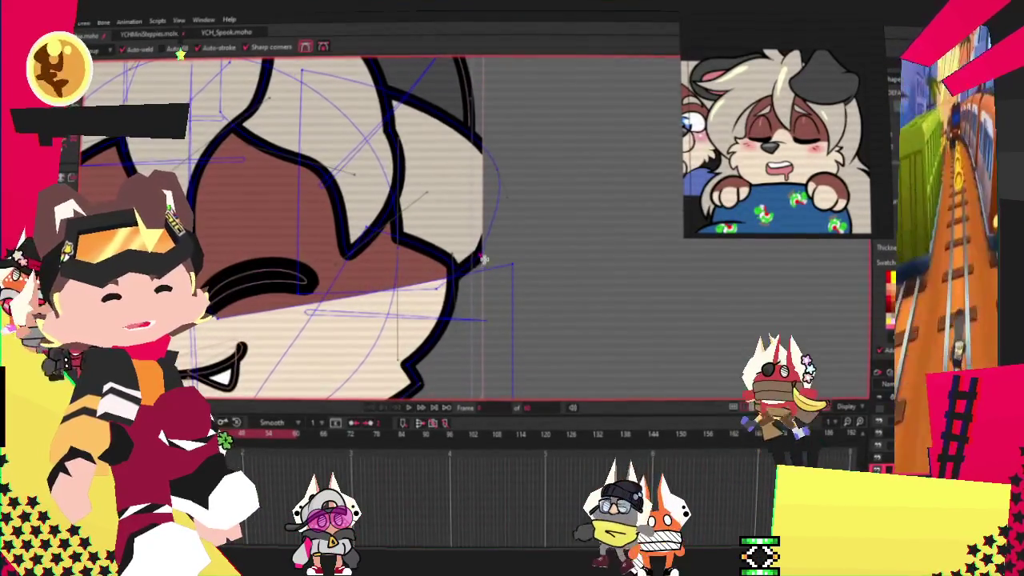
scroll(457, 205, "down", 1)
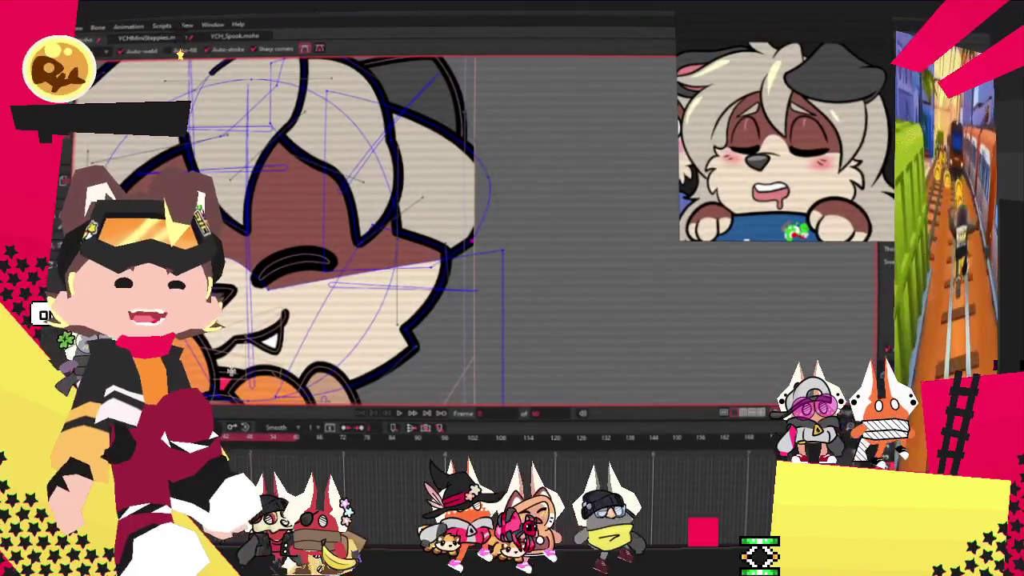
Drag the chin outline point with the Curvature tool to reshape its bend.
scroll(320, 232, "down", 3)
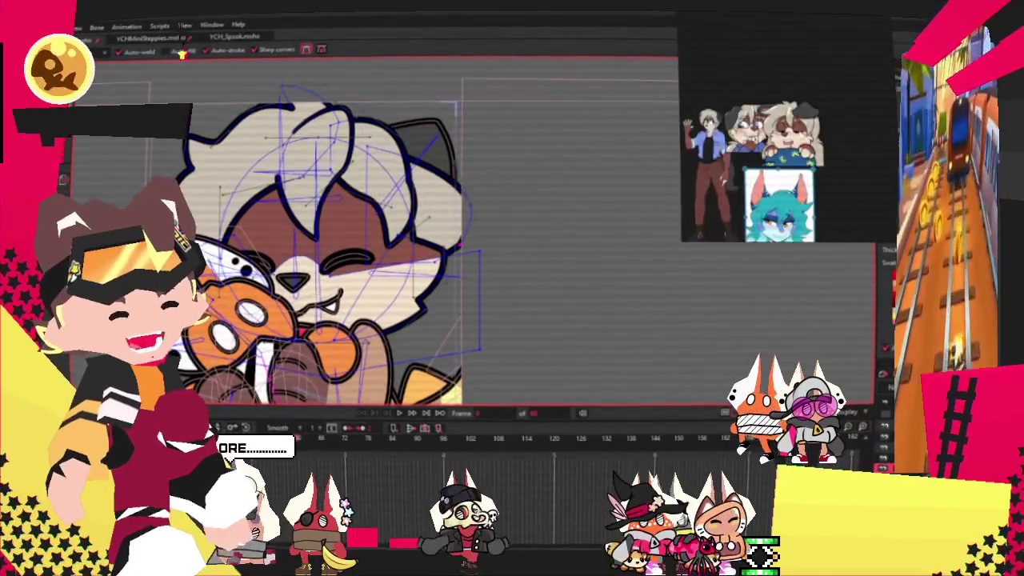
scroll(451, 264, "up", 1)
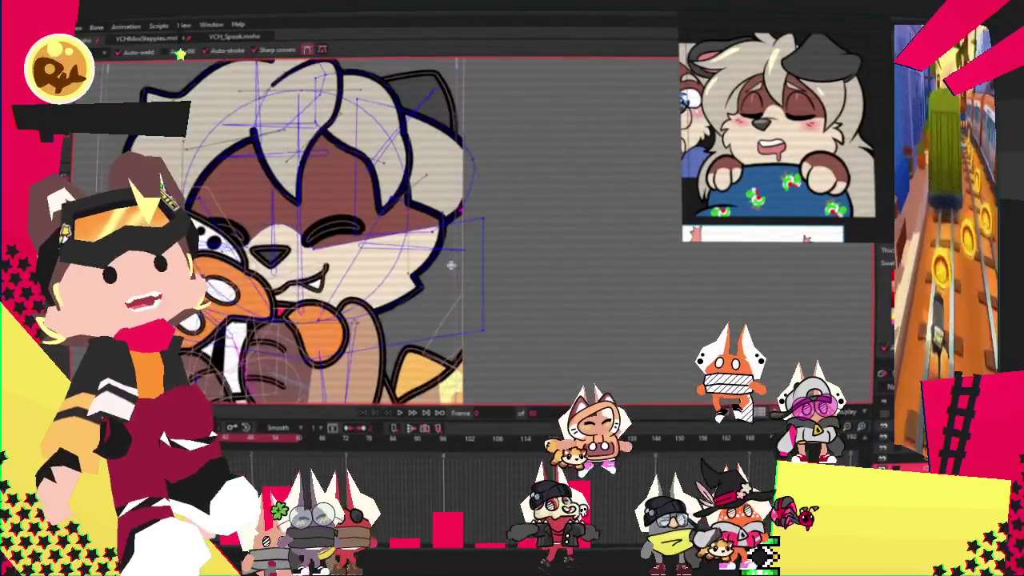
scroll(452, 265, "up", 1)
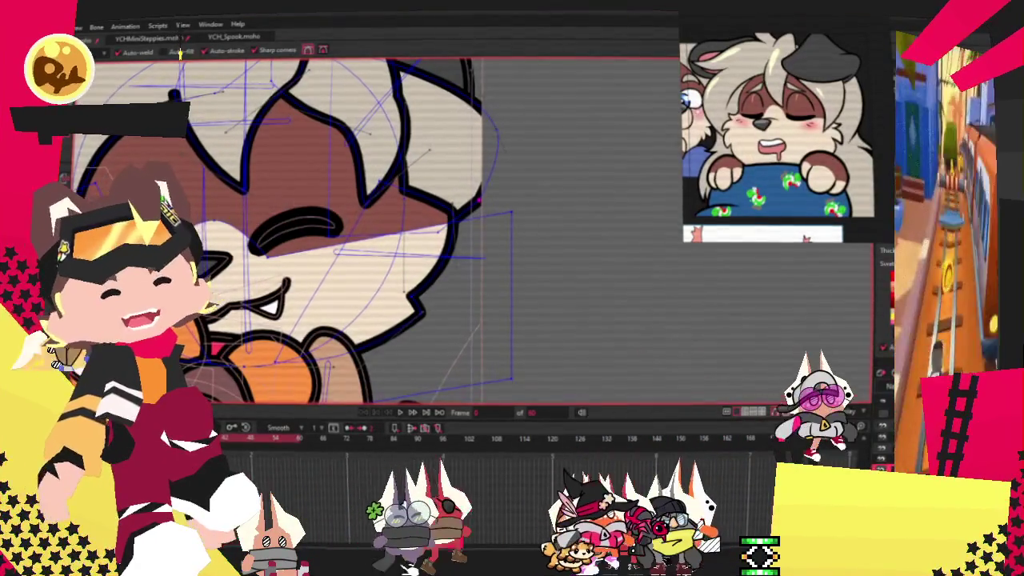
key("t")
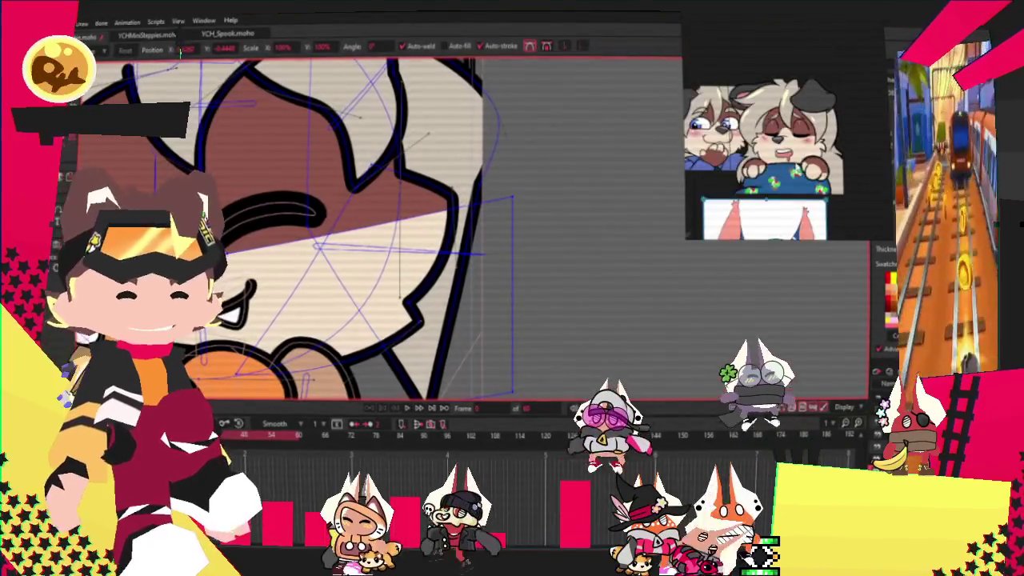
scroll(523, 183, "down", 3)
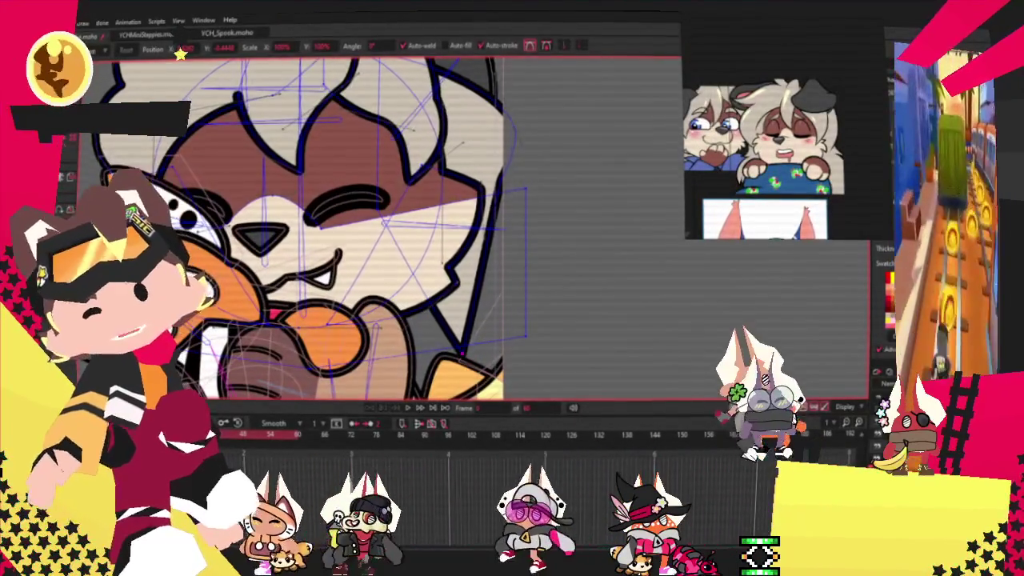
scroll(461, 188, "up", 3)
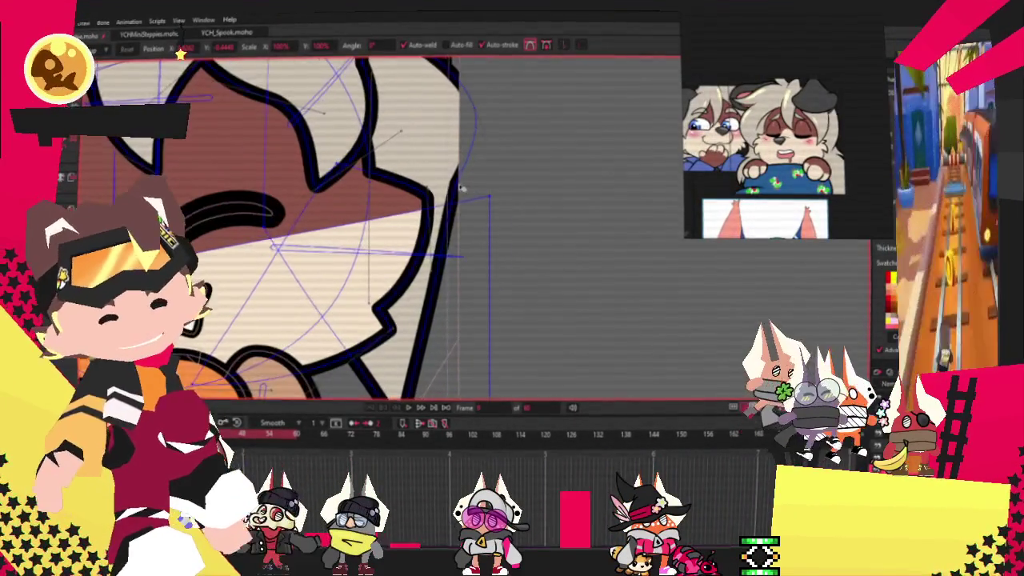
scroll(469, 165, "up", 2)
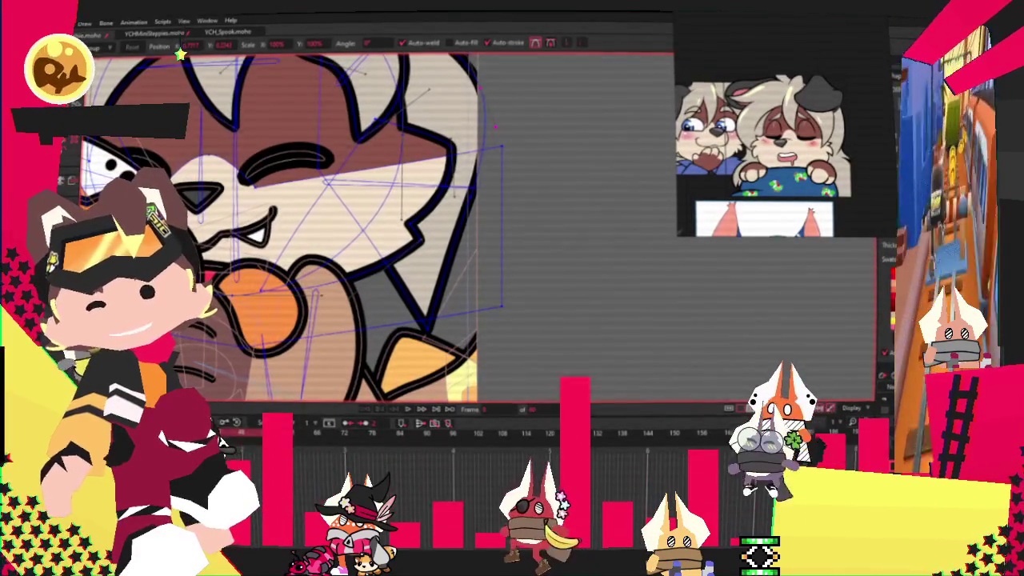
key("c")
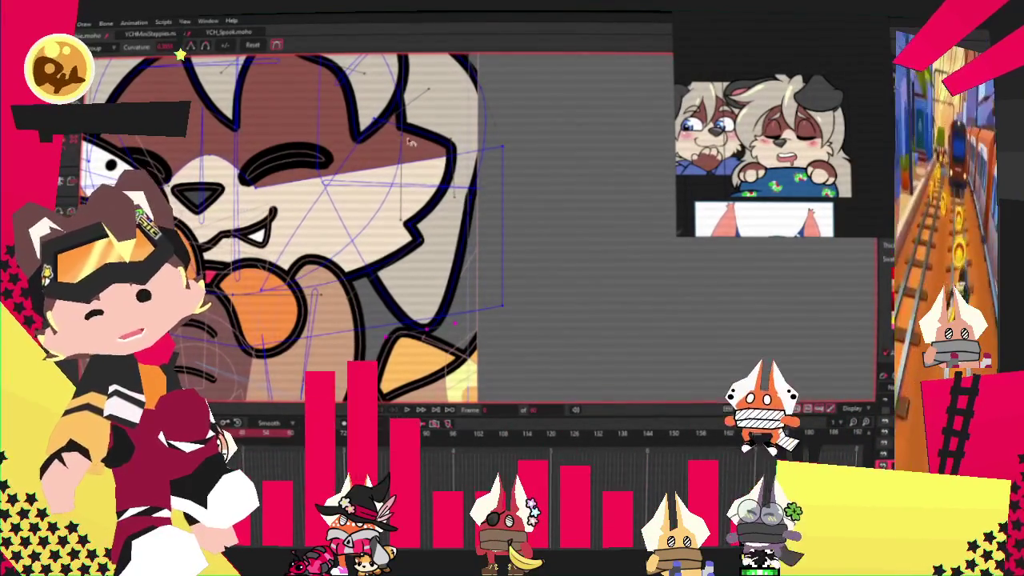
left_click_drag(468, 288, 453, 260)
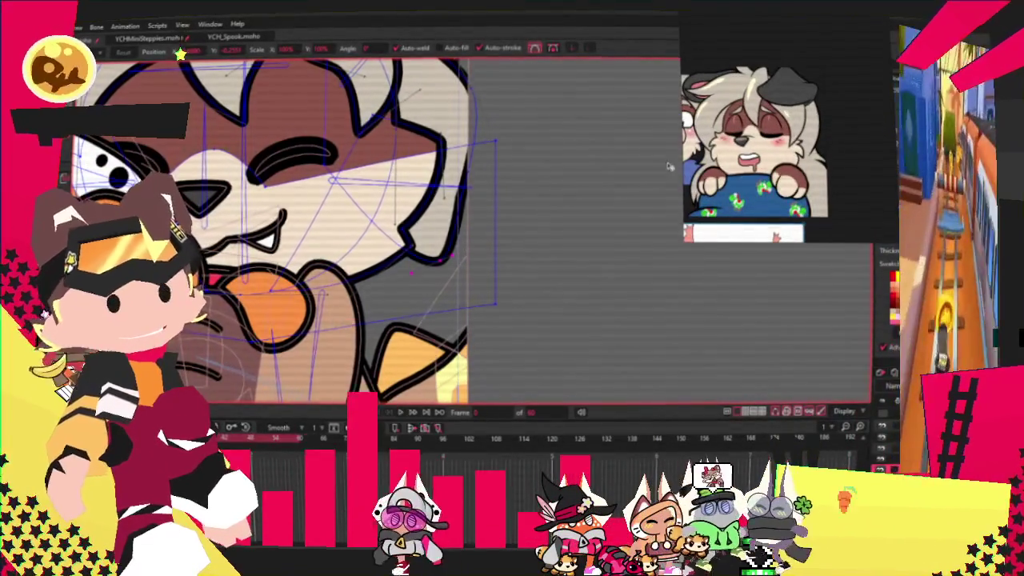
scroll(291, 183, "up", 3)
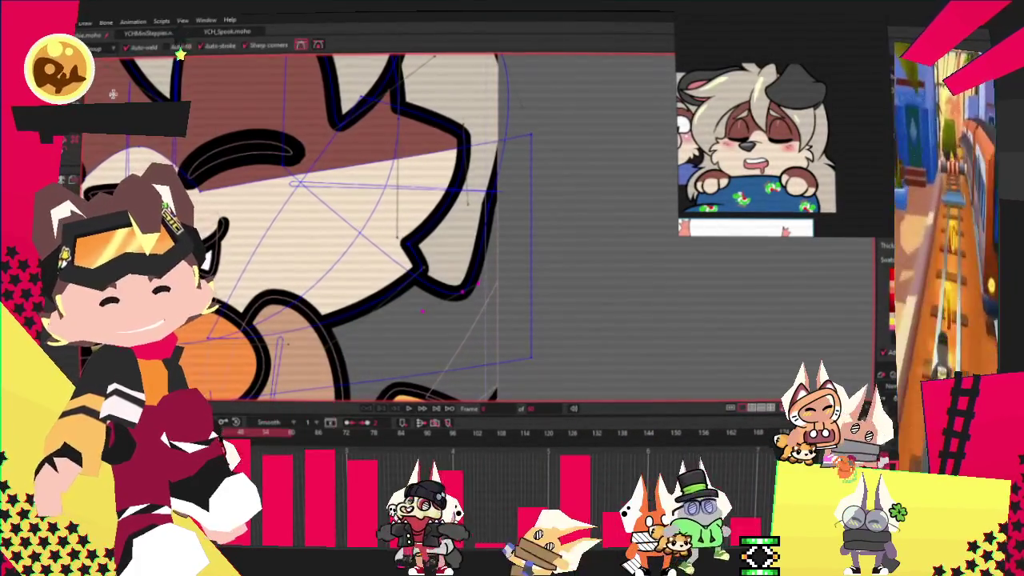
scroll(288, 224, "down", 3)
scroll(288, 224, "up", 3)
scroll(445, 163, "up", 5)
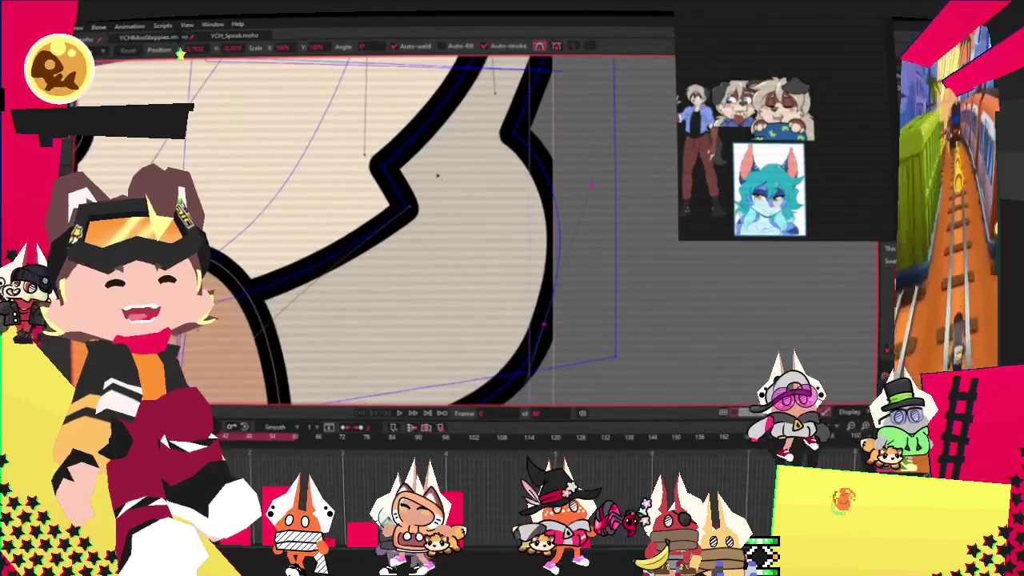
scroll(445, 163, "down", 4)
key("t")
scroll(445, 163, "up", 5)
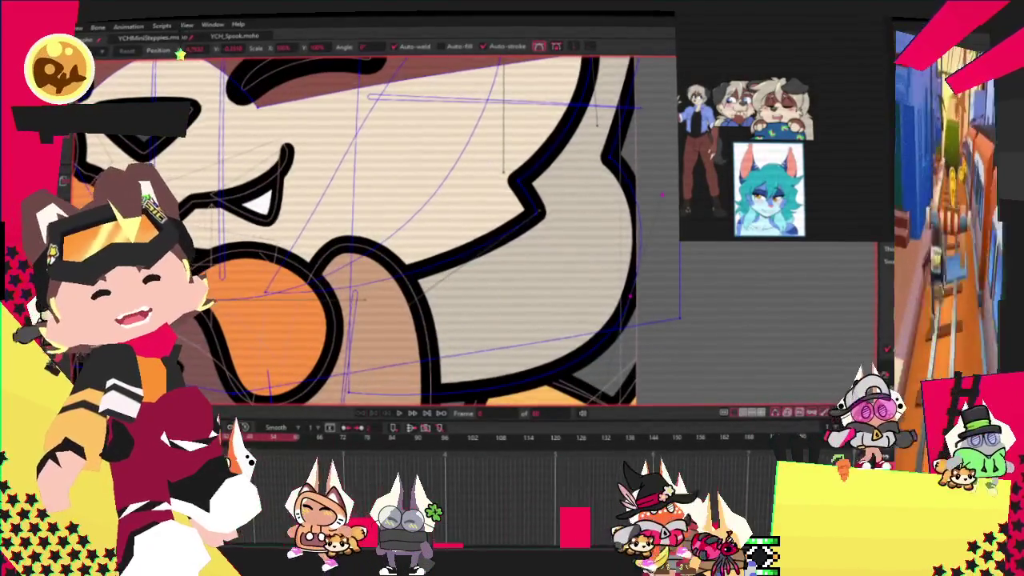
scroll(586, 168, "down", 4)
key("a")
scroll(439, 216, "up", 3)
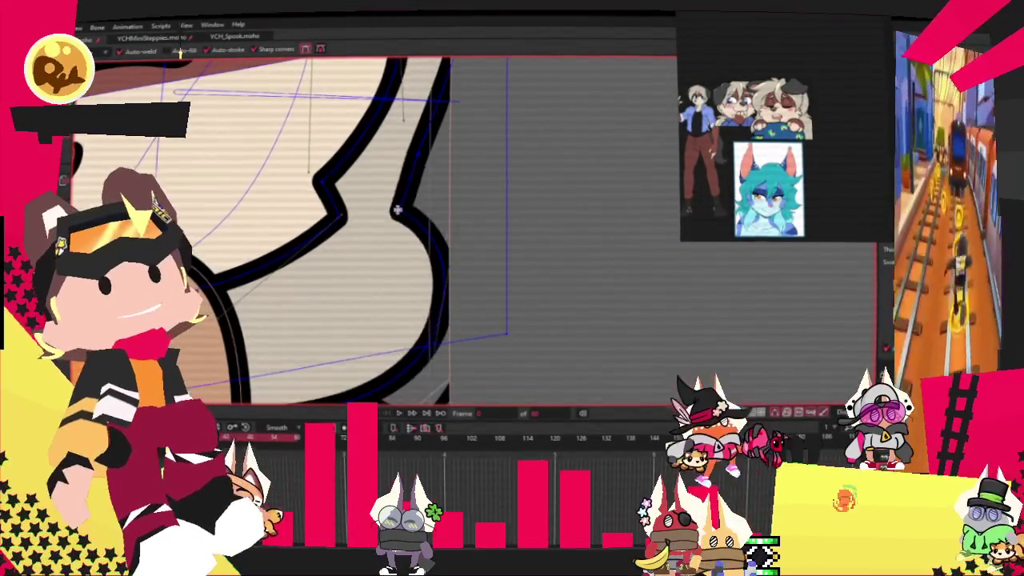
left_click_drag(444, 233, 491, 248)
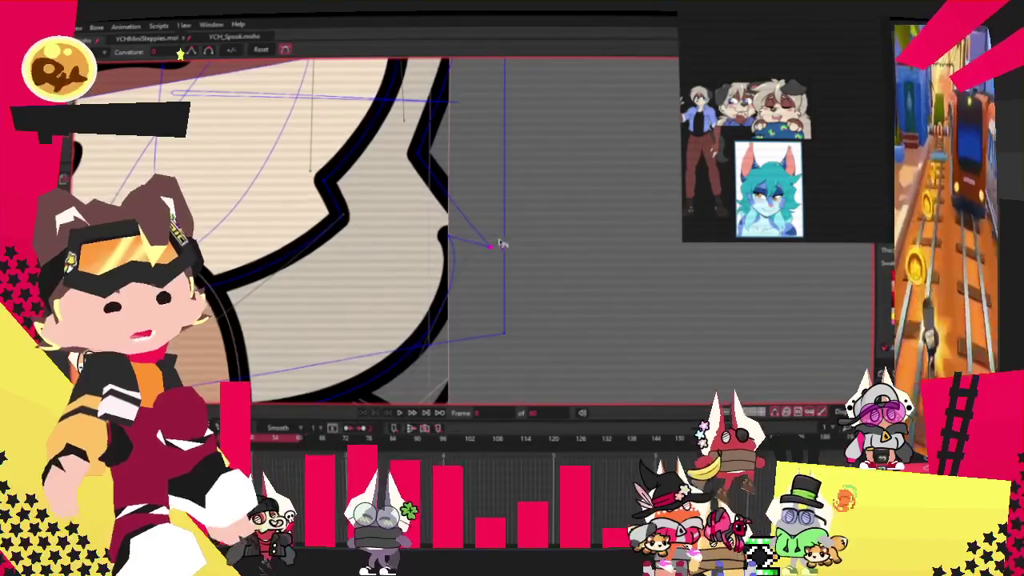
key("c")
left_click_drag(491, 245, 480, 134)
scroll(476, 152, "down", 2)
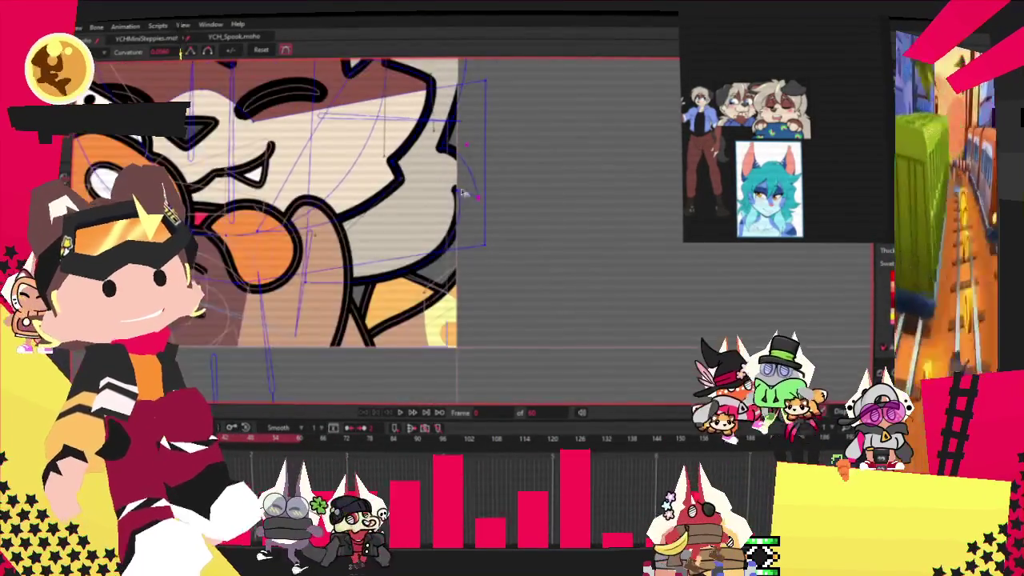
key("t")
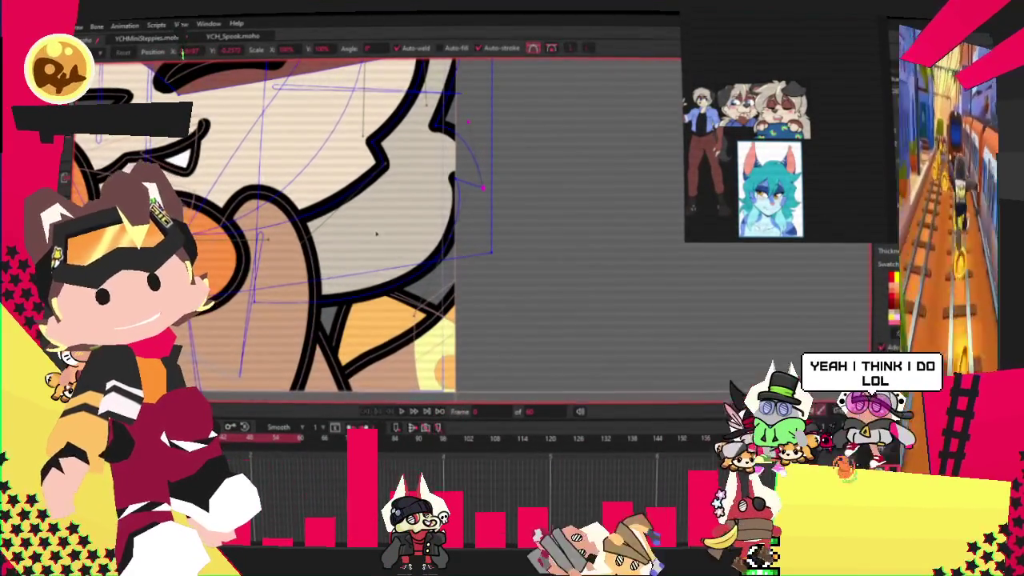
scroll(384, 229, "up", 1)
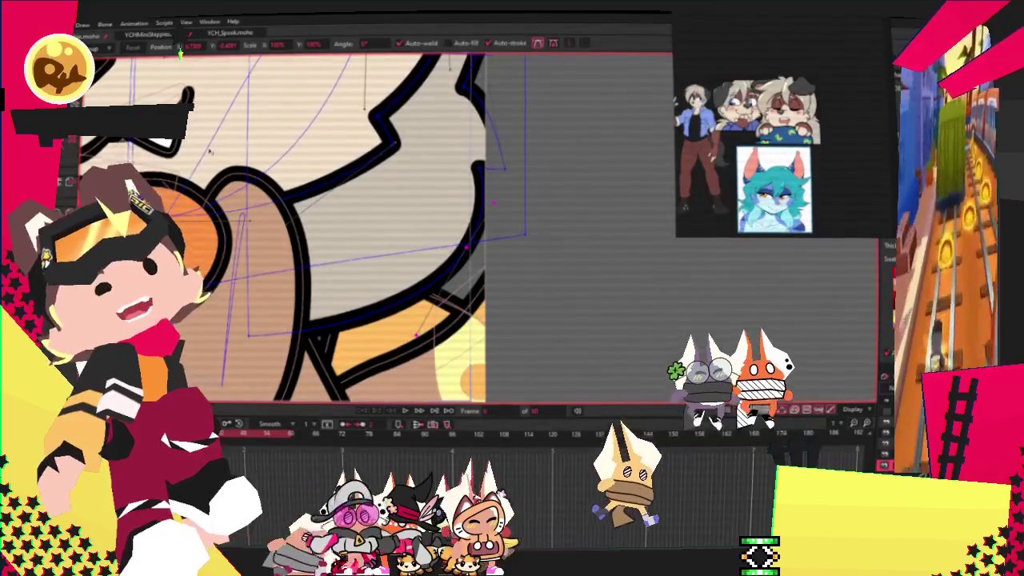
scroll(516, 288, "down", 2)
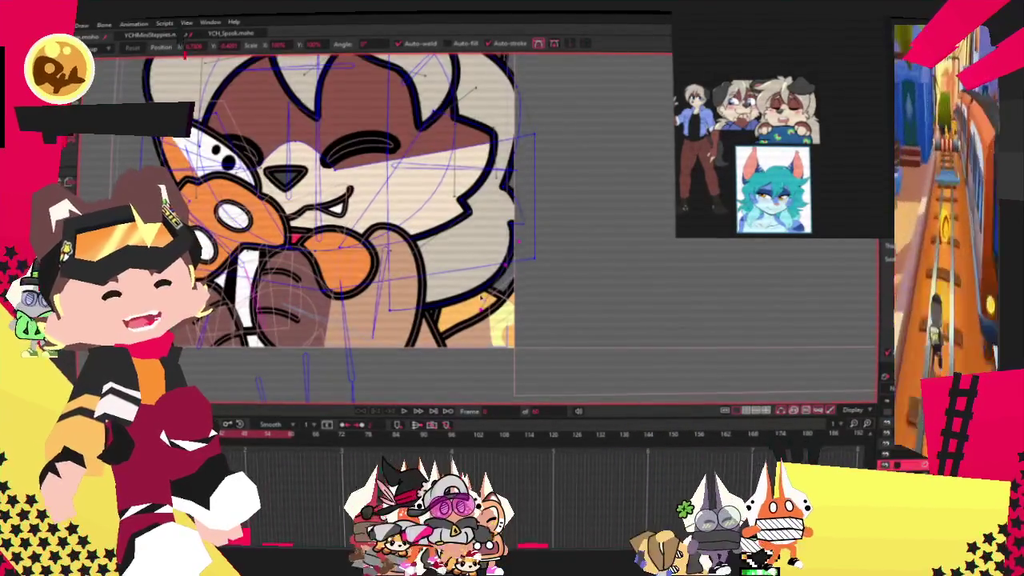
scroll(344, 224, "down", 2)
scroll(344, 224, "up", 3)
scroll(344, 224, "down", 2)
scroll(344, 224, "up", 2)
scroll(344, 224, "up", 3)
scroll(344, 224, "down", 2)
scroll(344, 224, "down", 1)
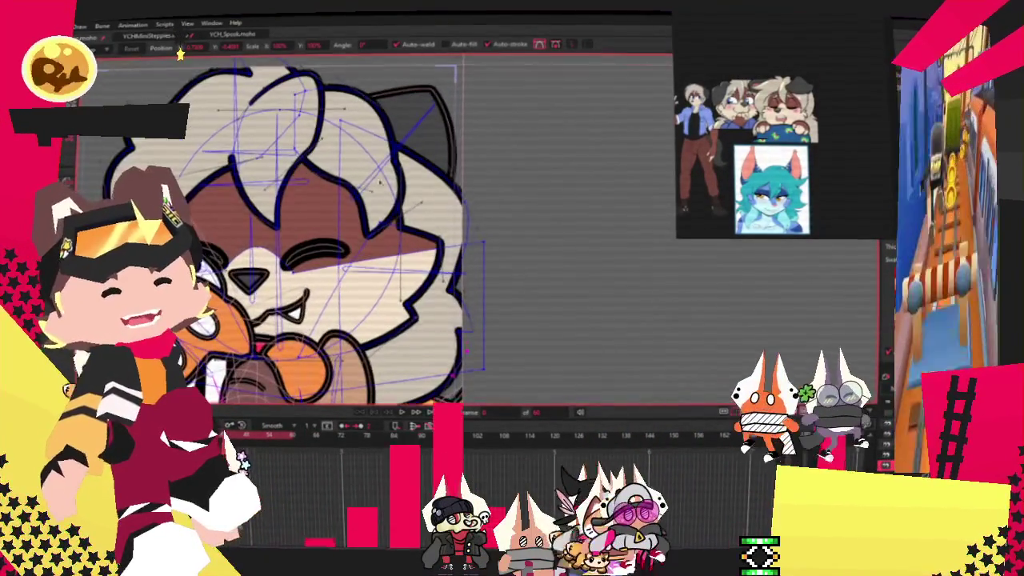
Pull the head outline curve outward near the ear.
scroll(362, 103, "up", 2)
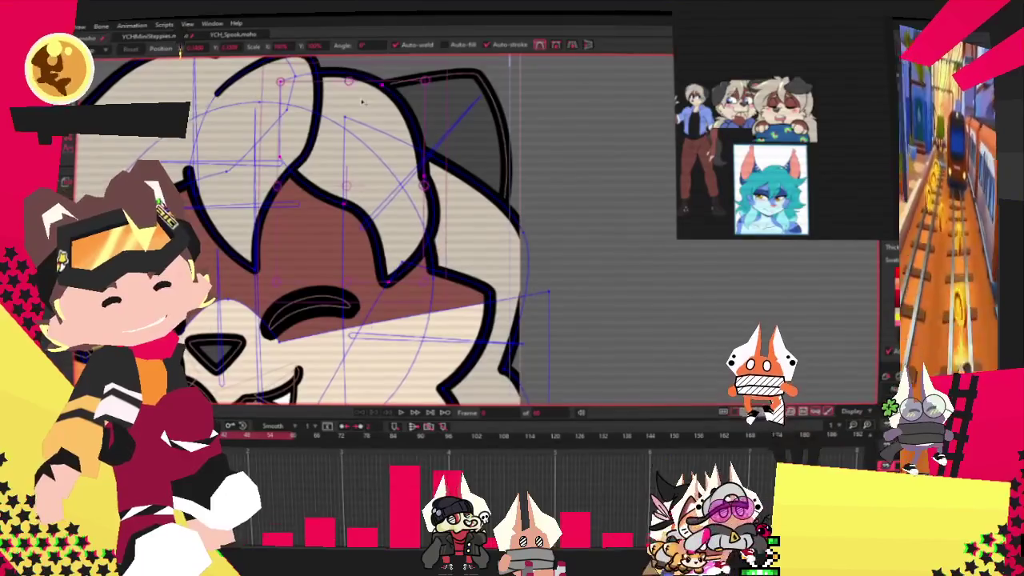
scroll(432, 190, "up", 1)
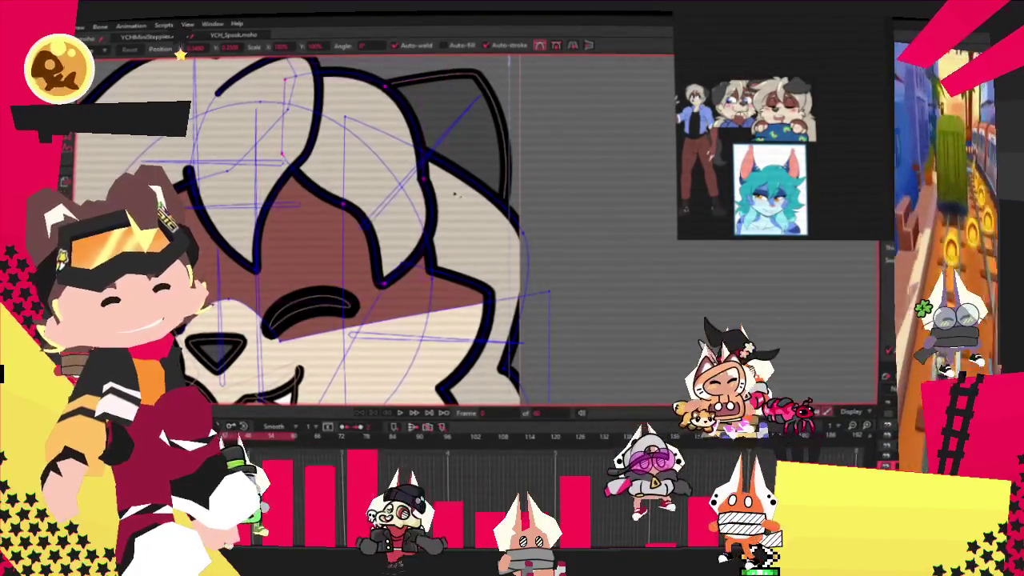
scroll(460, 186, "down", 1)
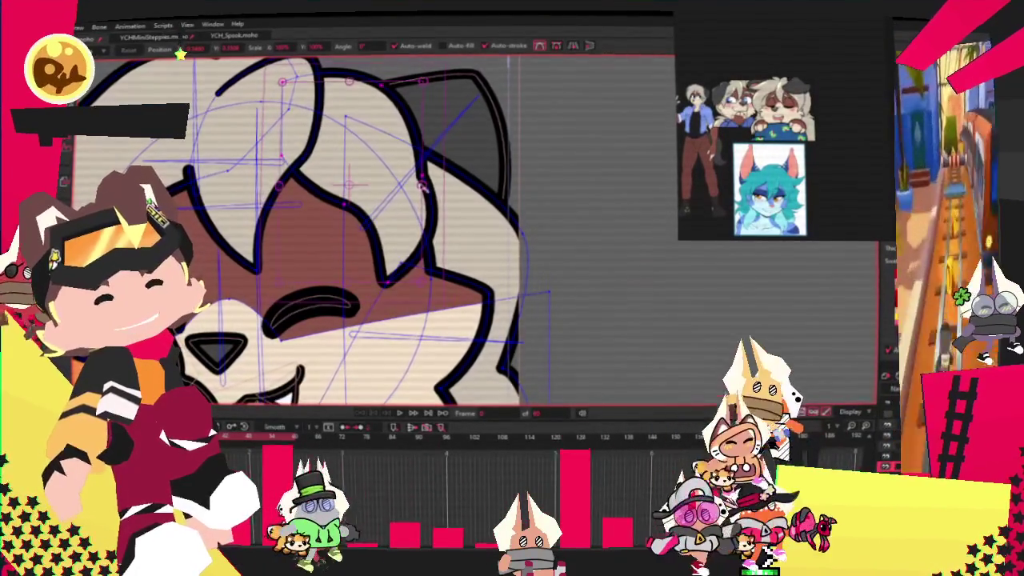
left_click_drag(421, 186, 450, 192)
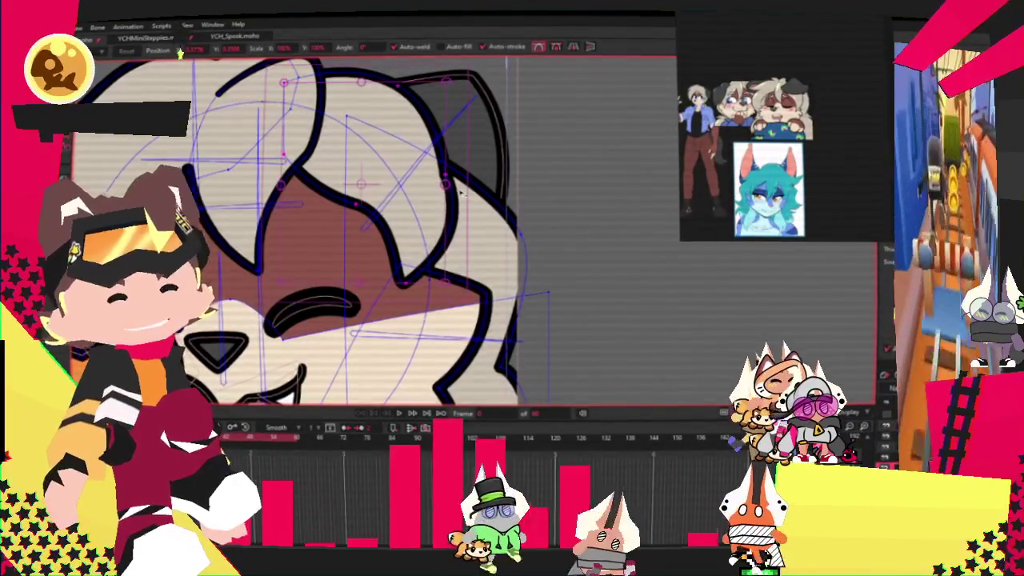
Adjust a point on the head's left outline, then play the animation to preview.
scroll(462, 193, "down", 2)
scroll(310, 187, "up", 1)
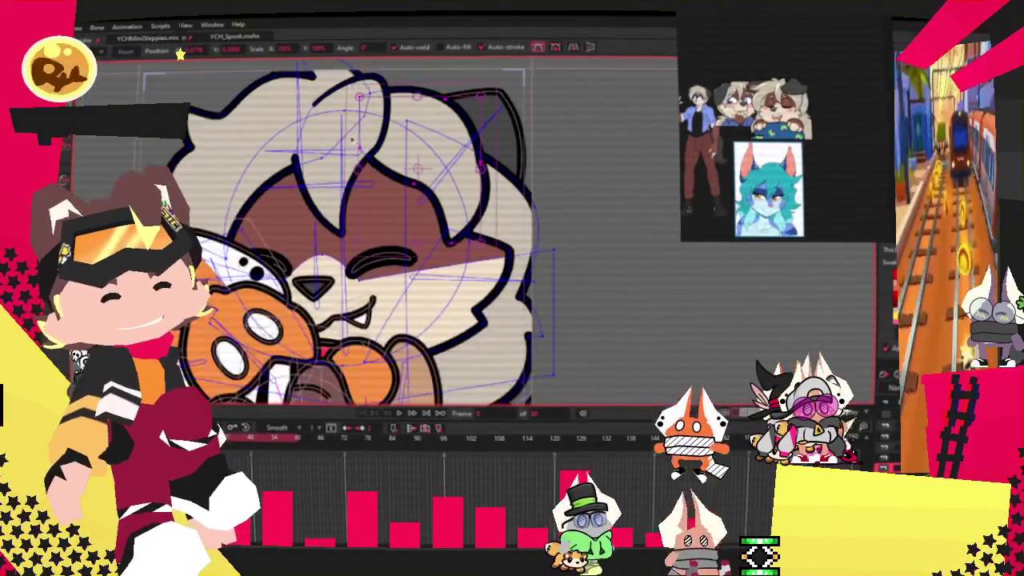
scroll(352, 143, "down", 1)
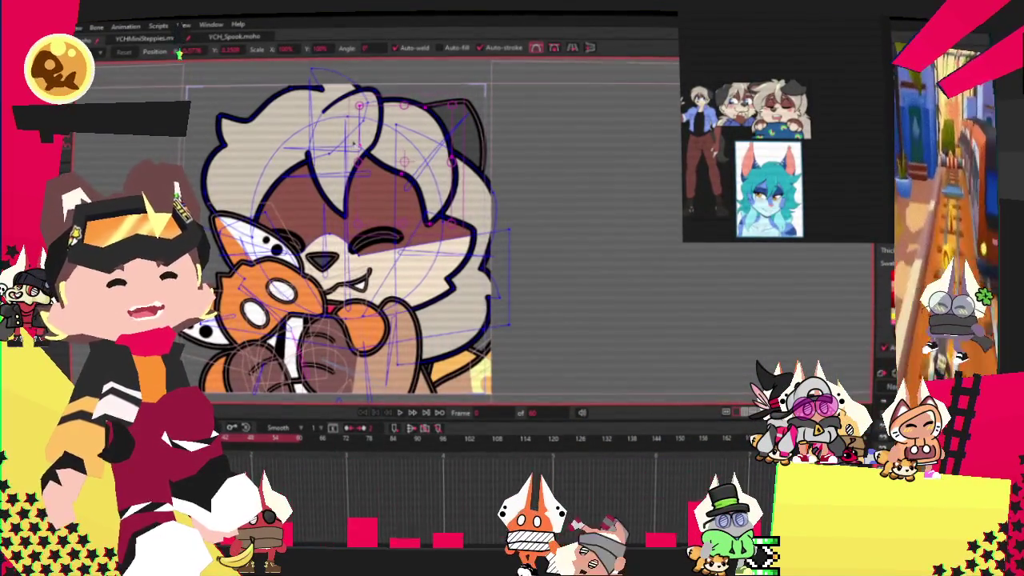
scroll(352, 142, "down", 2)
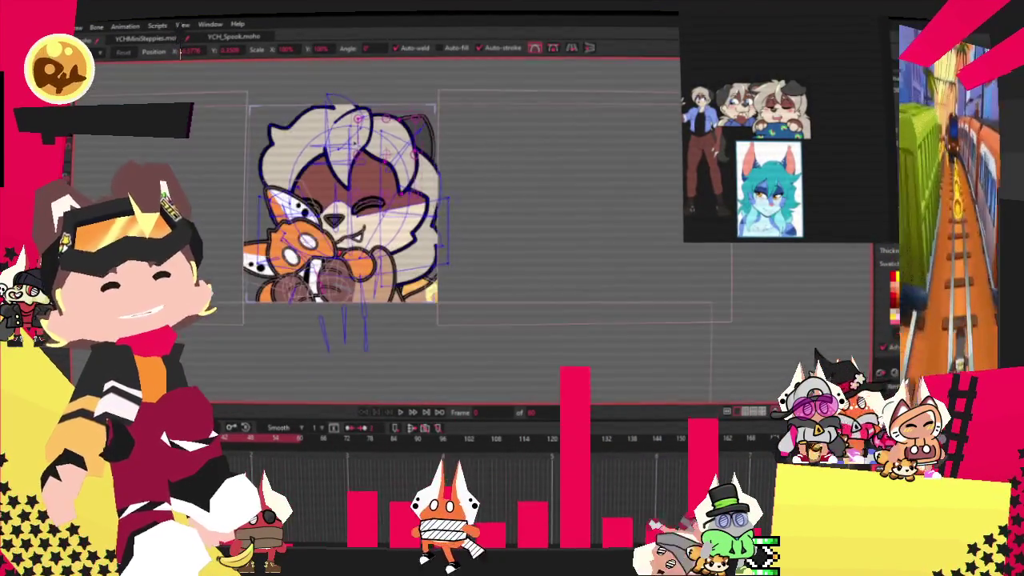
scroll(352, 142, "up", 1)
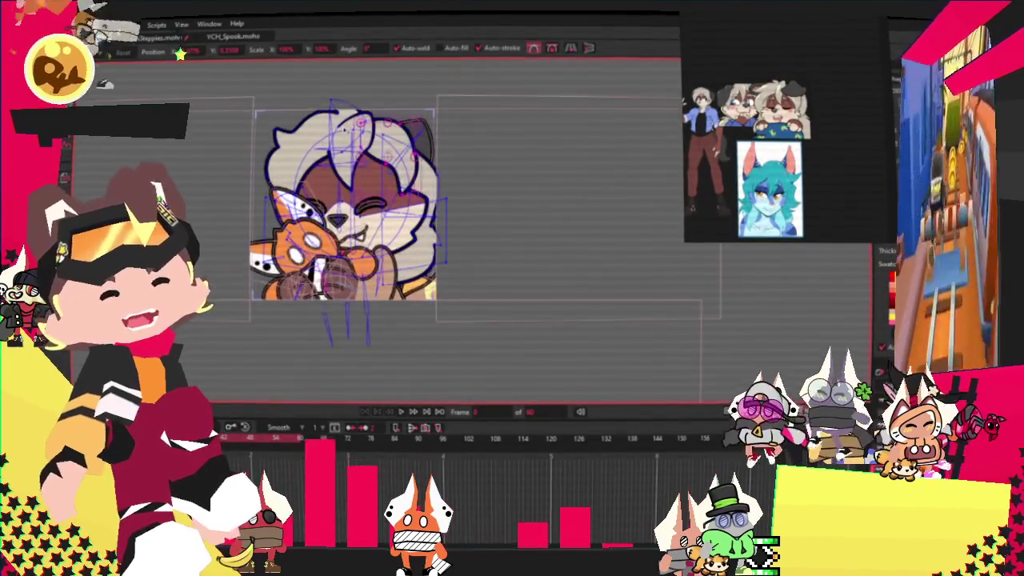
scroll(352, 142, "up", 2)
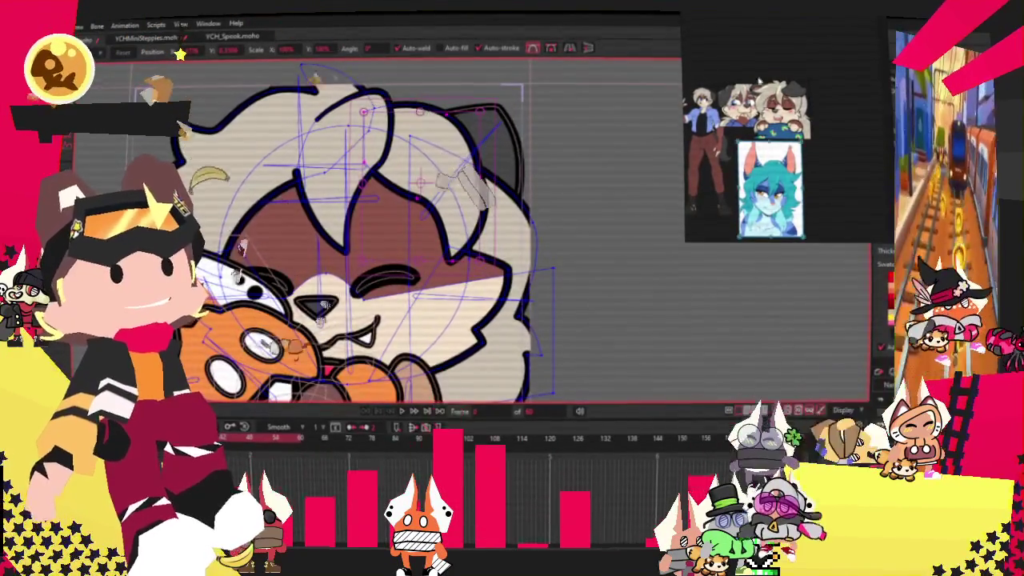
scroll(208, 172, "up", 1)
scroll(208, 172, "up", 1)
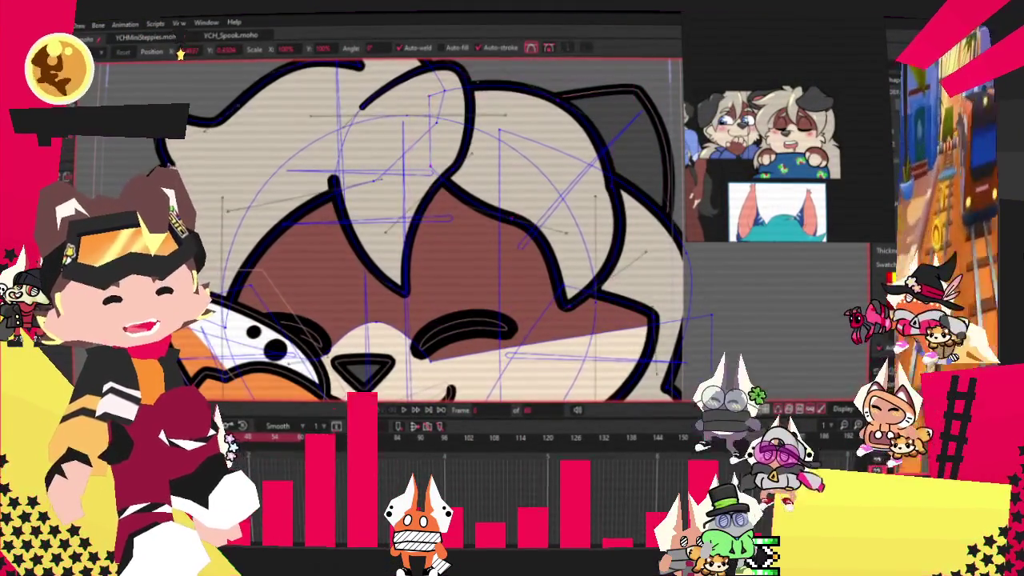
left_click(211, 171)
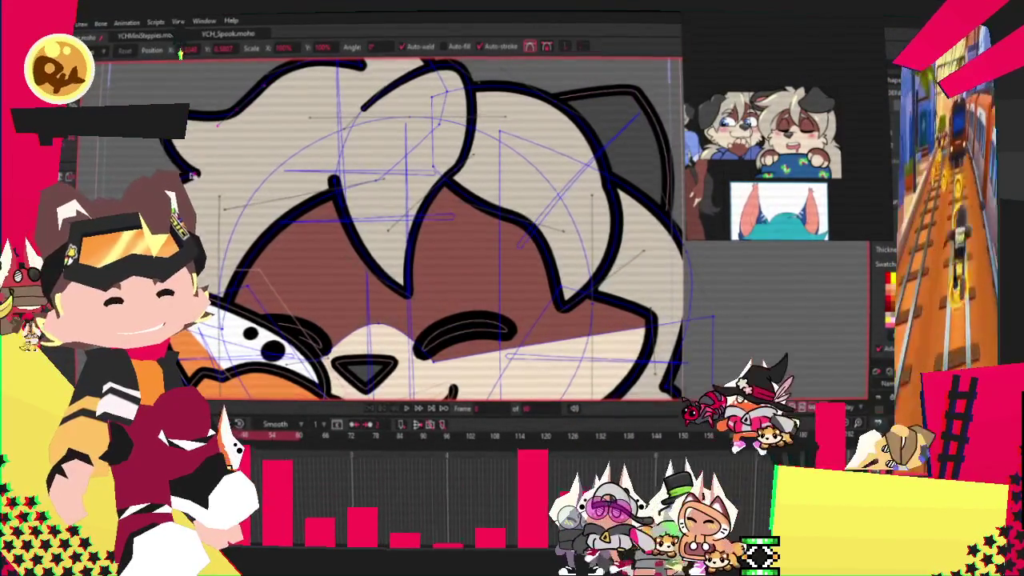
scroll(225, 166, "down", 2)
scroll(340, 240, "down", 1)
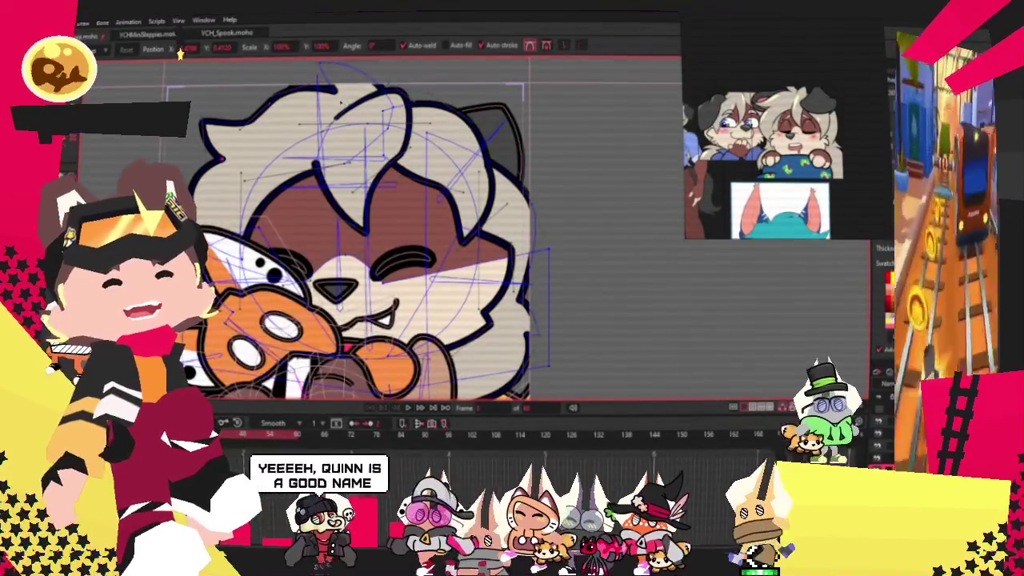
key("space")
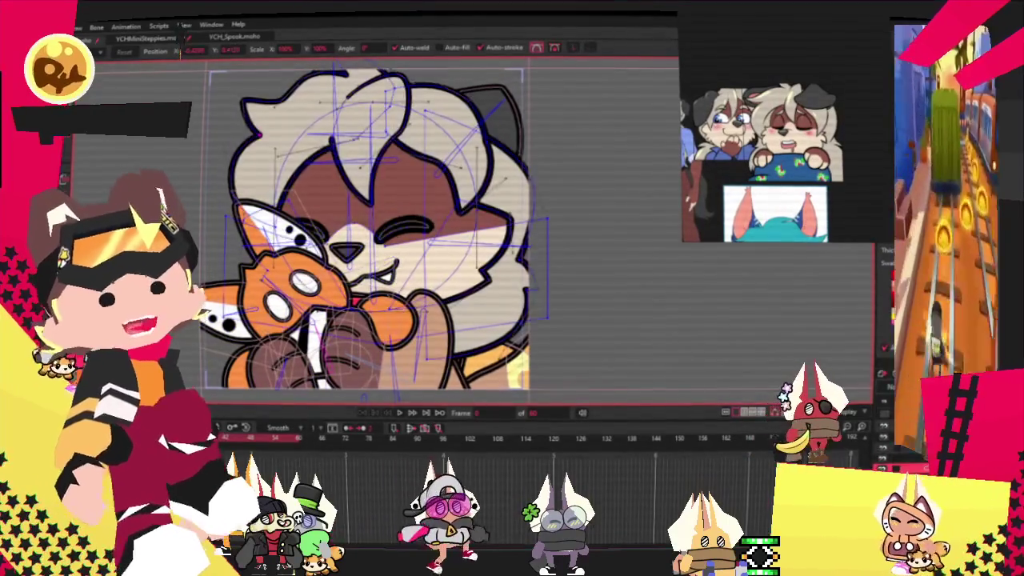
scroll(540, 206, "down", 2)
scroll(541, 206, "up", 3)
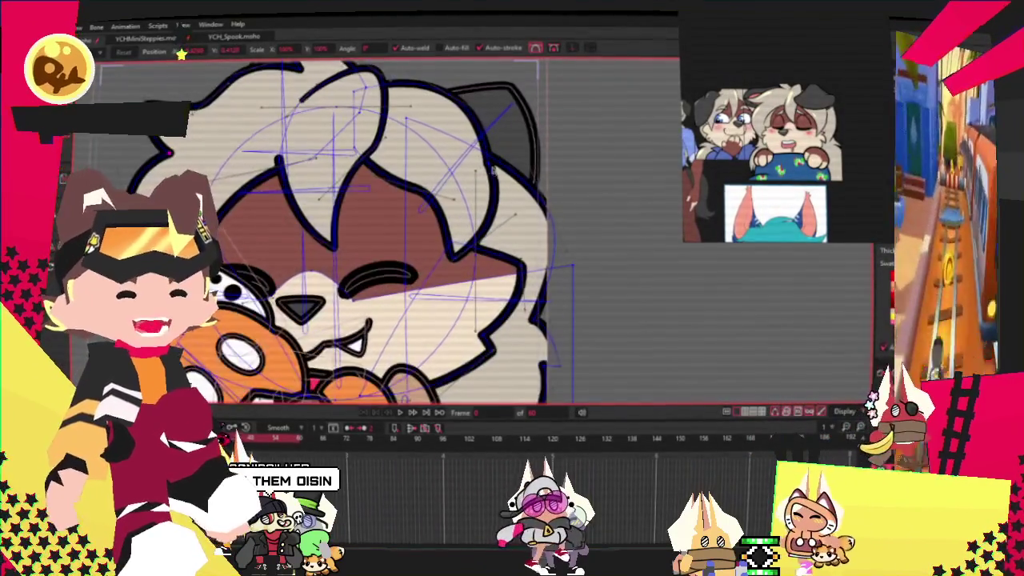
scroll(512, 180, "up", 2)
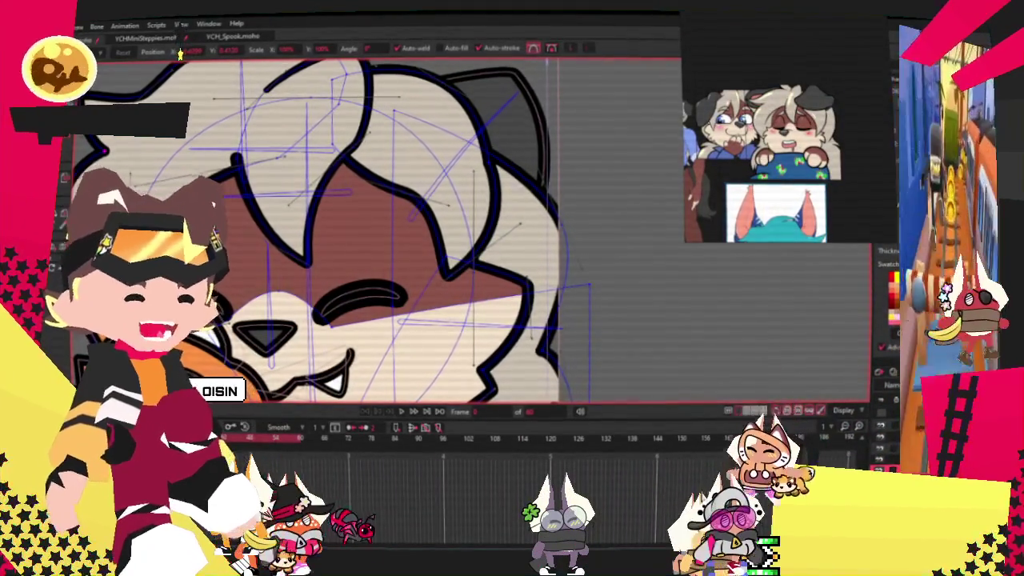
scroll(532, 174, "down", 2)
scroll(532, 175, "down", 1)
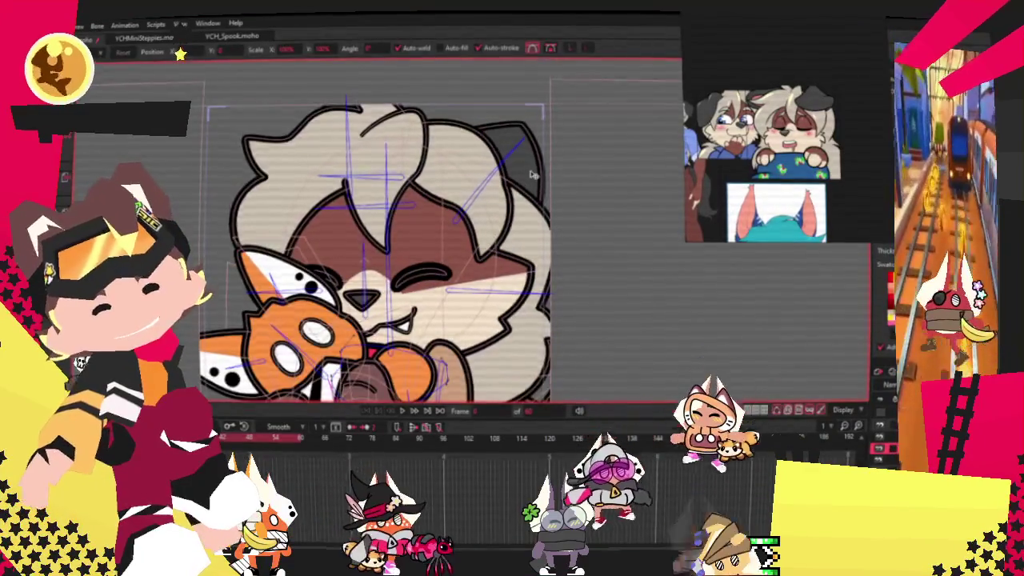
scroll(532, 174, "up", 3)
scroll(532, 175, "down", 2)
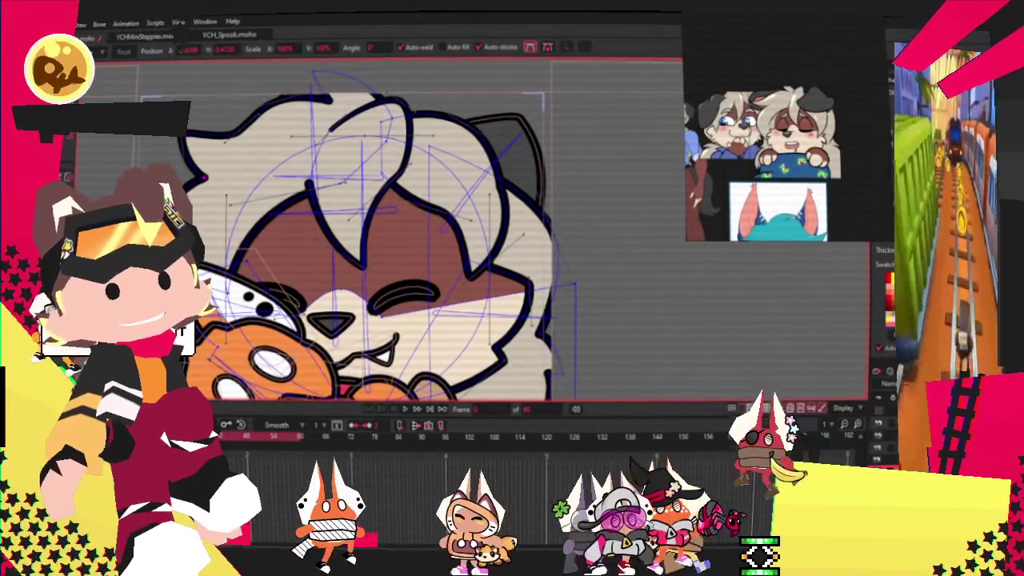
key("ctrl+z")
key("ctrl+shift+z")
key("ctrl+shift+z")
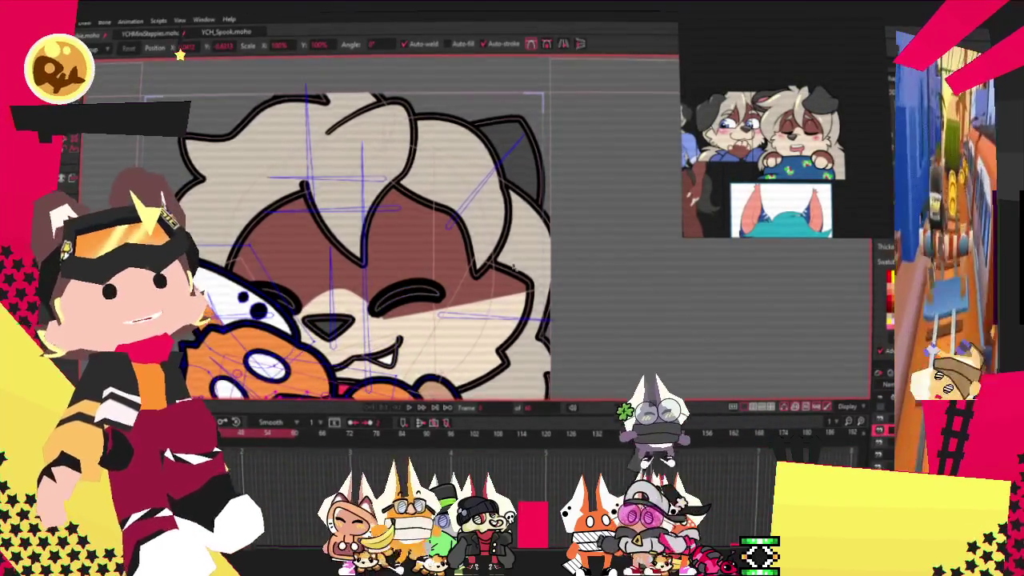
scroll(467, 282, "down", 3)
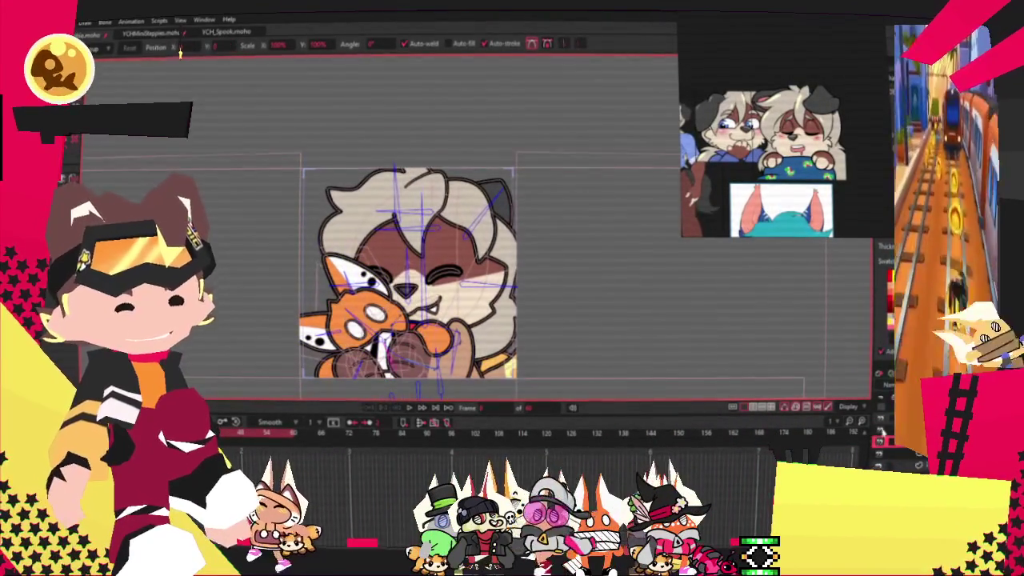
Activate the Select Points tool in Lasso mode with the G shortcut.
scroll(456, 360, "up", 3)
scroll(456, 360, "up", 2)
scroll(320, 200, "up", 1)
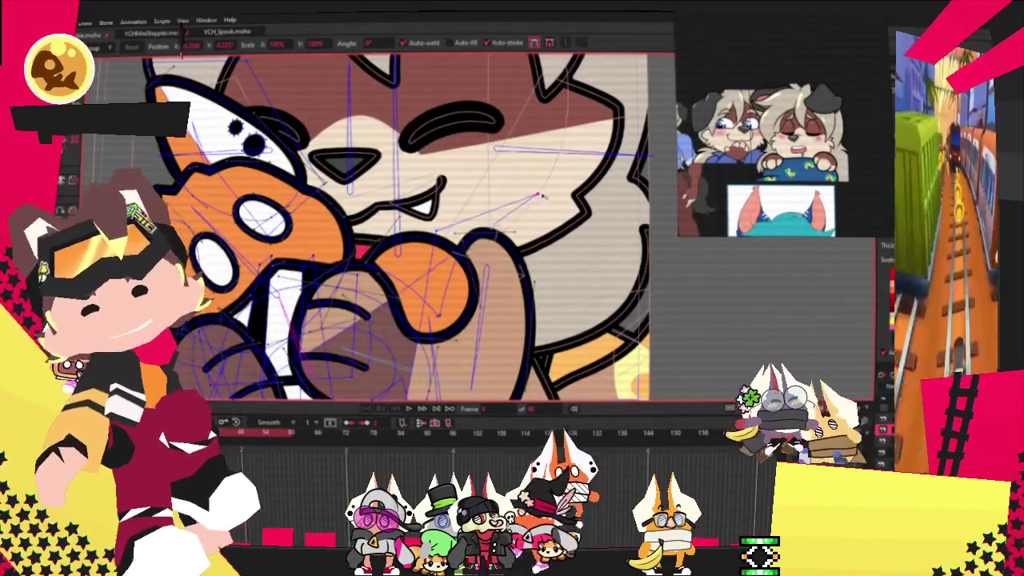
scroll(424, 224, "down", 1)
scroll(422, 264, "up", 1)
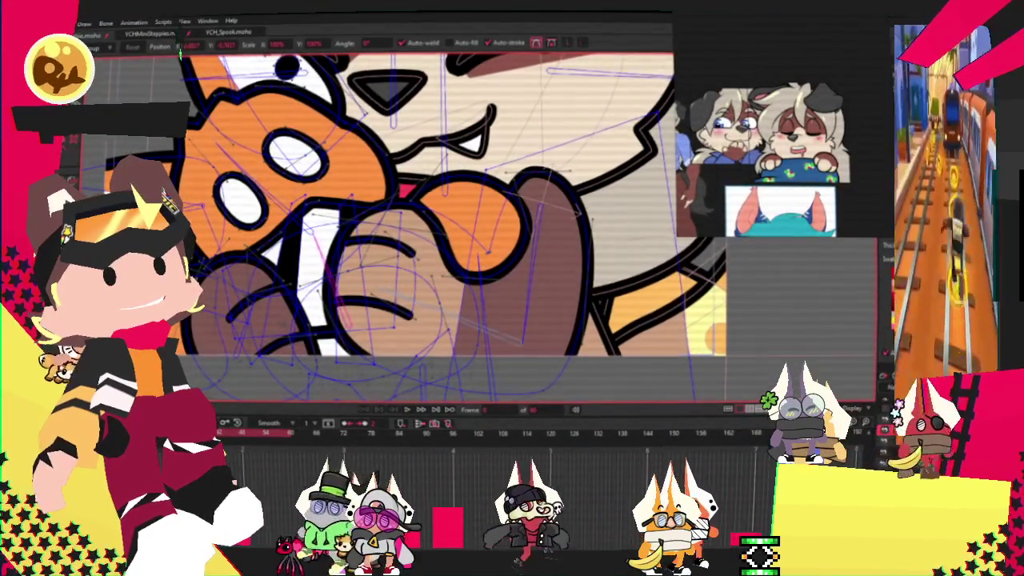
key("g")
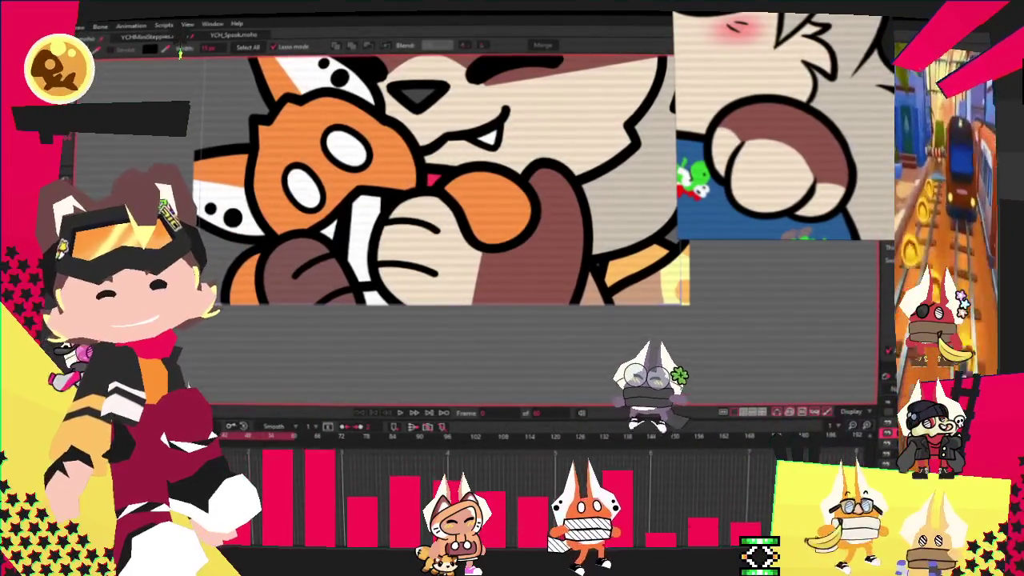
Switch to the Select Points tool and zoom around the plushie's paw linework.
left_click(159, 72)
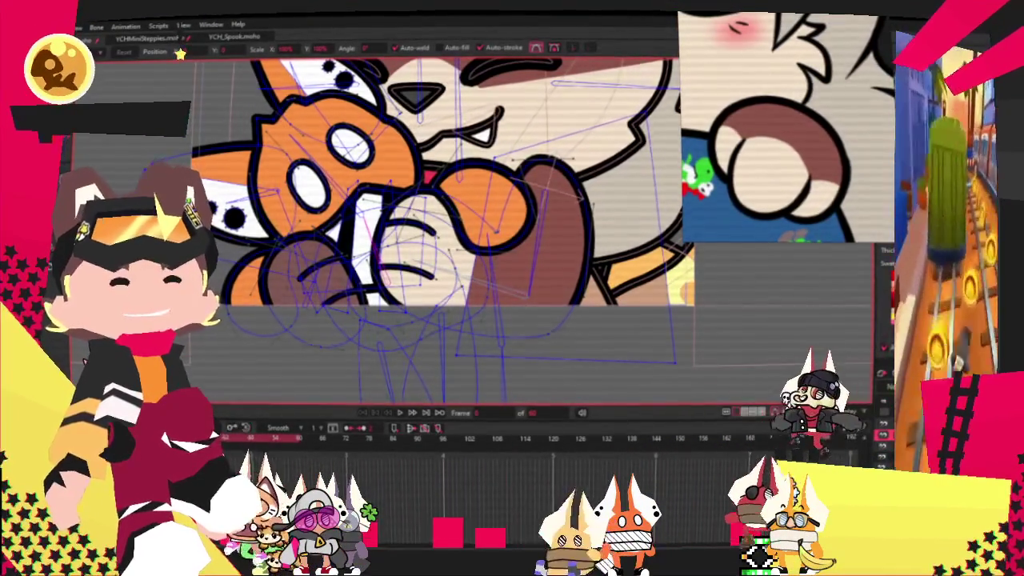
scroll(464, 380, "up", 2)
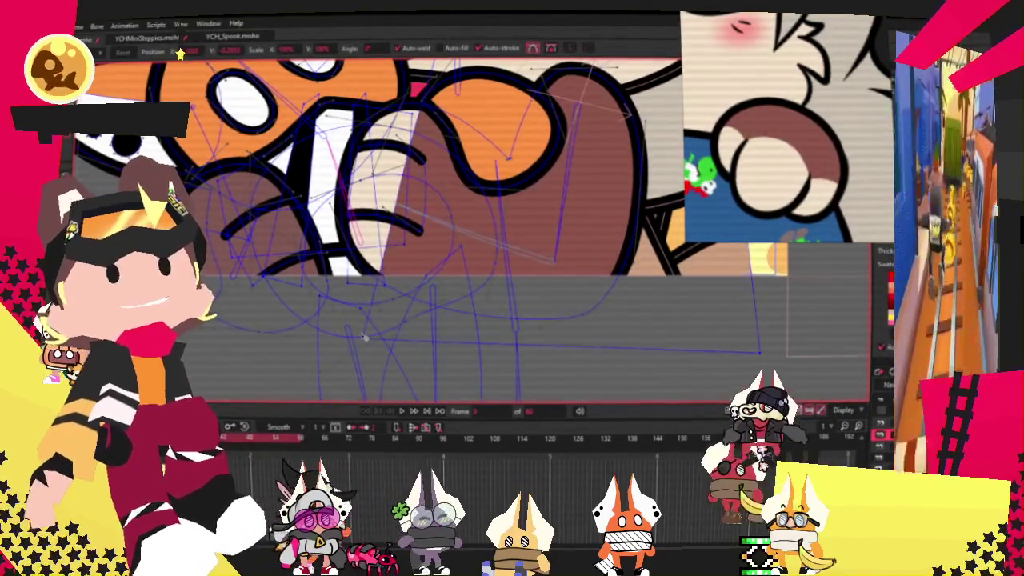
scroll(387, 334, "down", 2)
scroll(448, 293, "down", 2)
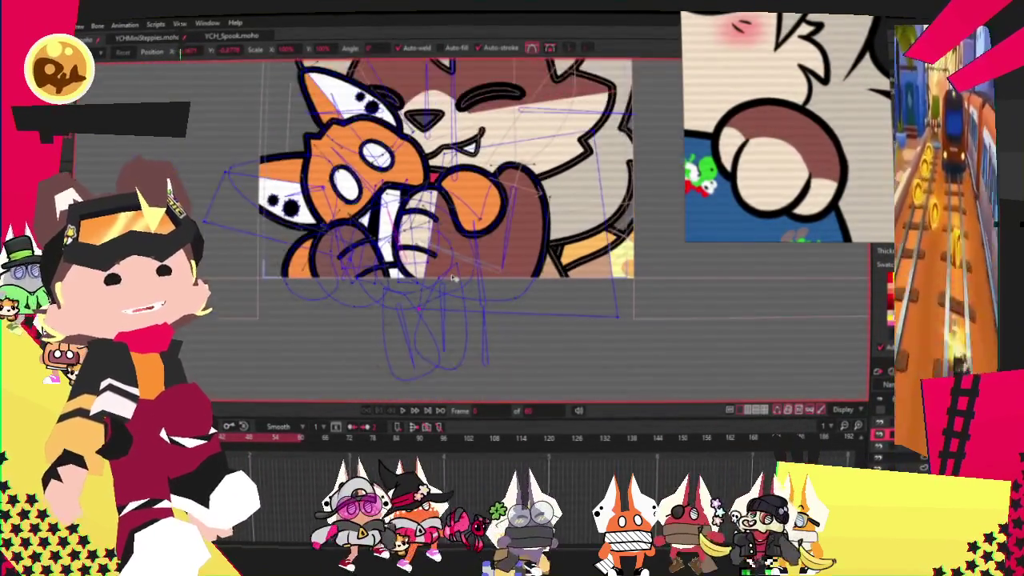
scroll(430, 272, "up", 3)
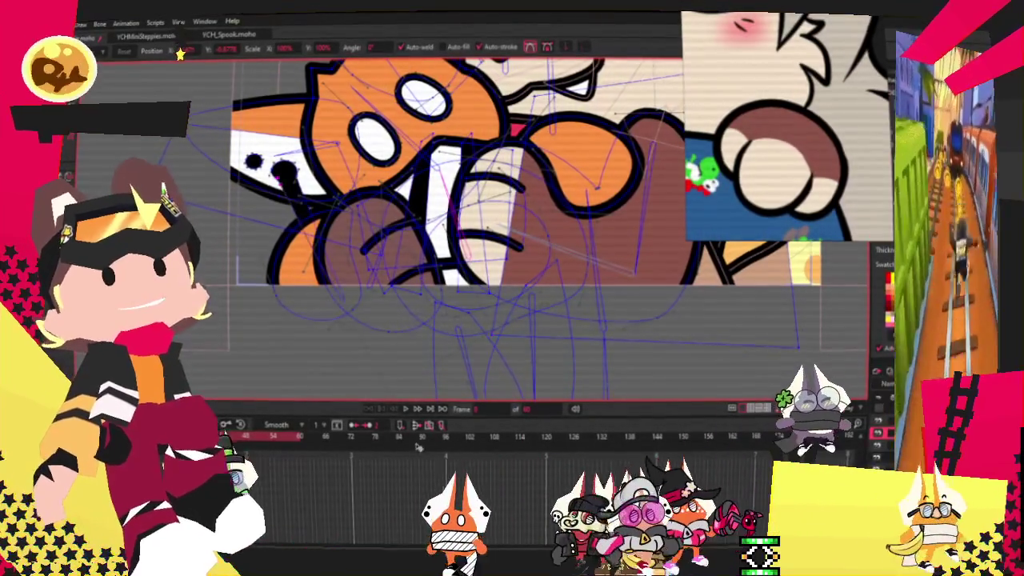
Lasso the points around the lower-left paw, then return to Transform Points.
key("g")
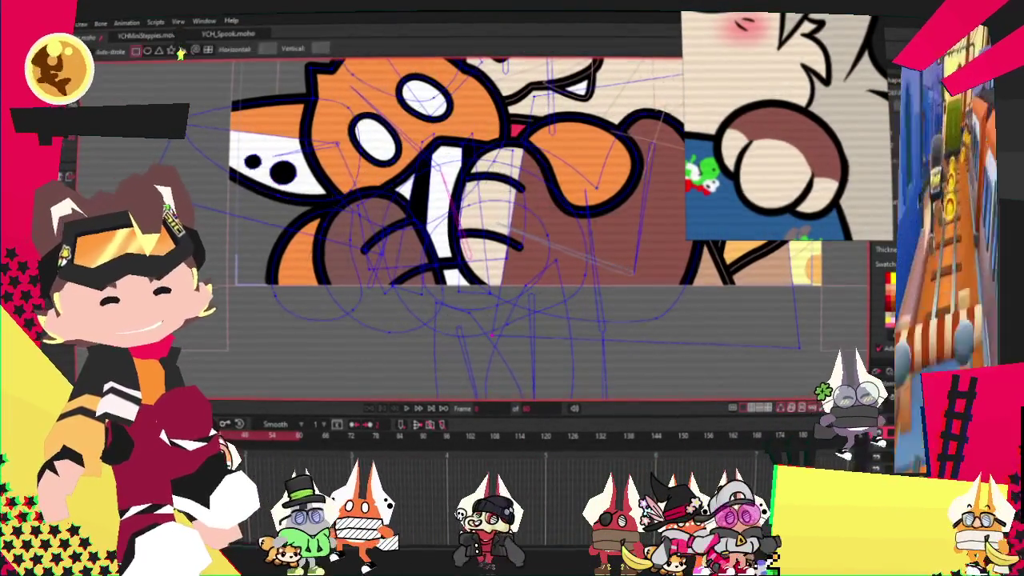
left_click_drag(304, 205, 416, 369)
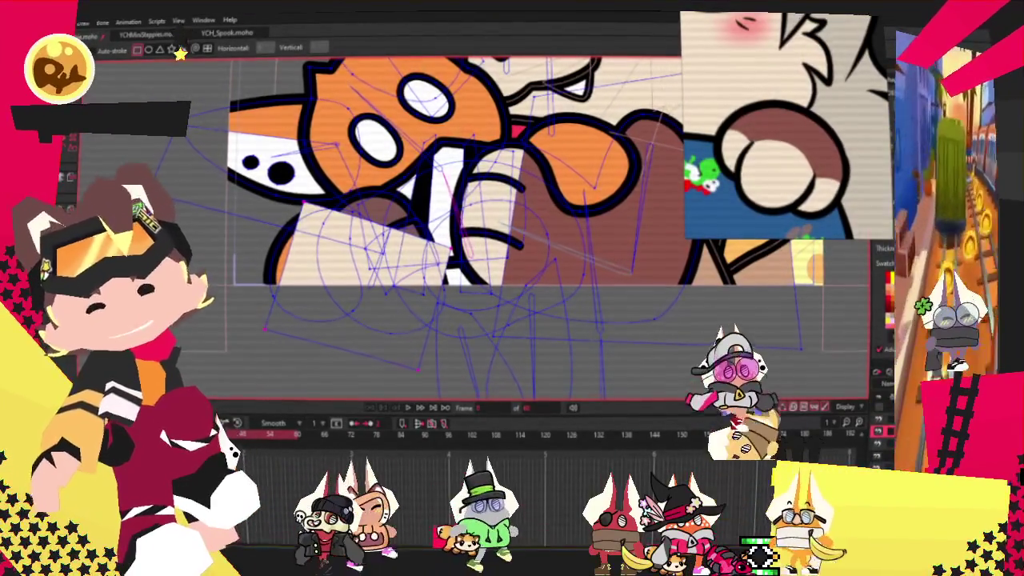
key("t")
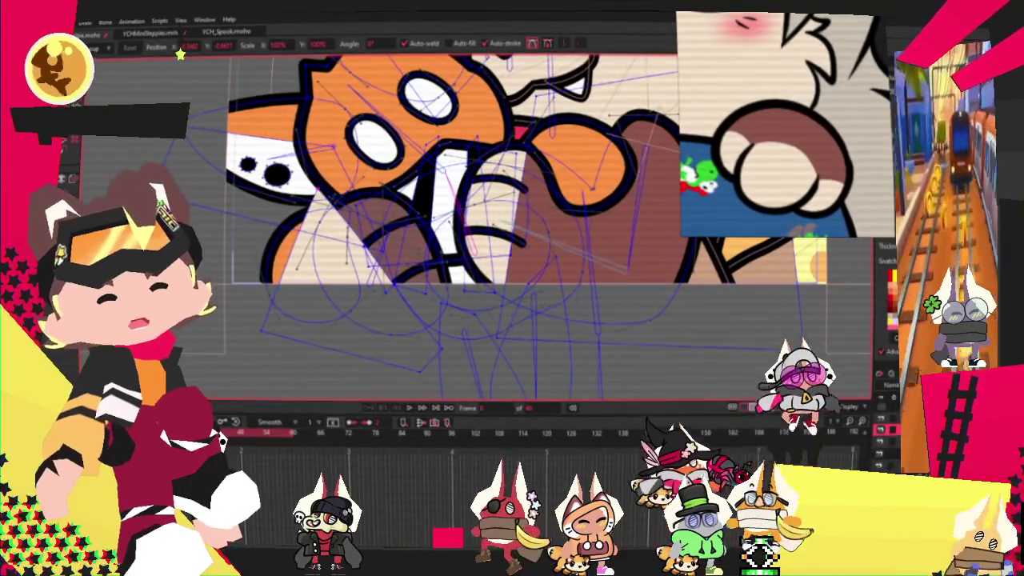
Select the hatched shading shape on the paw with Select Shape, then deselect it.
key("q")
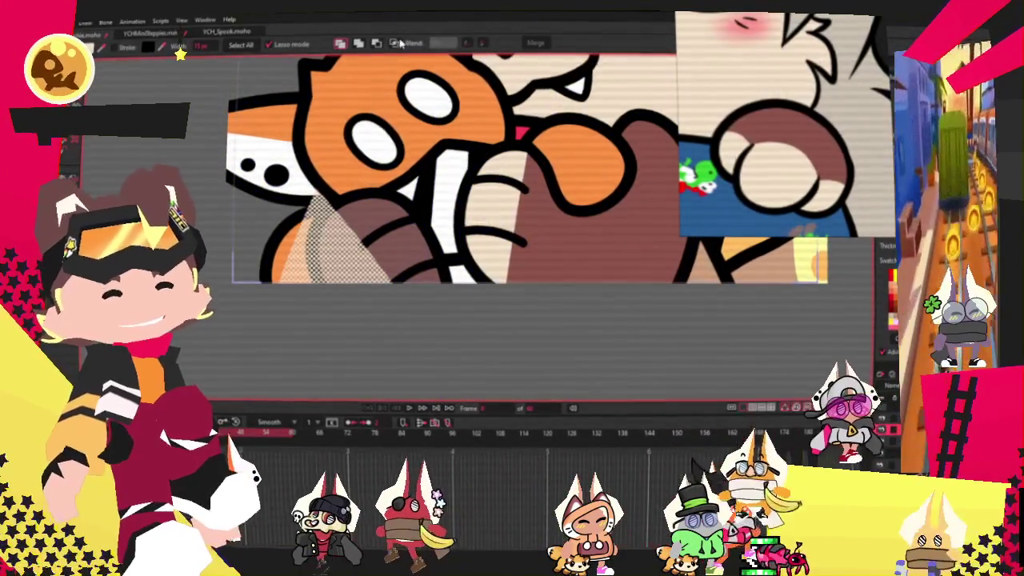
left_click(336, 240)
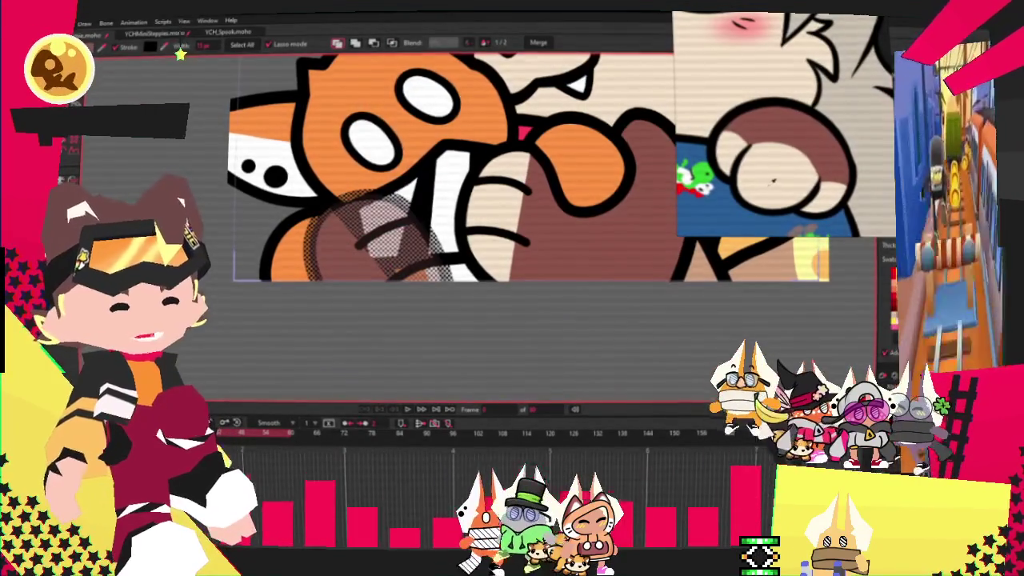
scroll(524, 205, "down", 2)
left_click(264, 208)
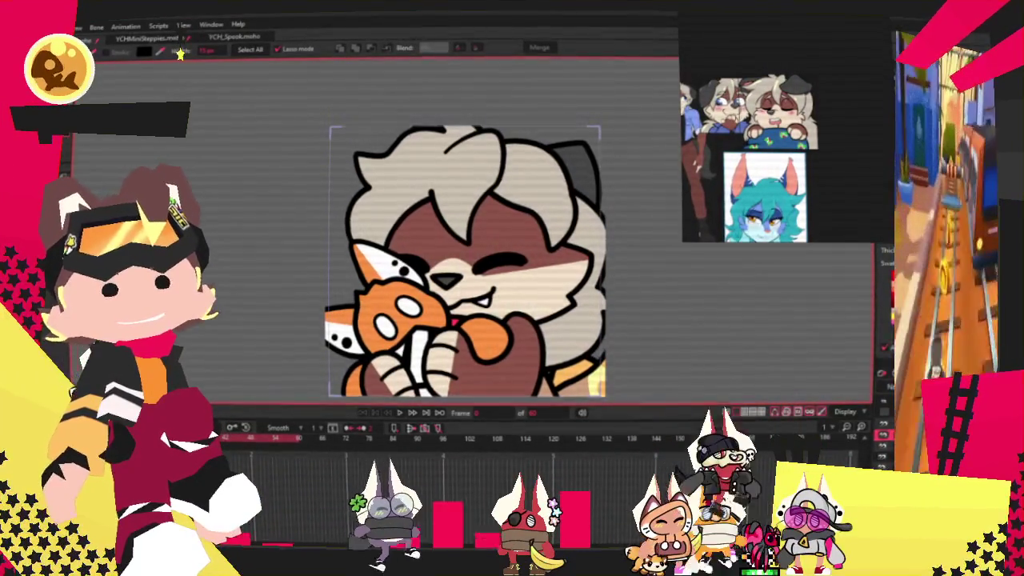
scroll(373, 165, "up", 1)
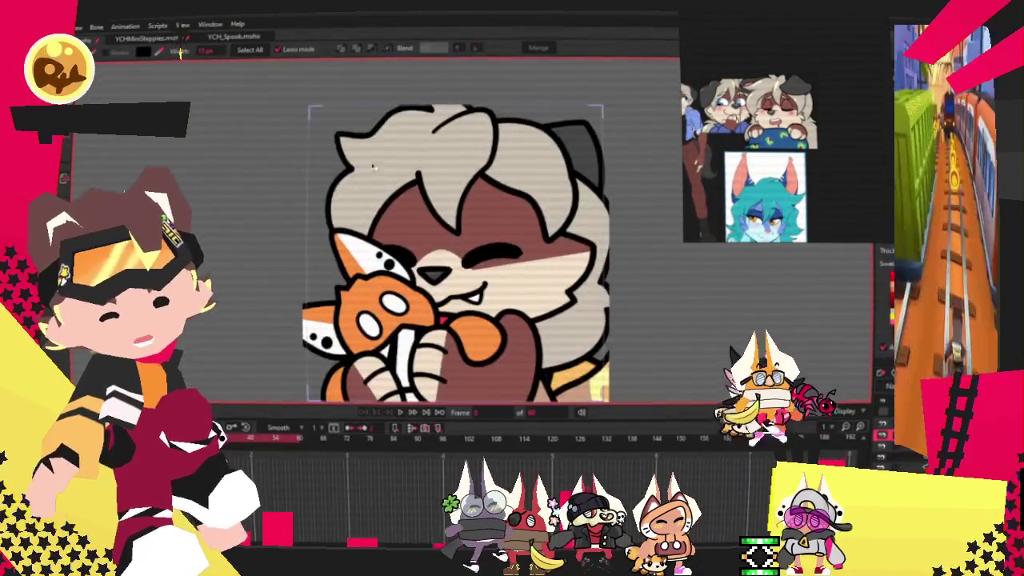
scroll(370, 307, "up", 3)
scroll(369, 307, "down", 2)
scroll(506, 315, "up", 2)
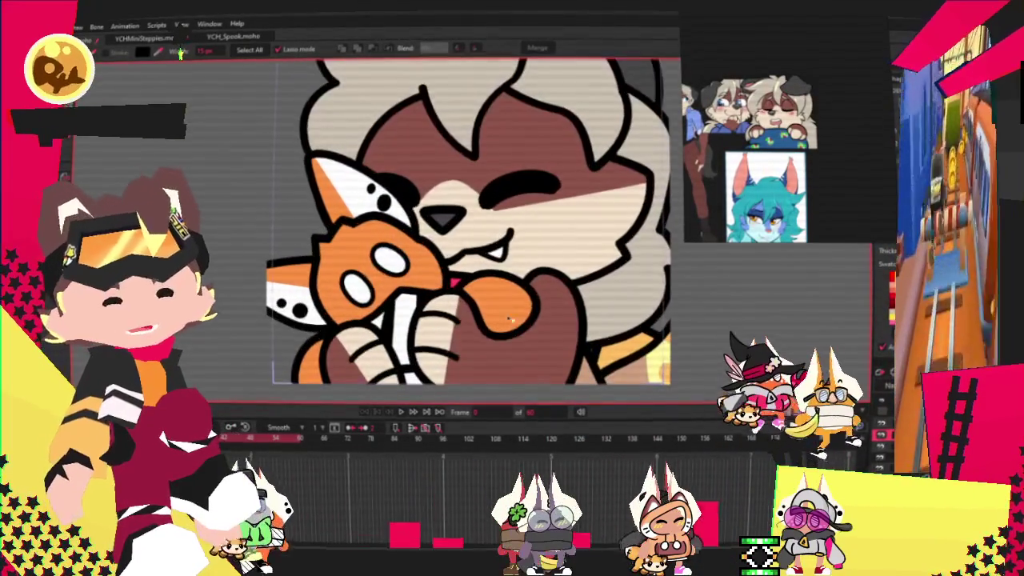
scroll(566, 232, "down", 2)
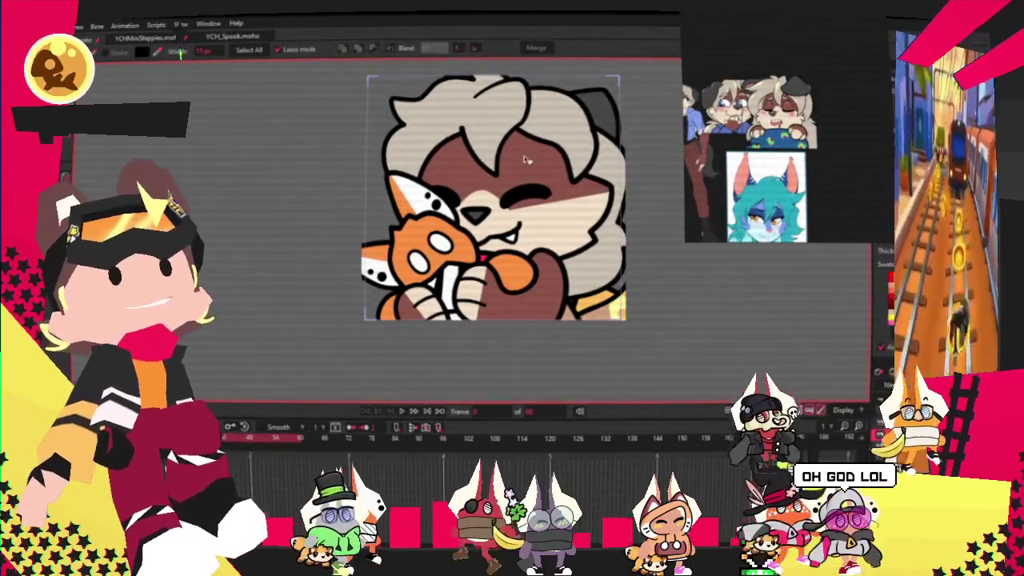
scroll(558, 233, "up", 2)
scroll(470, 144, "up", 1)
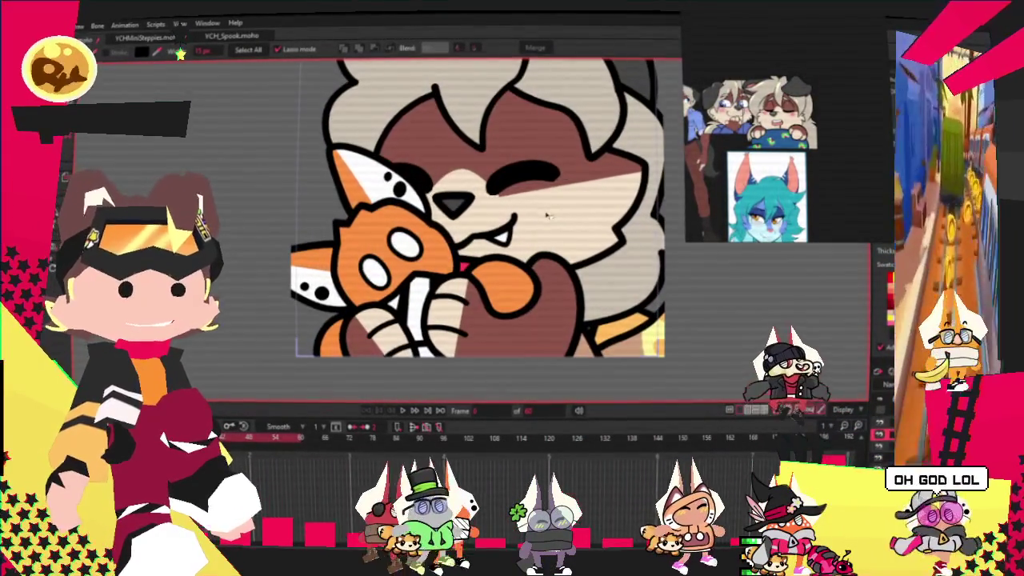
scroll(470, 143, "down", 1)
scroll(432, 145, "down", 1)
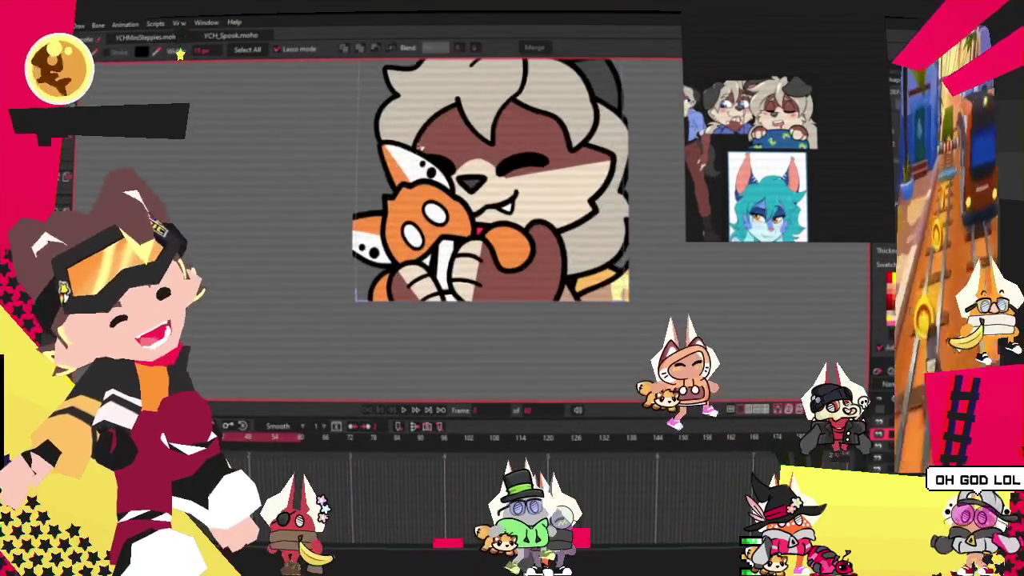
scroll(426, 146, "up", 1)
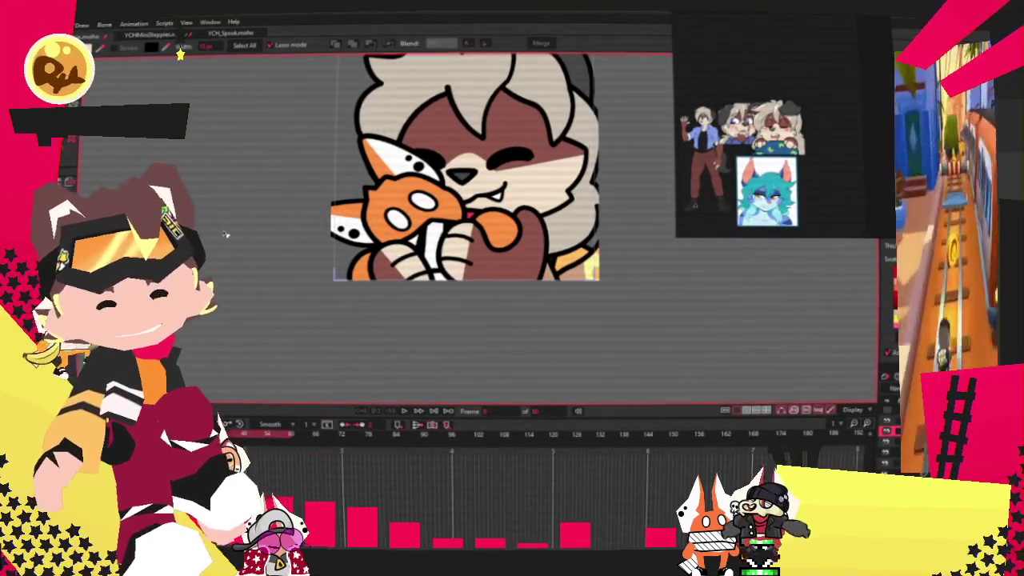
scroll(492, 182, "up", 3)
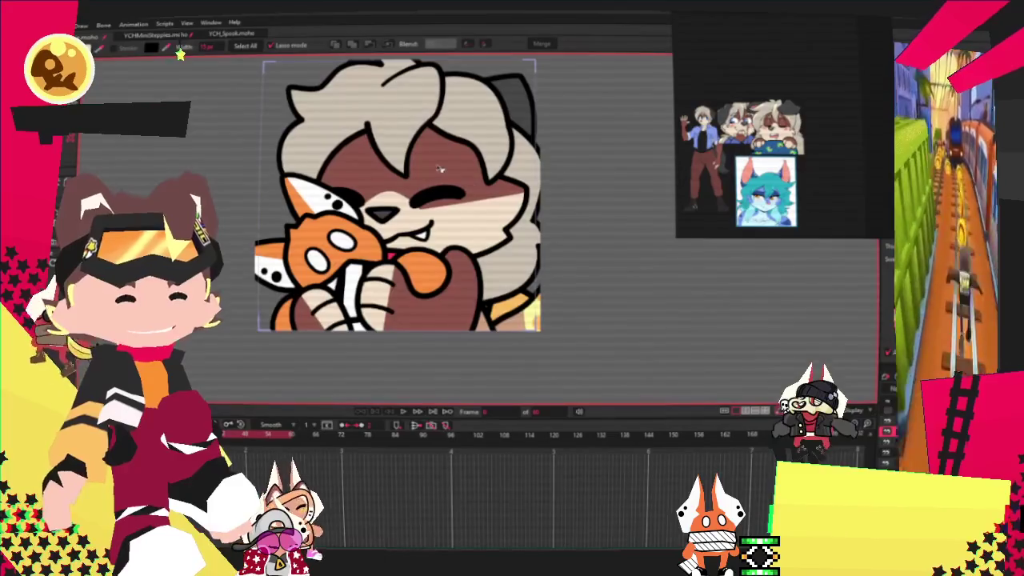
scroll(450, 170, "down", 1)
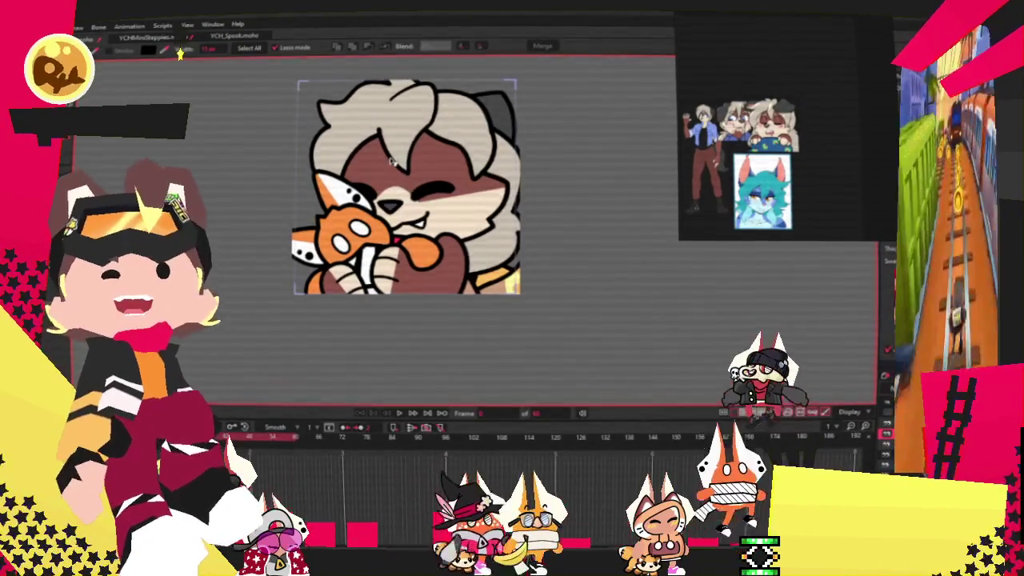
key("space")
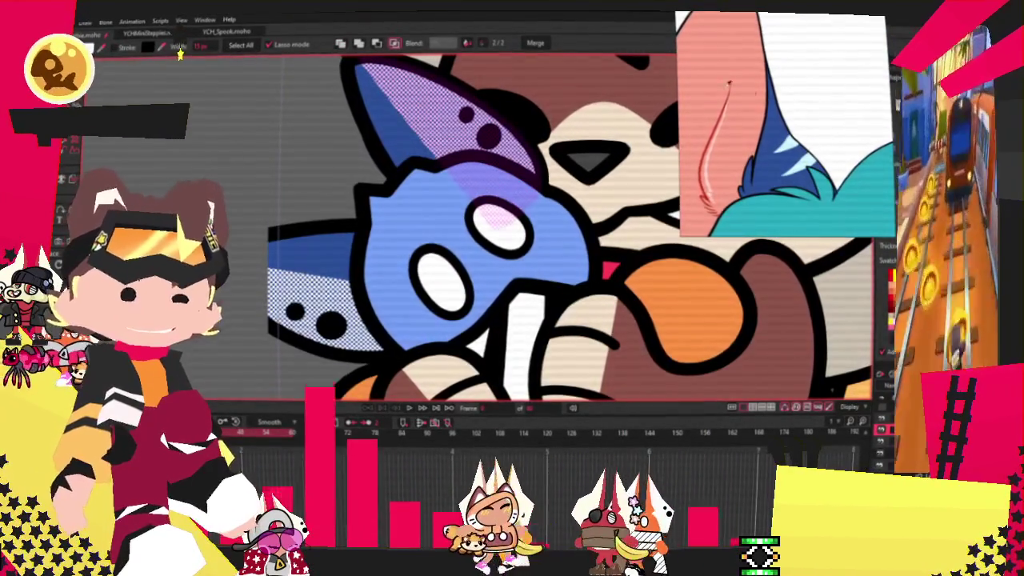
scroll(308, 128, "down", 3)
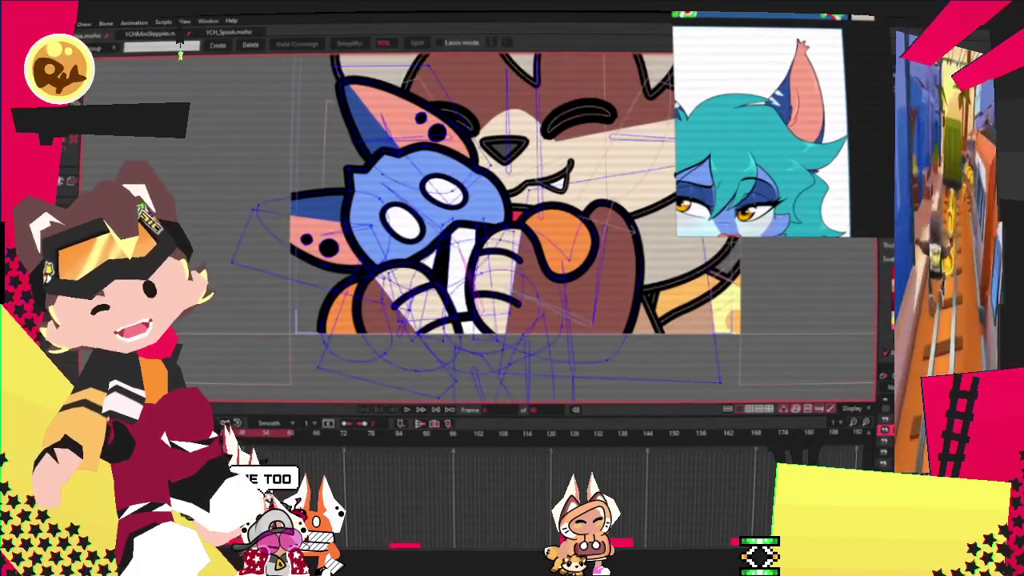
Delete the lower and upper black spots from the plushie's pink ear.
scroll(296, 246, "up", 2)
scroll(296, 247, "up", 2)
scroll(296, 246, "up", 2)
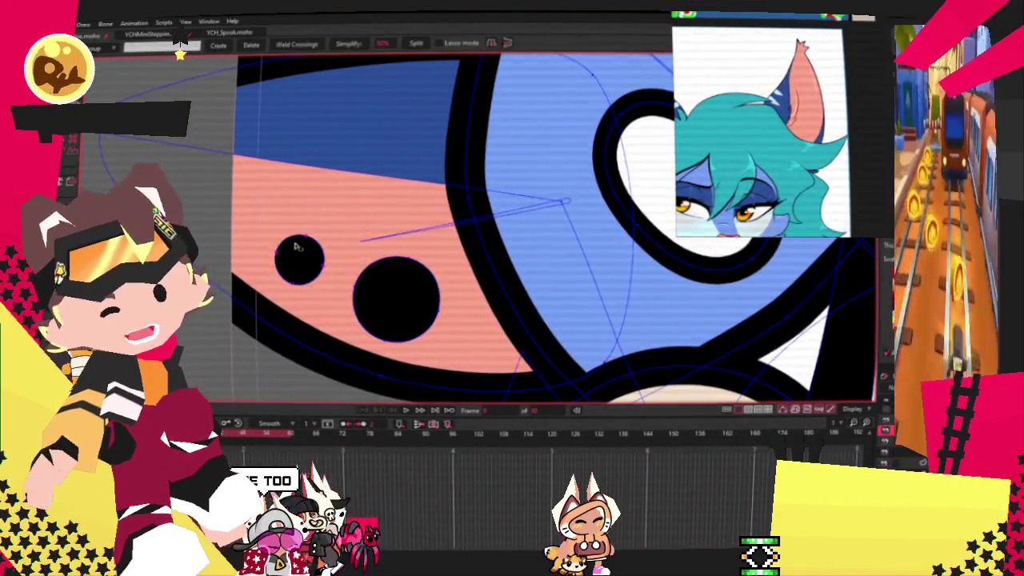
scroll(252, 265, "down", 3)
scroll(458, 182, "up", 2)
scroll(458, 182, "up", 2)
left_click(458, 182)
key("Delete")
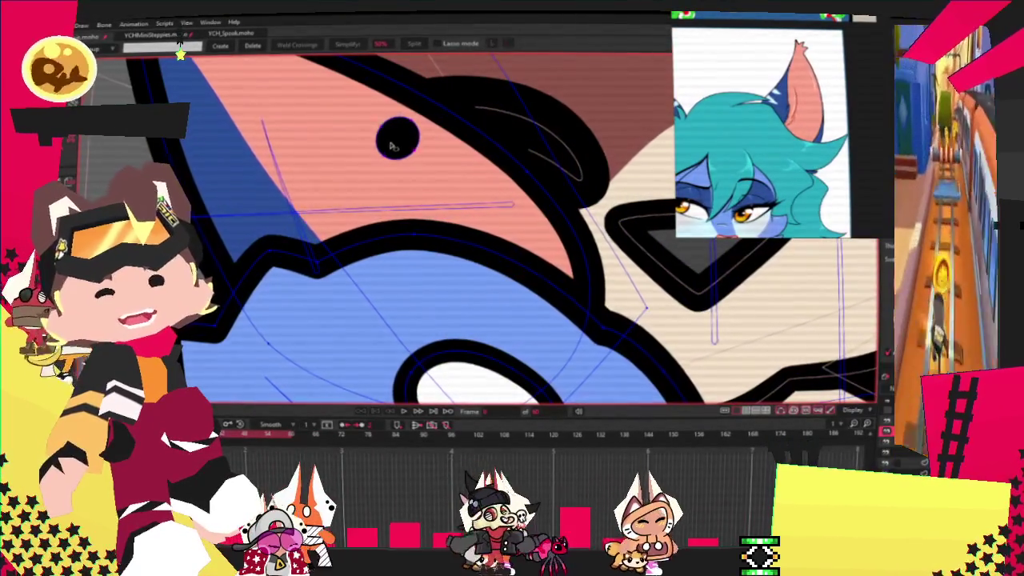
left_click(389, 148)
key("Delete")
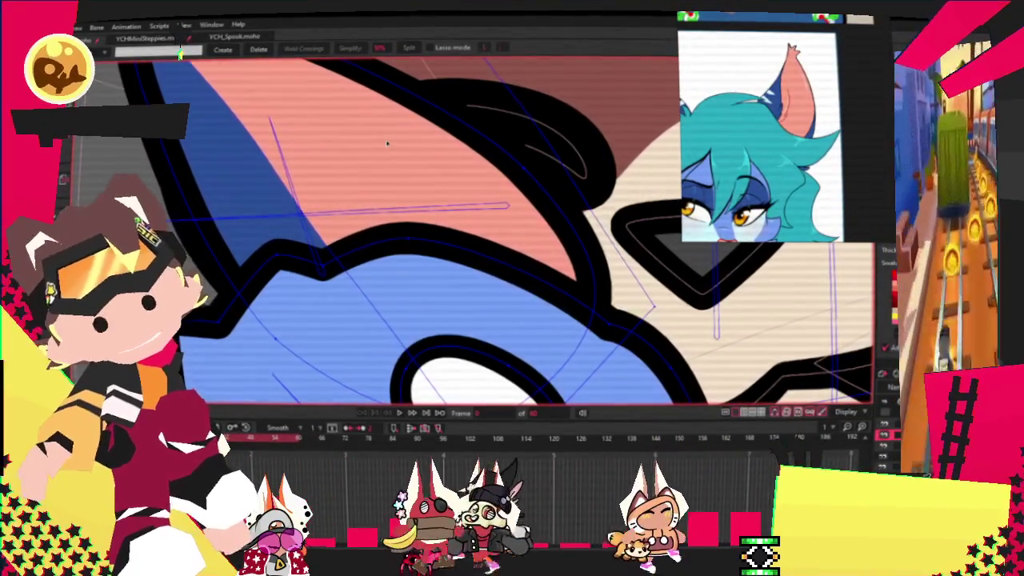
Switch to the Curvature tool and zoom around the ear to inspect it.
scroll(386, 143, "down", 5)
scroll(397, 136, "up", 3)
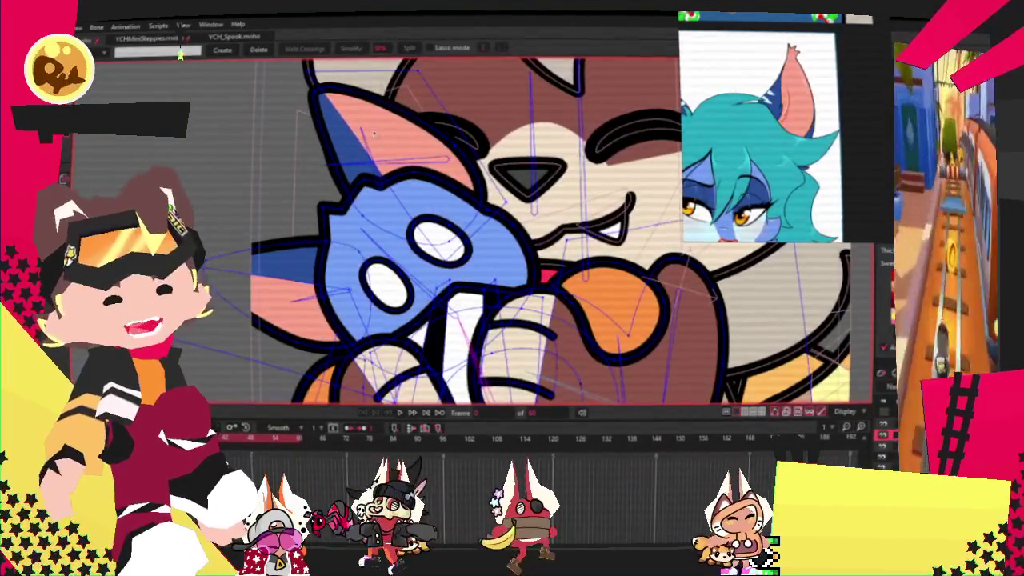
key("c")
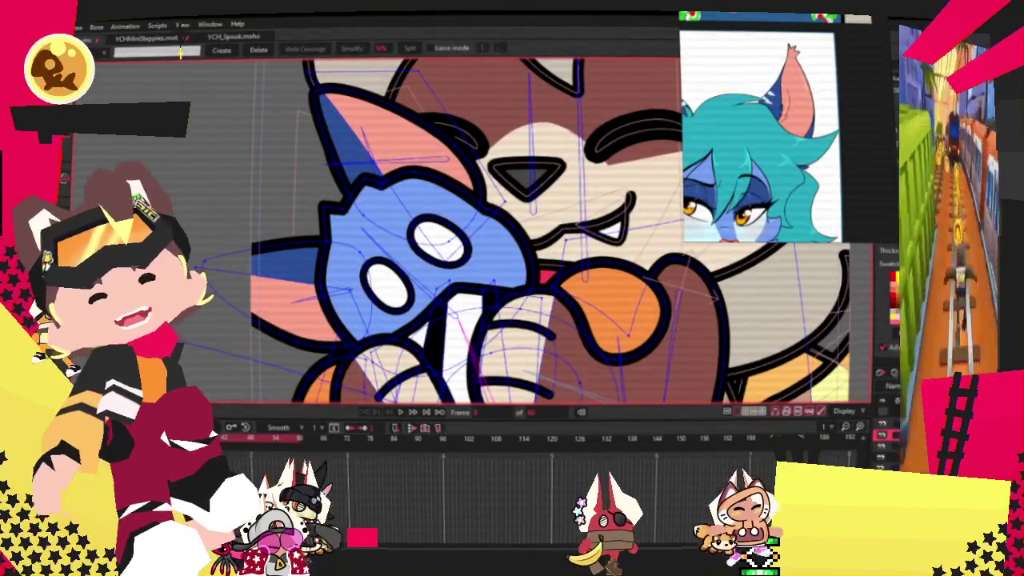
scroll(315, 317, "up", 2)
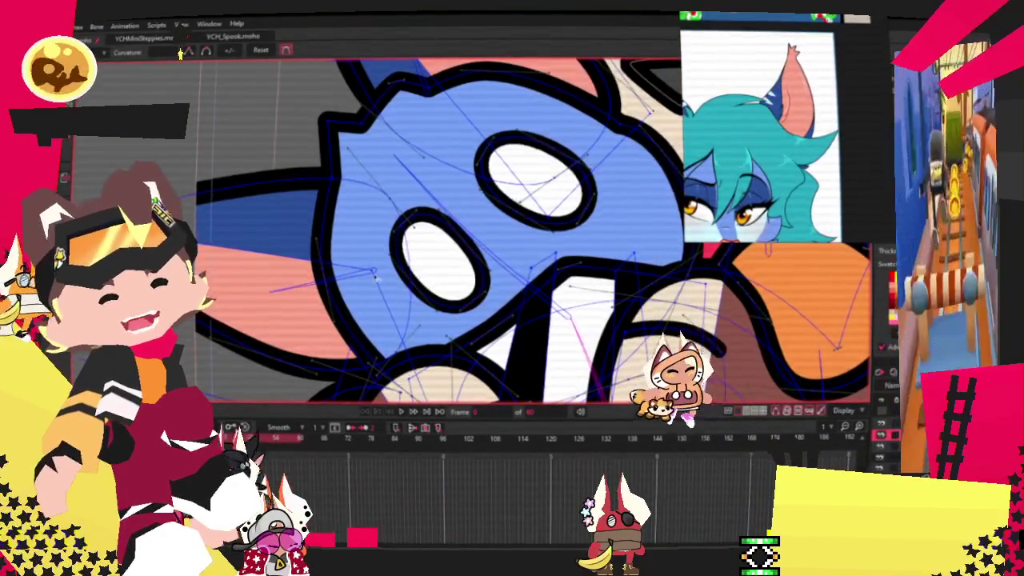
scroll(375, 277, "up", 2)
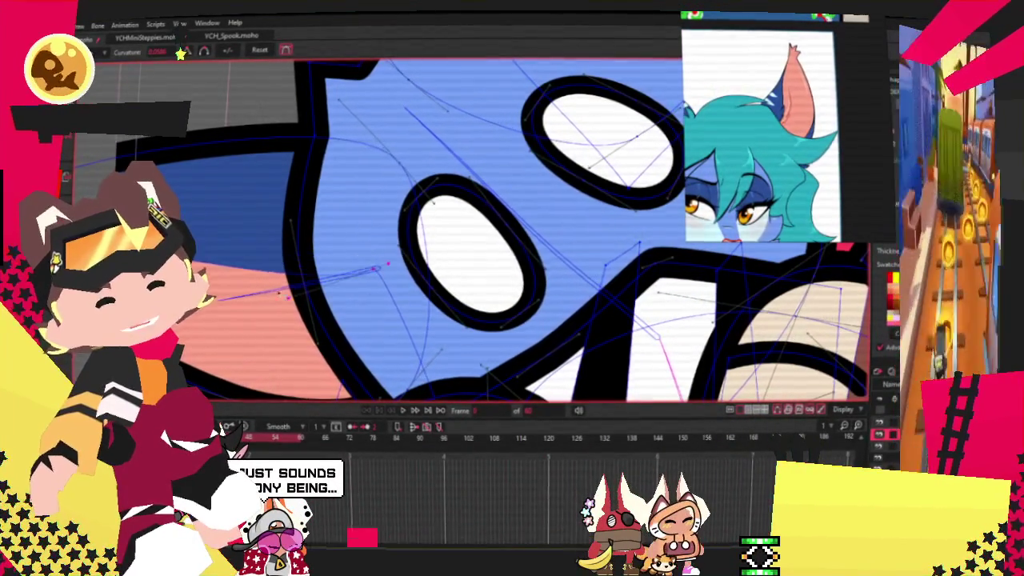
scroll(274, 295, "down", 4)
scroll(228, 233, "up", 3)
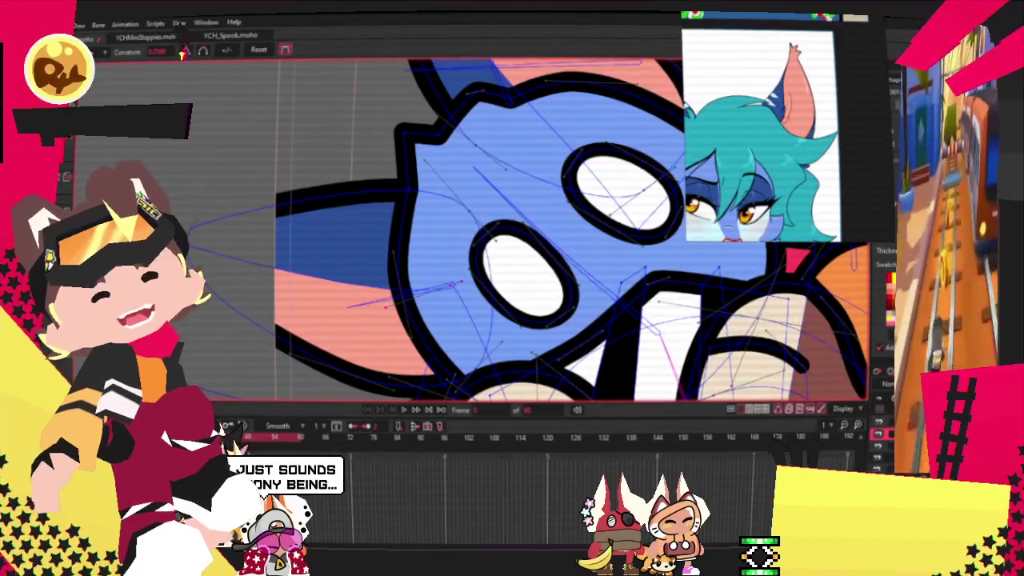
scroll(483, 147, "up", 3)
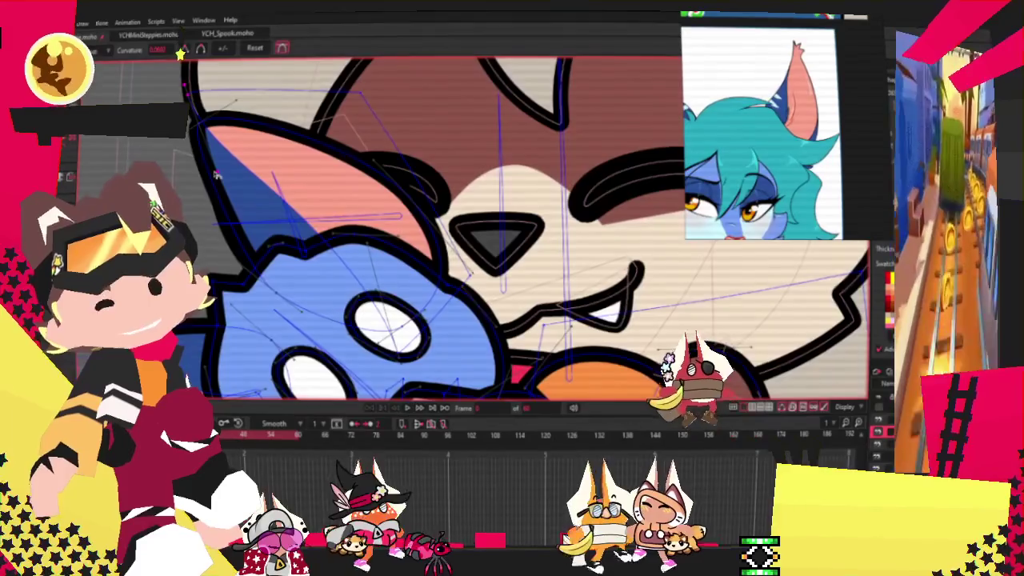
scroll(195, 112, "down", 2)
scroll(407, 138, "down", 2)
scroll(407, 138, "up", 4)
scroll(407, 139, "up", 1)
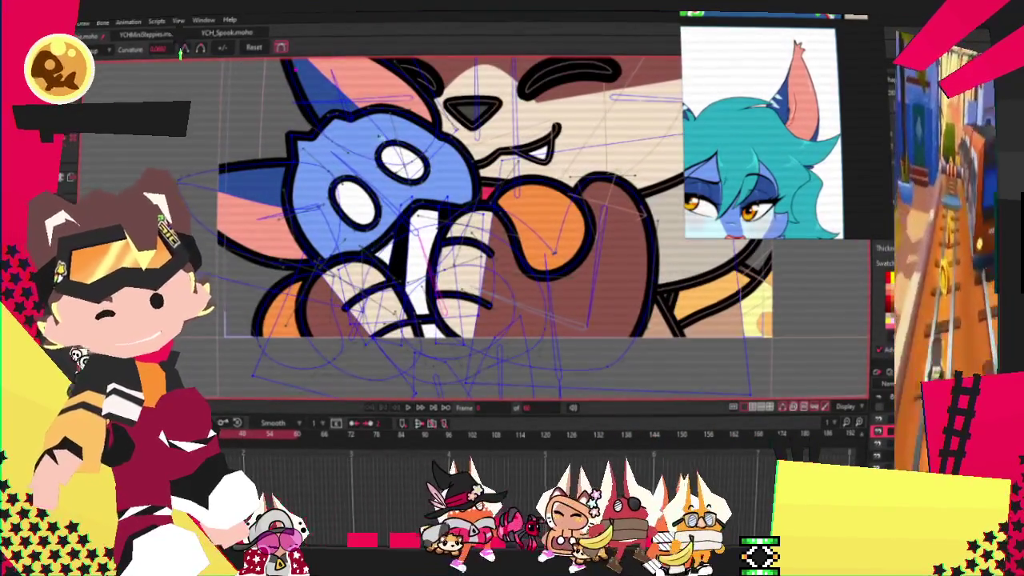
scroll(406, 140, "up", 2)
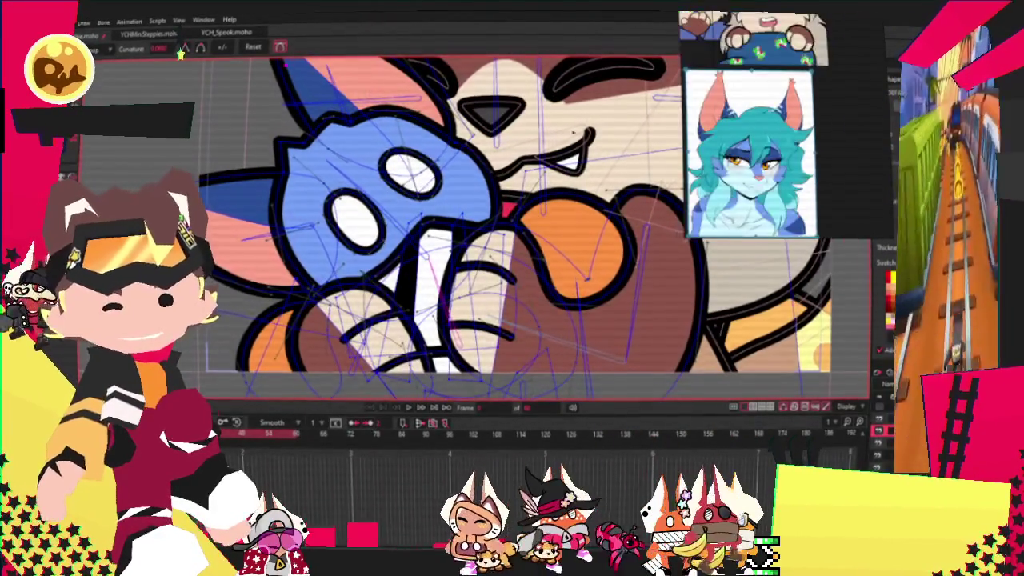
scroll(406, 140, "down", 2)
key("q")
scroll(358, 188, "up", 3)
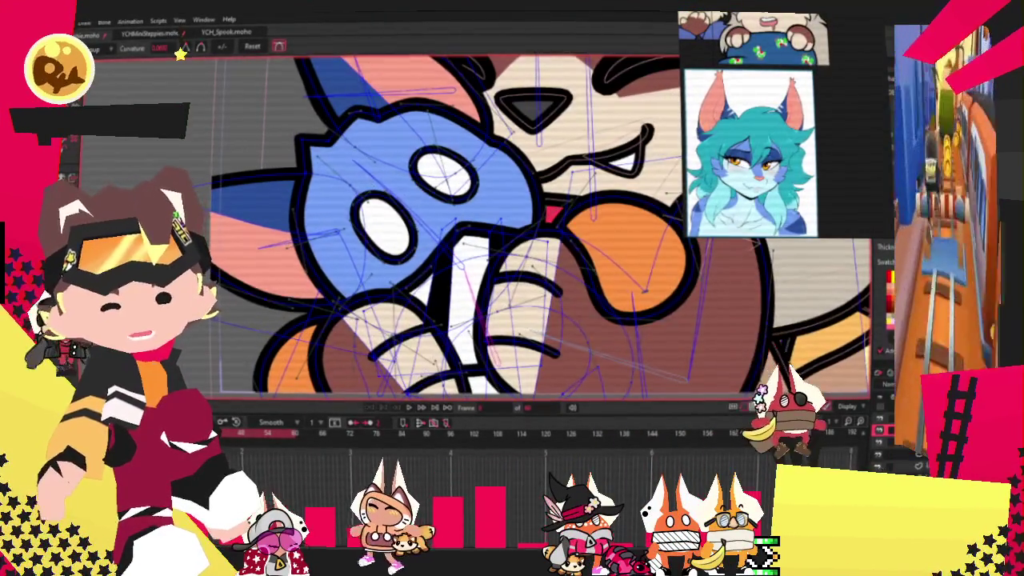
Lasso-select the orange tongue shape resting on the fox's brown hand.
scroll(320, 178, "up", 1)
scroll(320, 180, "down", 2)
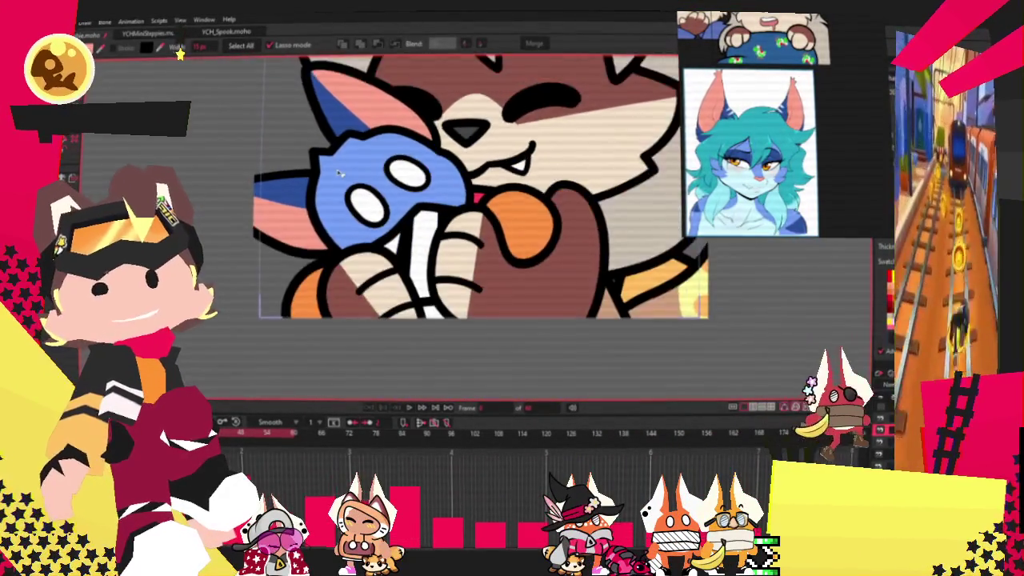
scroll(419, 166, "down", 2)
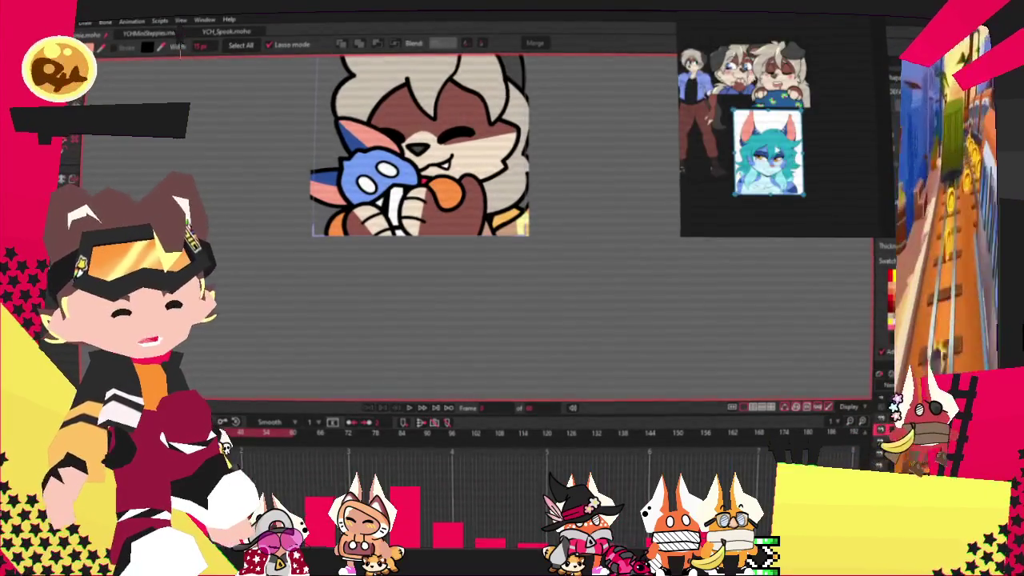
scroll(380, 243, "up", 1)
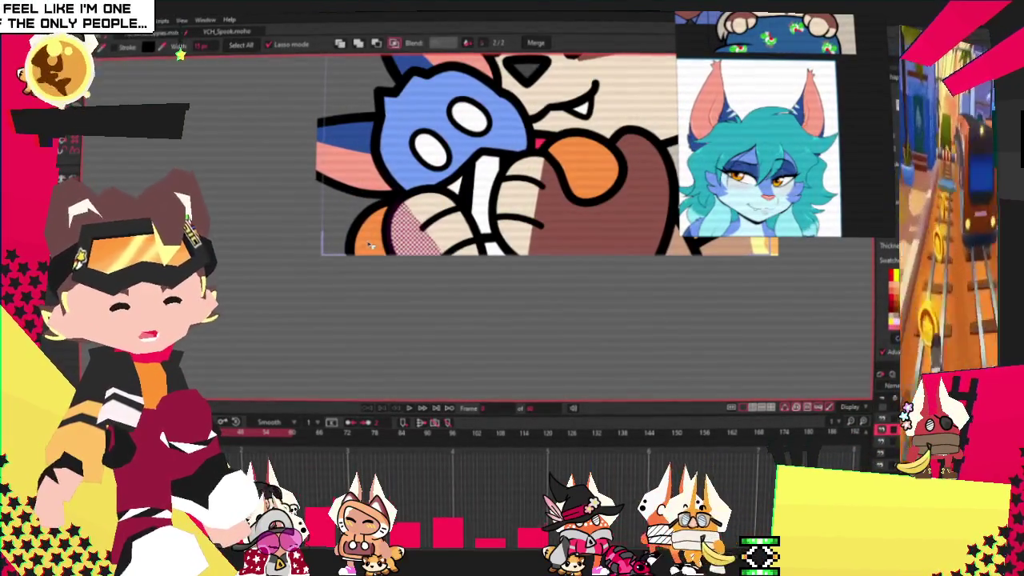
scroll(361, 248, "down", 1)
scroll(467, 192, "up", 1)
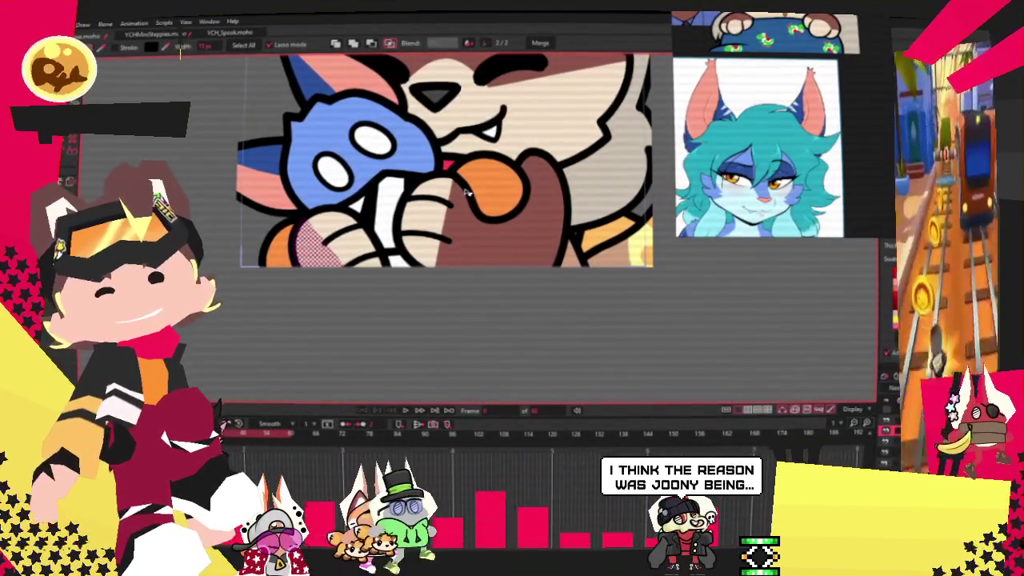
scroll(492, 186, "up", 3)
left_click_drag(416, 160, 528, 176)
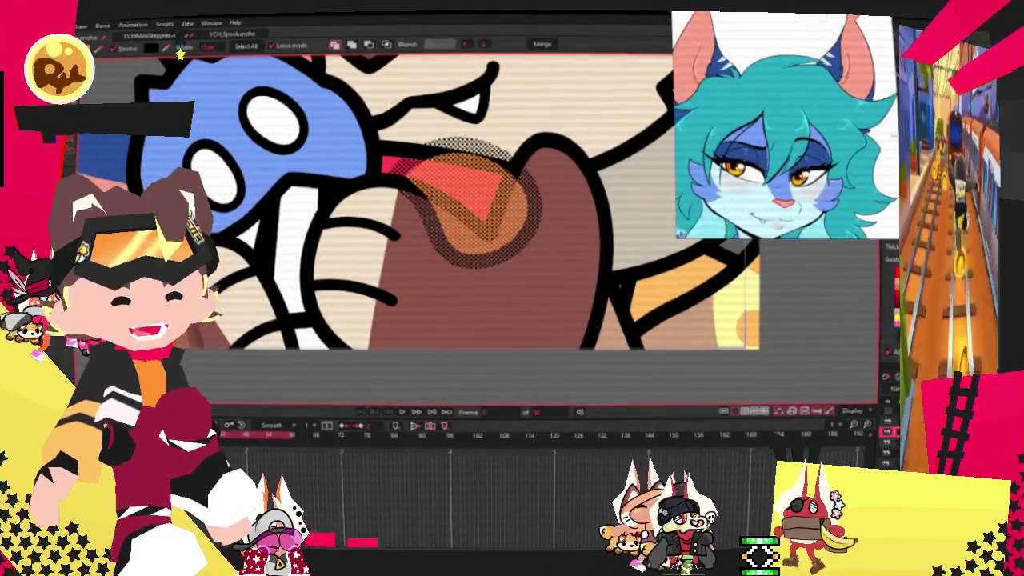
scroll(242, 120, "down", 3)
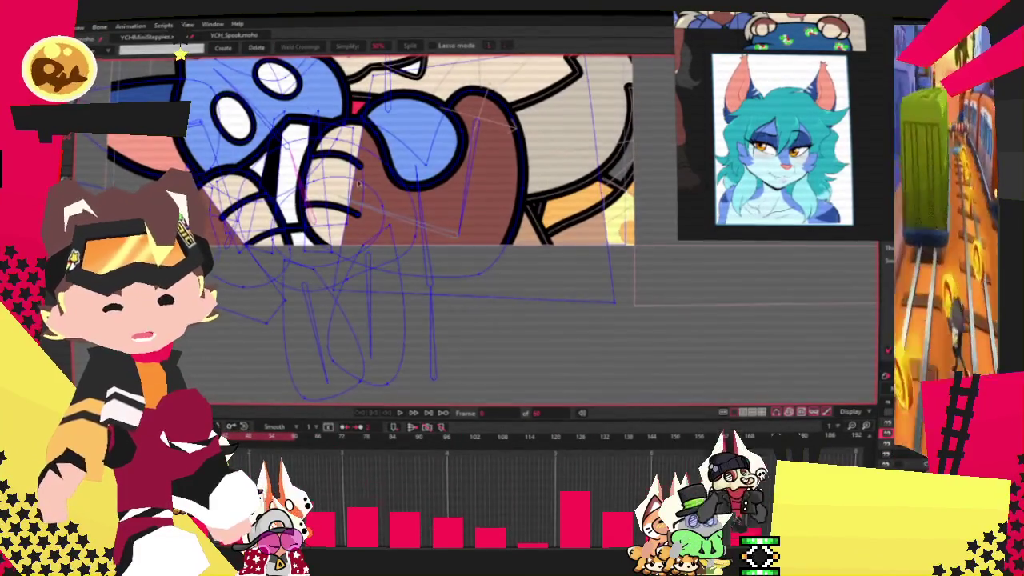
Select the blue paw shape over the hand and switch to Transform Points.
scroll(344, 208, "up", 3)
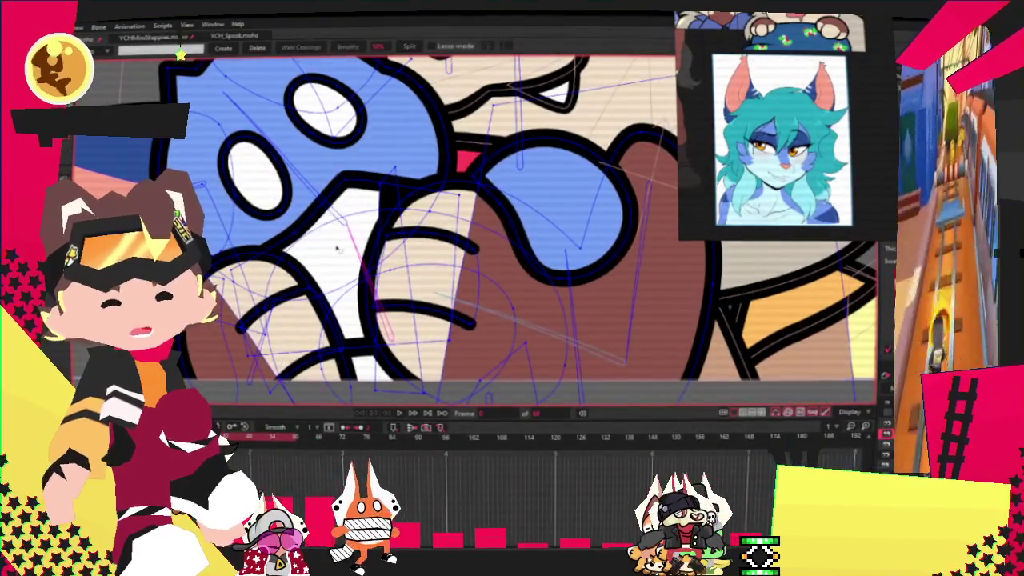
scroll(337, 249, "down", 2)
scroll(372, 273, "down", 2)
scroll(372, 273, "up", 2)
key("q")
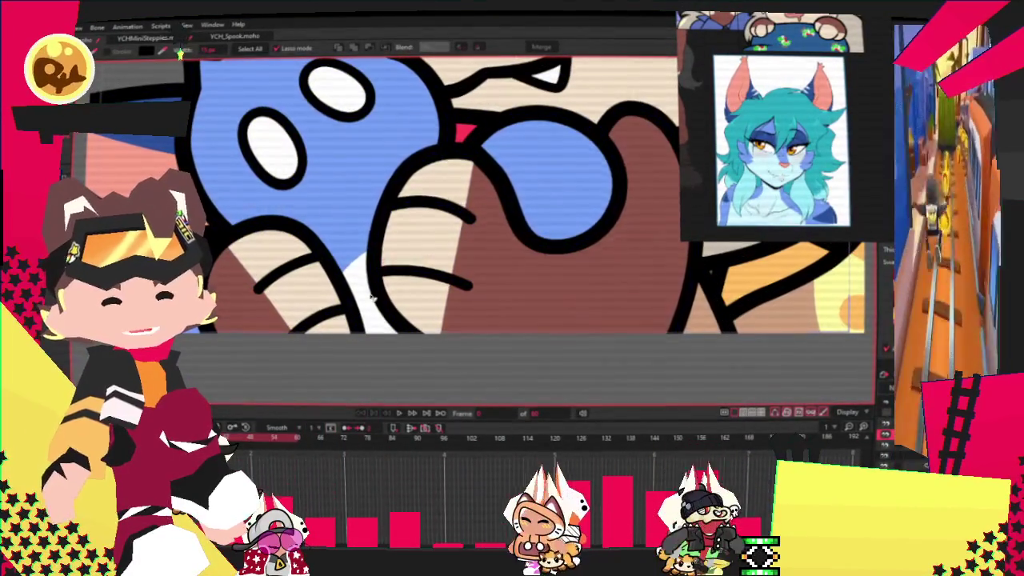
left_click(364, 289)
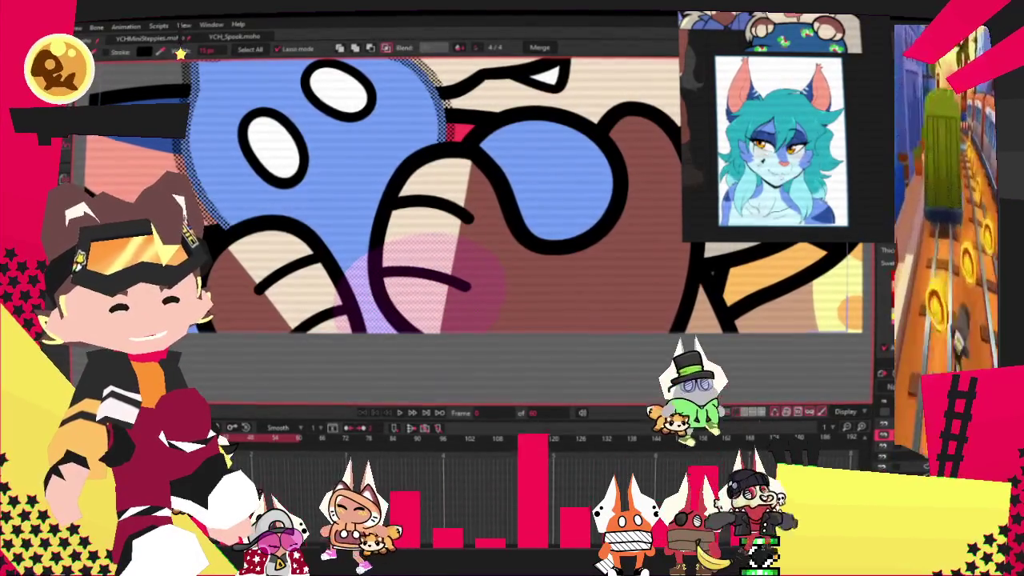
scroll(239, 186, "down", 2)
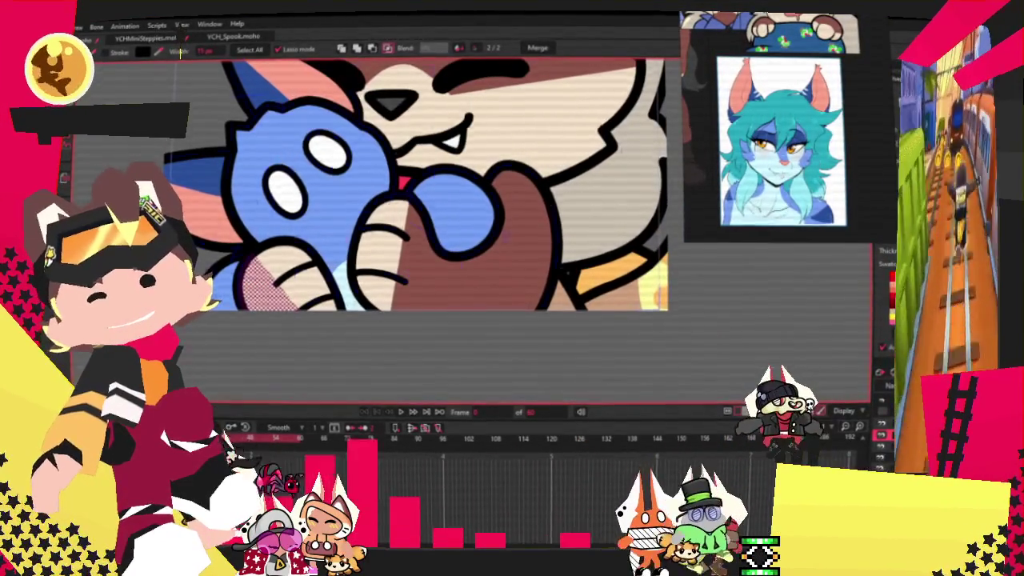
key("t")
scroll(368, 184, "up", 2)
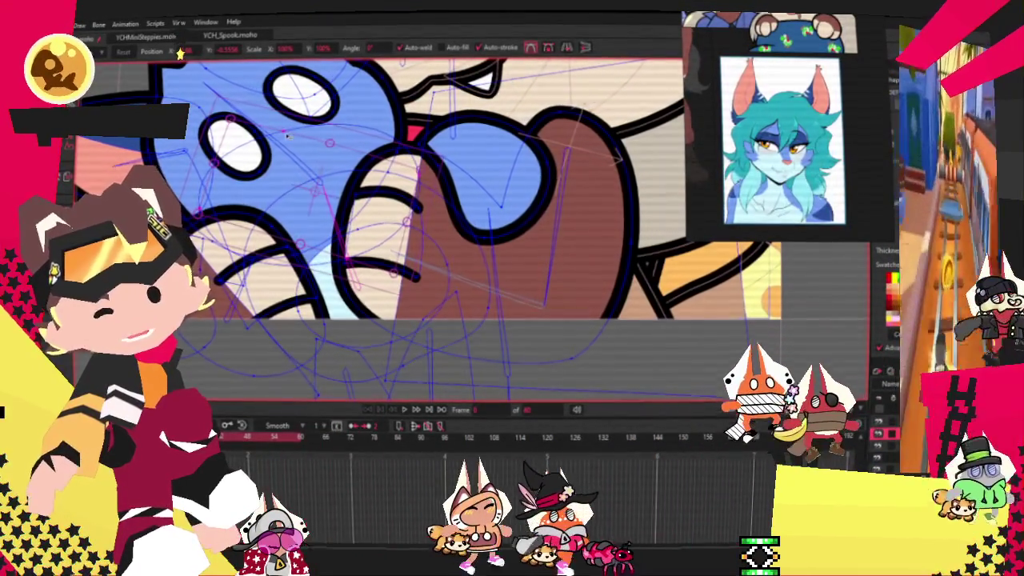
scroll(317, 148, "up", 3)
scroll(317, 149, "up", 2)
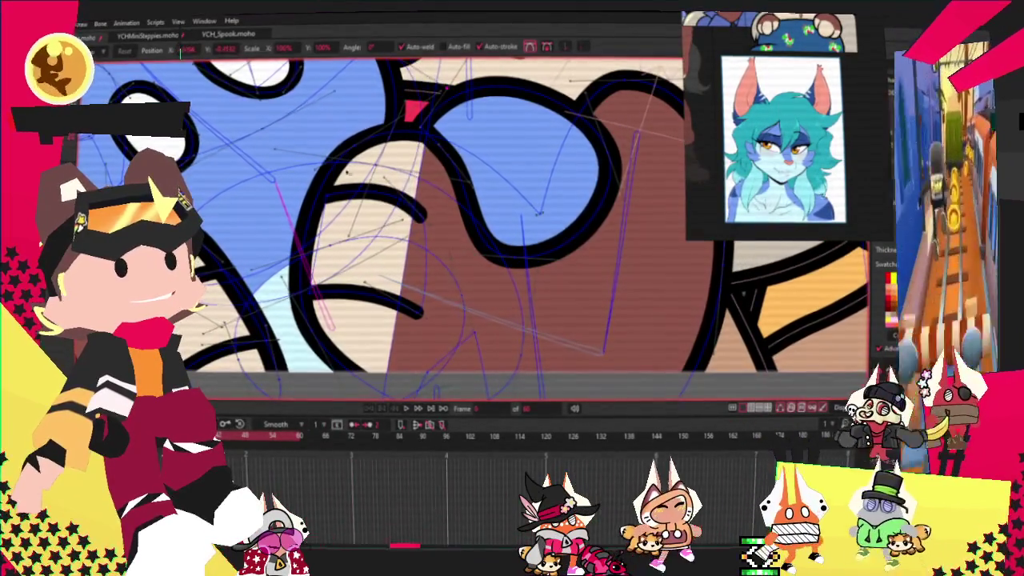
scroll(328, 274, "up", 3)
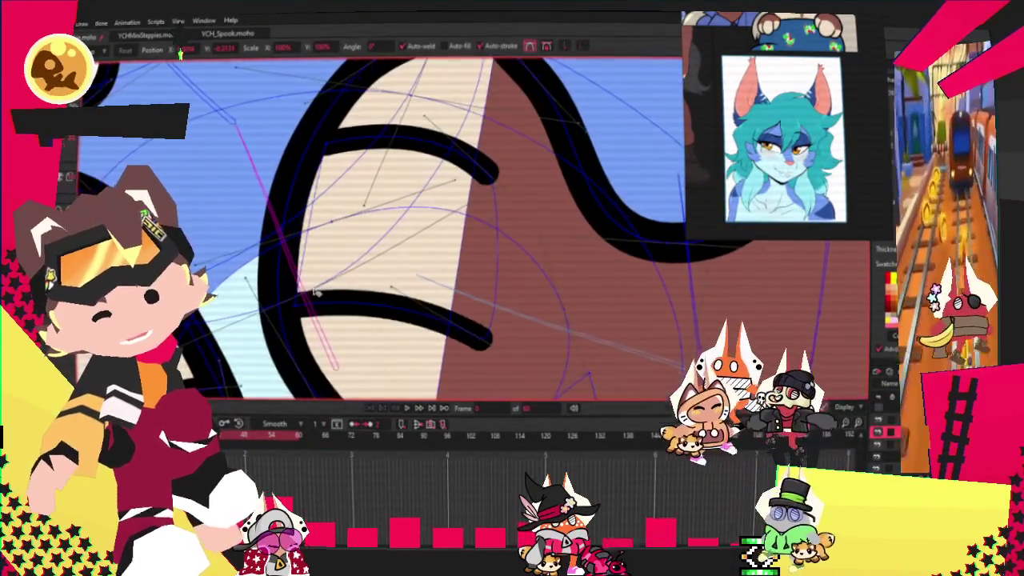
scroll(307, 188, "up", 2)
scroll(400, 174, "down", 3)
scroll(400, 224, "down", 3)
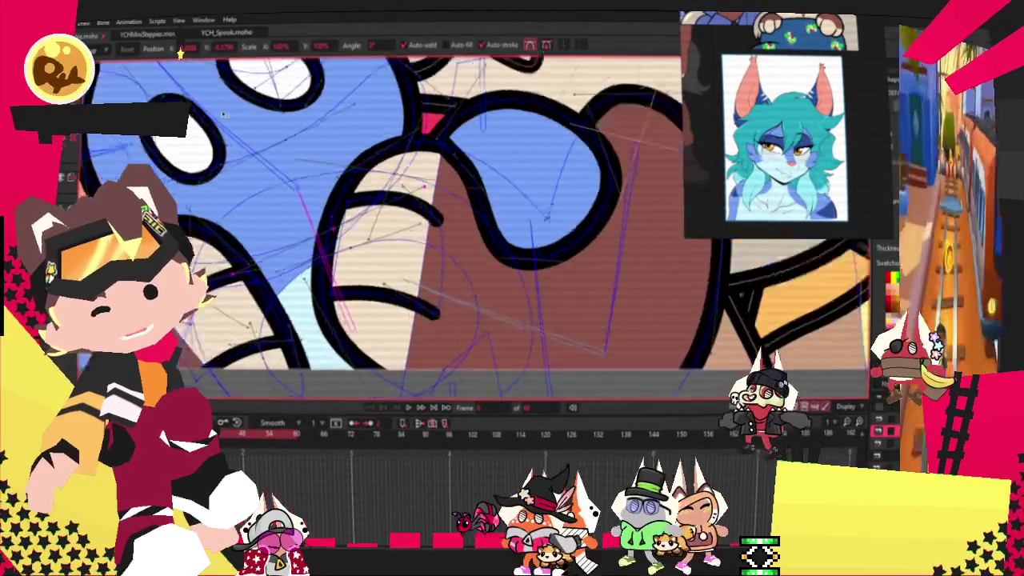
scroll(402, 118, "up", 3)
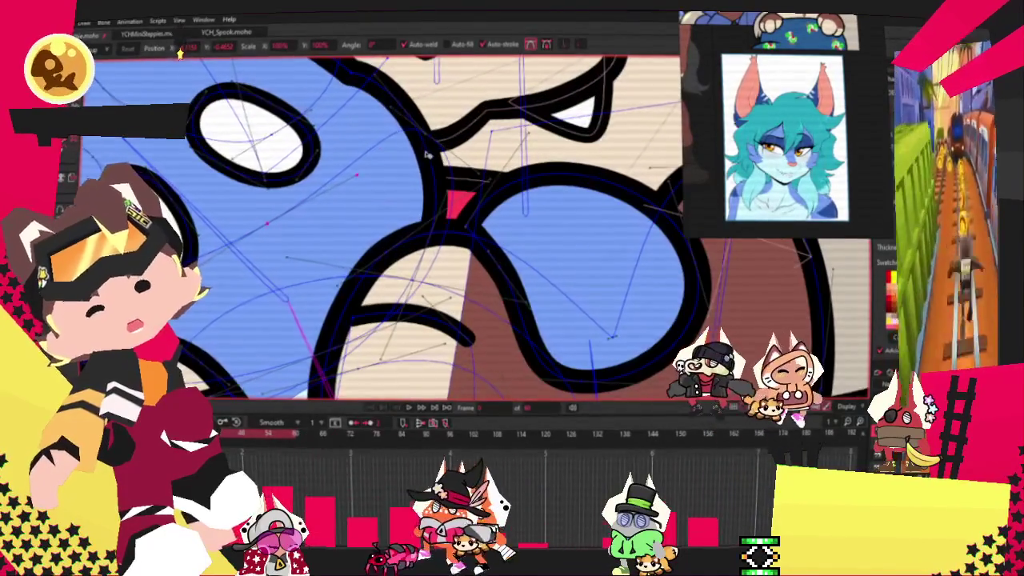
scroll(428, 141, "down", 2)
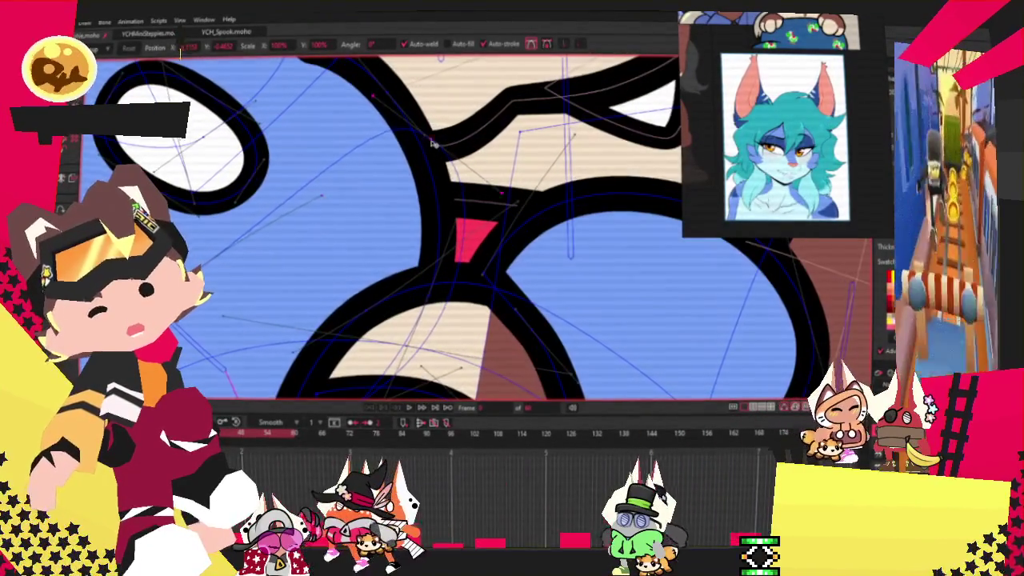
scroll(189, 212, "up", 2)
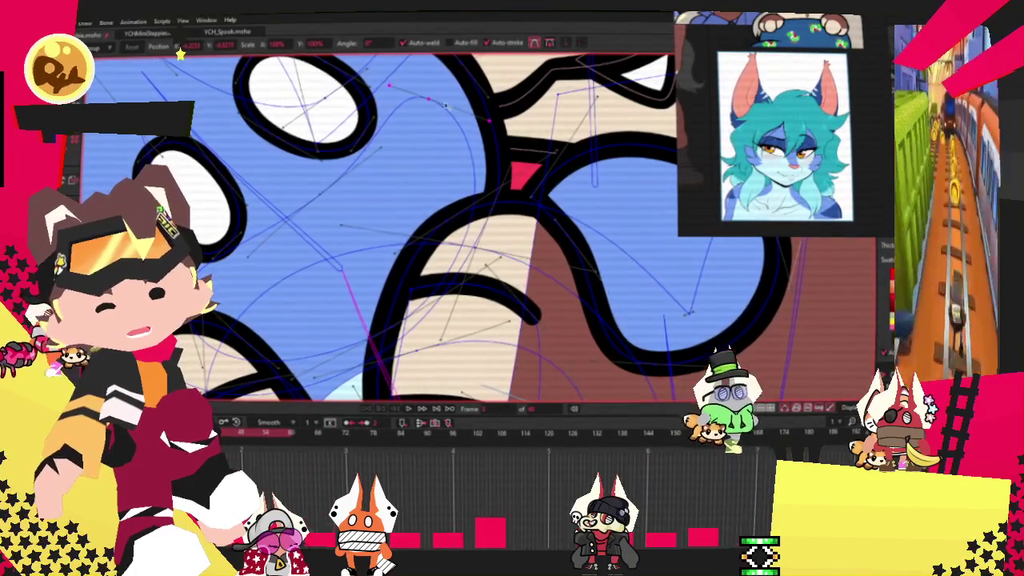
Add a new point extending the blue paw's outline with the Add Point tool.
key("a")
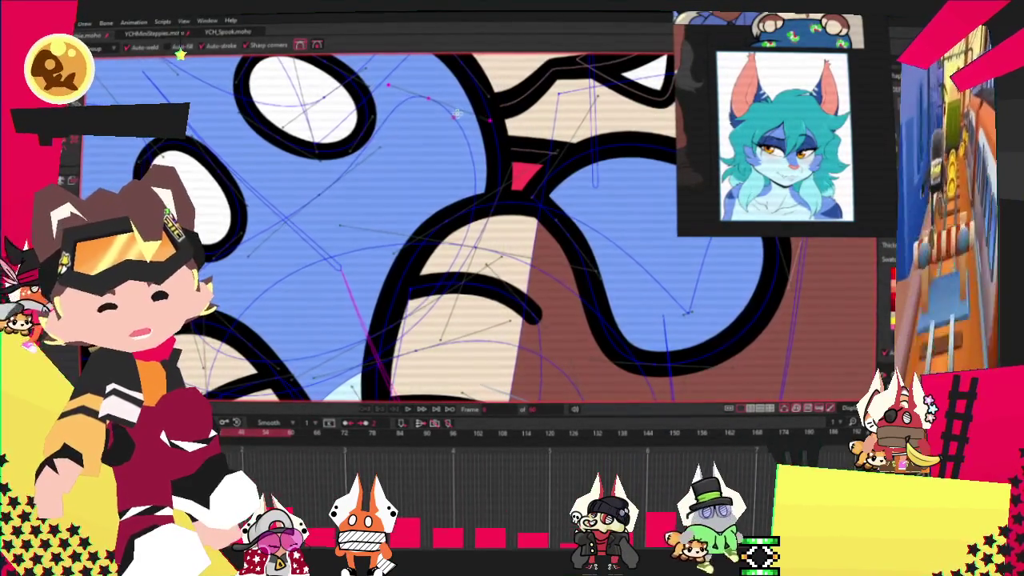
left_click_drag(439, 159, 470, 157)
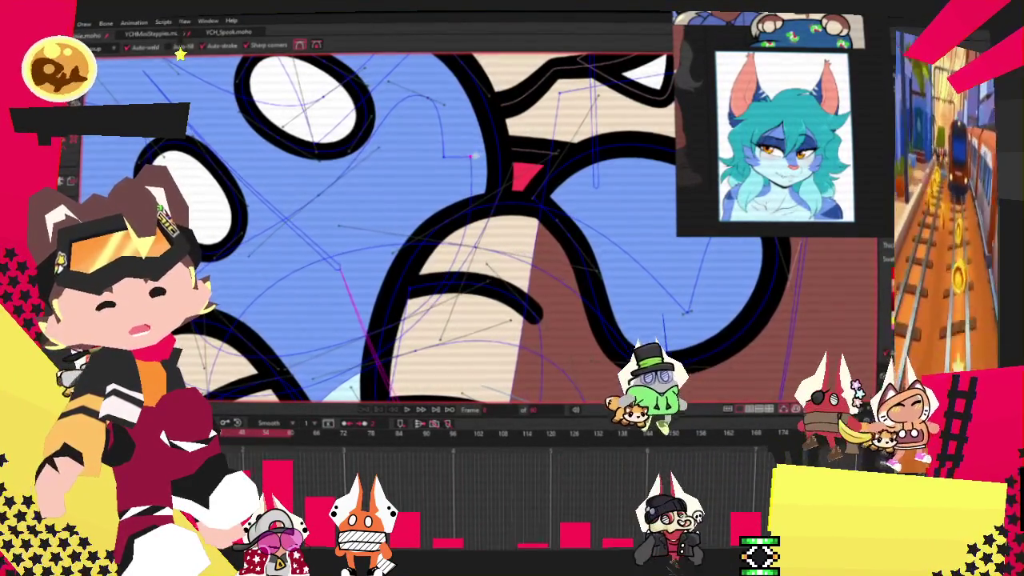
scroll(140, 305, "up", 2)
scroll(140, 304, "up", 1)
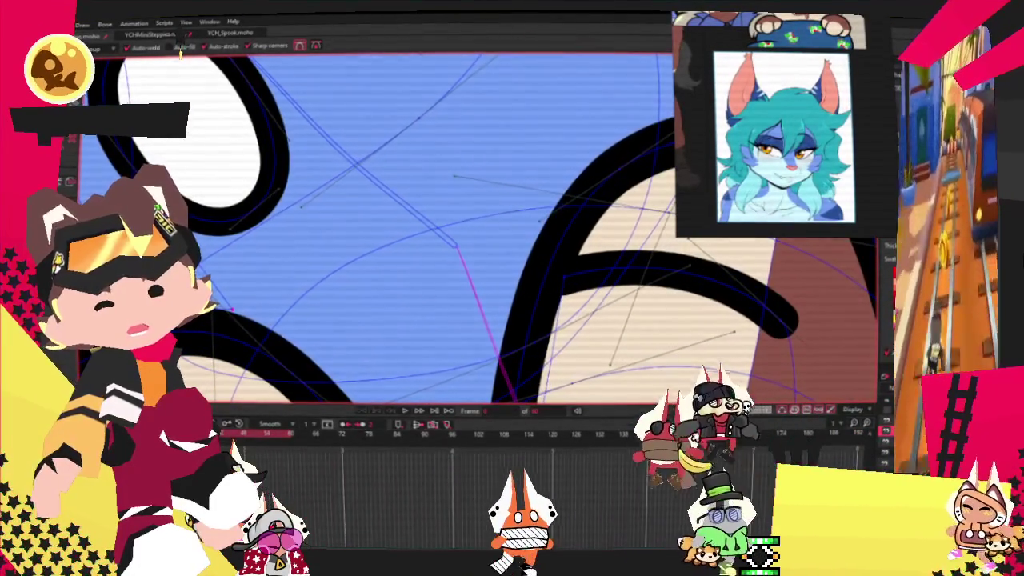
key("t")
scroll(376, 224, "up", 2)
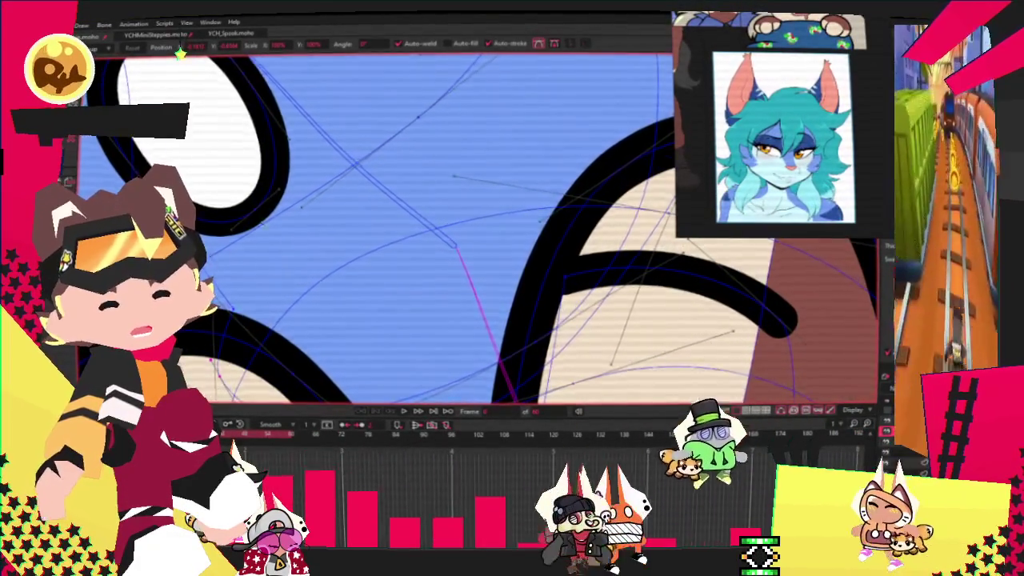
Adjust a highlight point's curvature to round the light-blue patch's left edge beside the eye.
scroll(376, 224, "down", 2)
key("g")
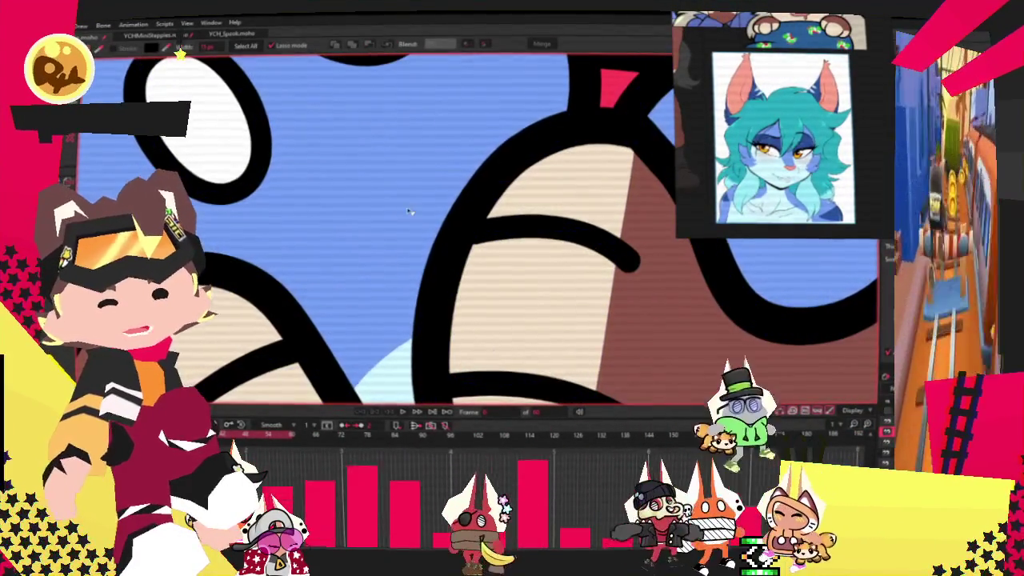
scroll(180, 52, "down", 1)
scroll(180, 52, "down", 2)
scroll(180, 52, "down", 1)
scroll(308, 238, "up", 3)
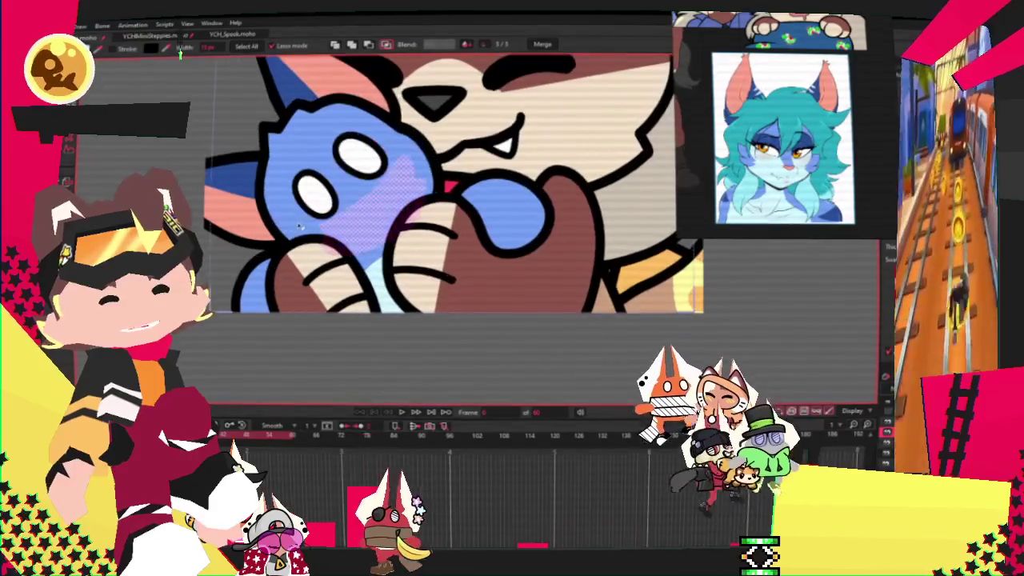
scroll(348, 203, "up", 2)
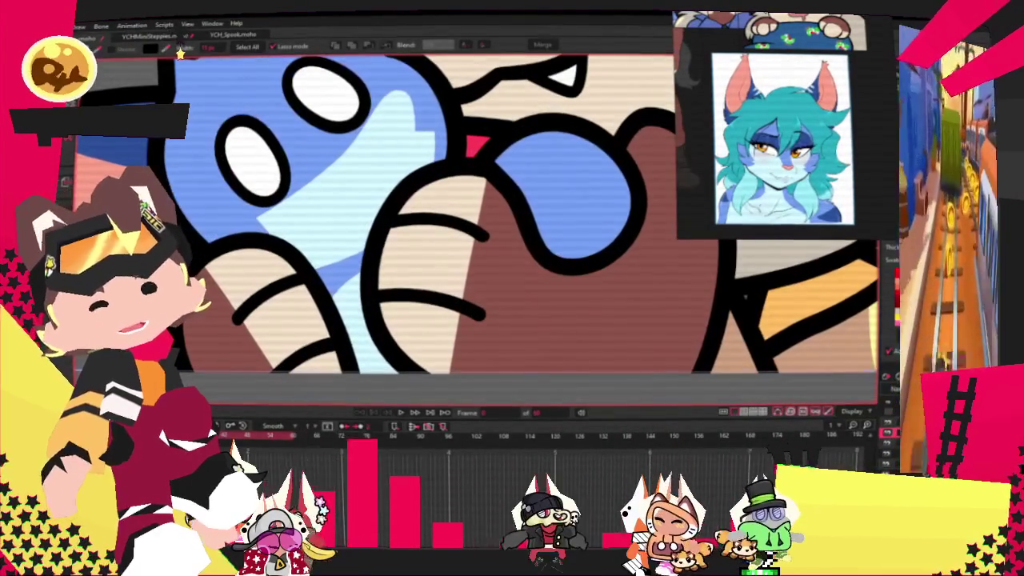
key("c")
scroll(401, 231, "up", 1)
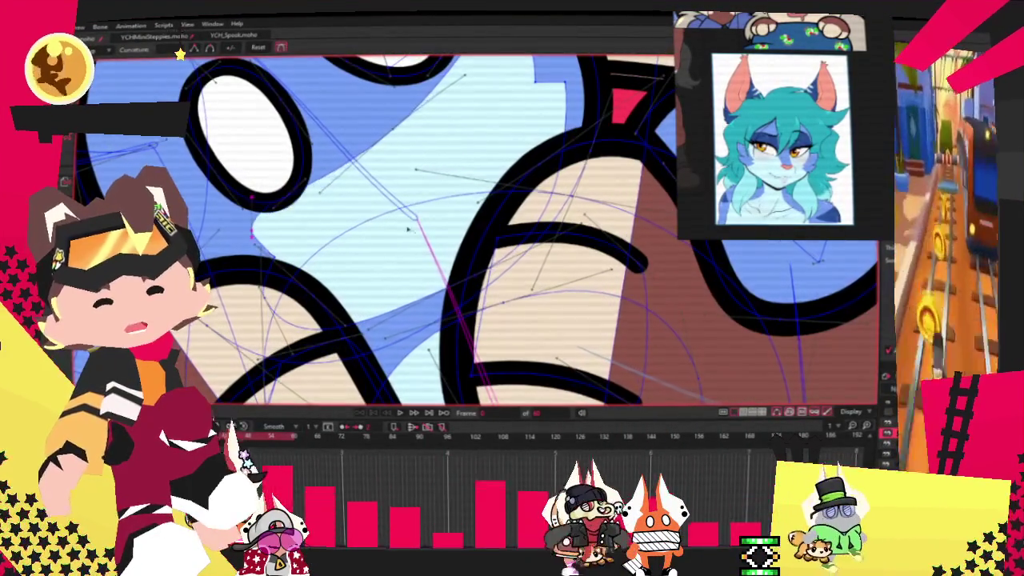
left_click(564, 82)
scroll(616, 96, "down", 1)
key("t")
scroll(289, 226, "up", 1)
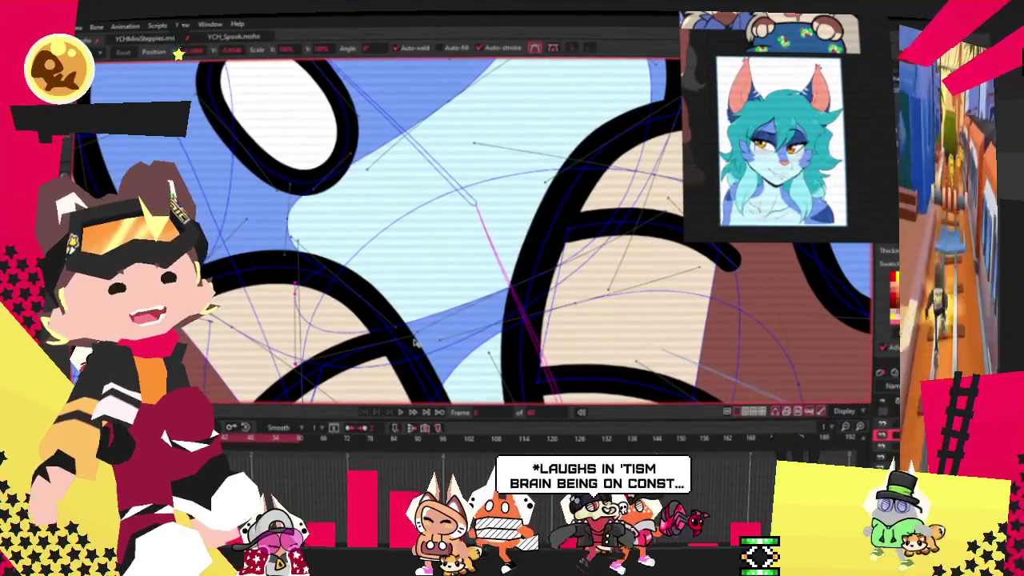
scroll(415, 344, "down", 2)
scroll(321, 248, "up", 2)
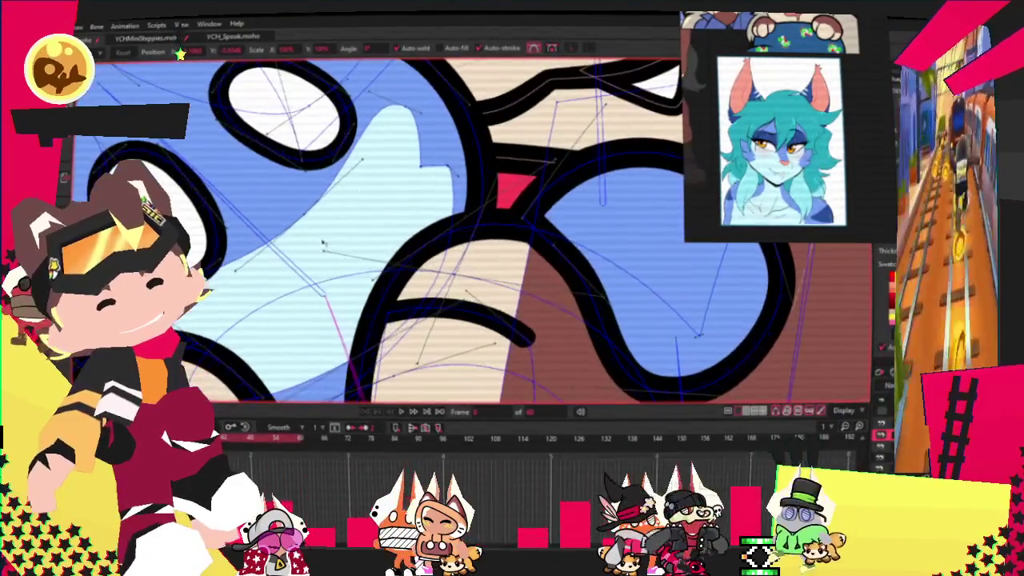